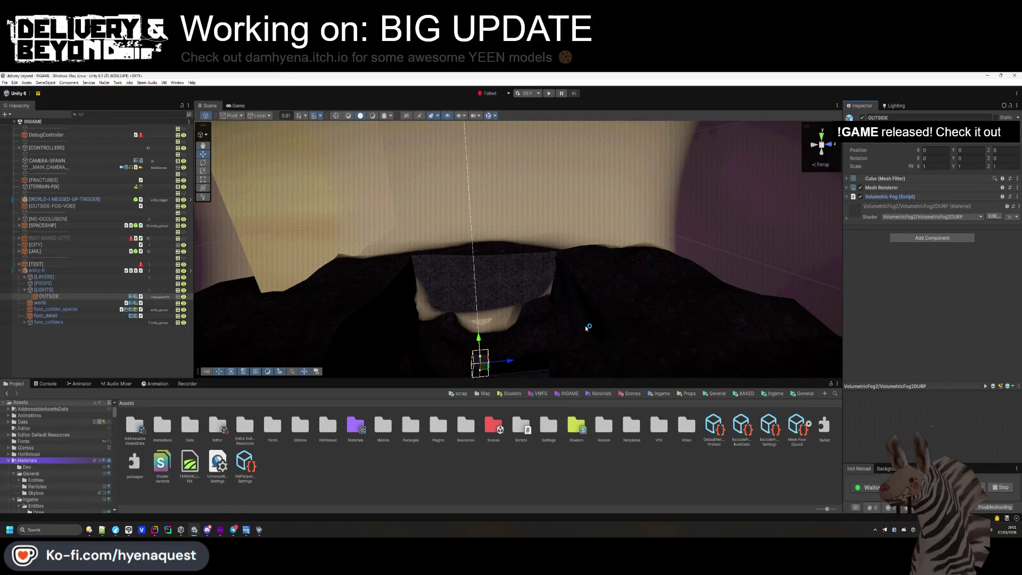
- Delete the entry-0 room object from the INGAME scene and save the scene
left_click(36, 270)
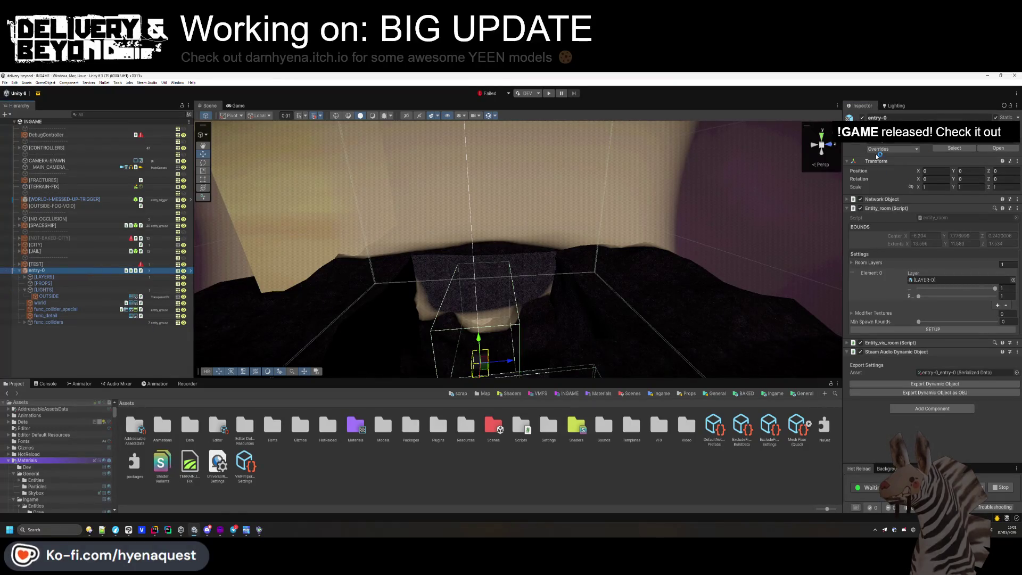
left_click(941, 241)
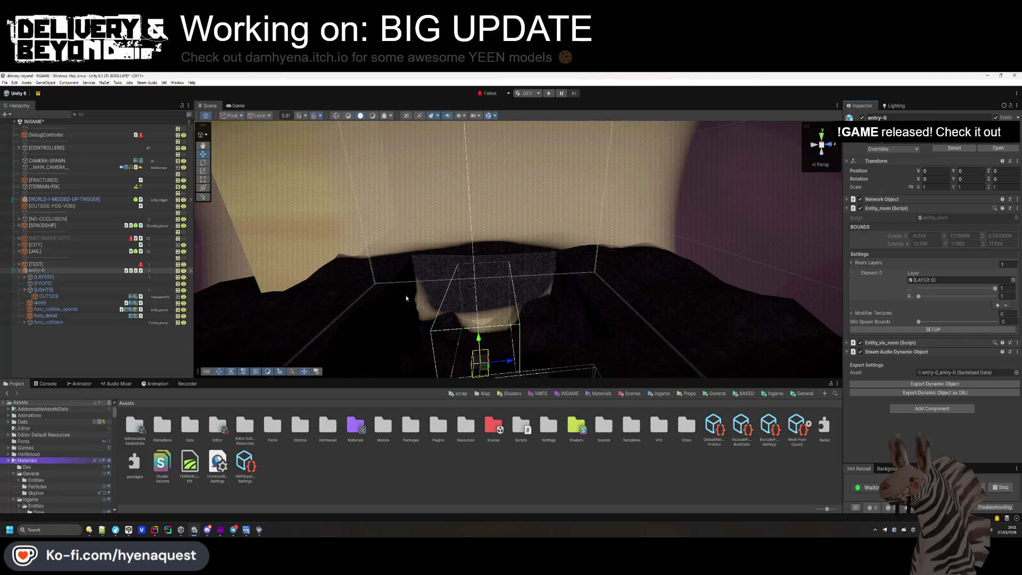
left_click(123, 271)
key("Delete")
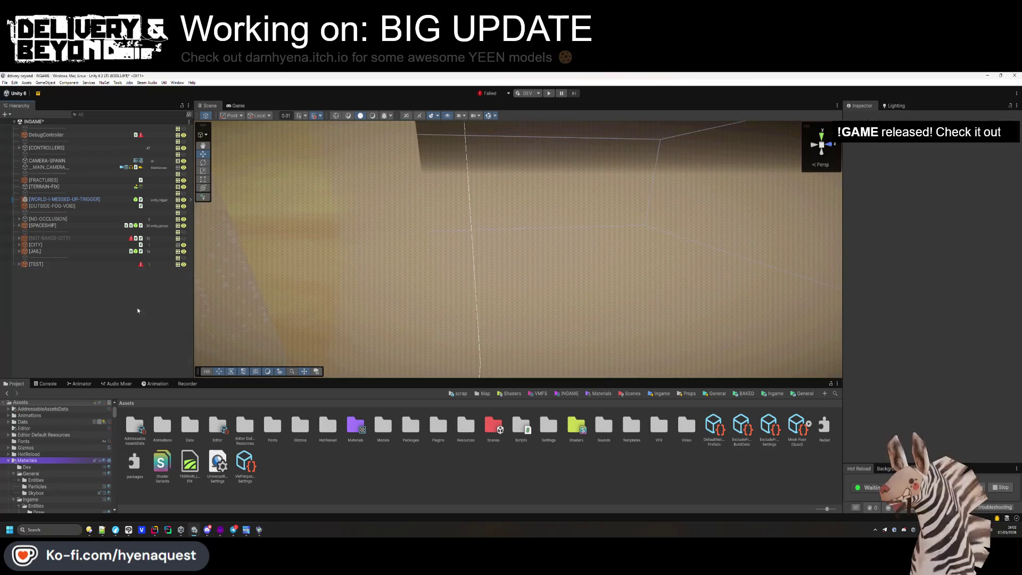
key("ctrl+s")
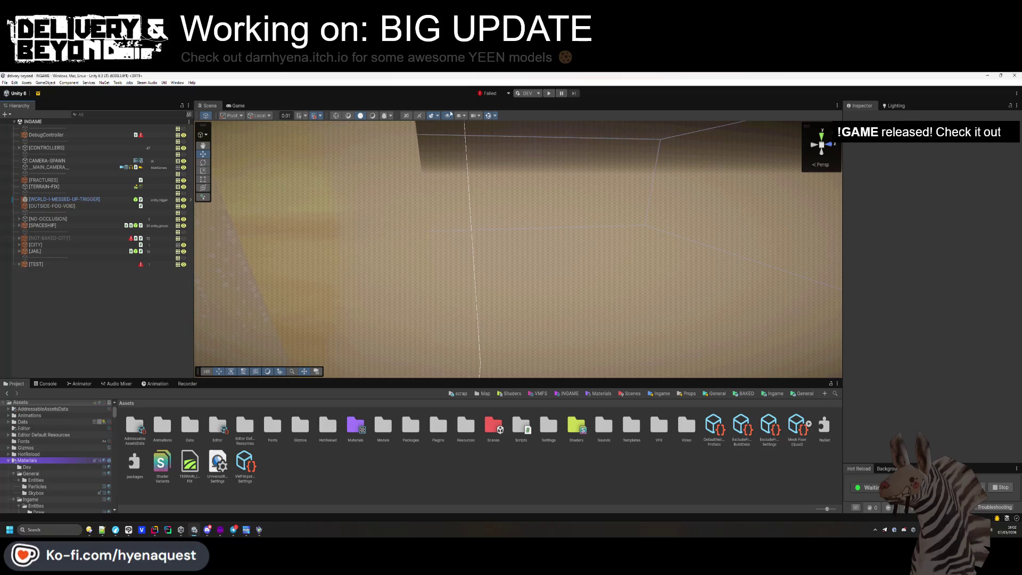
left_click(488, 116)
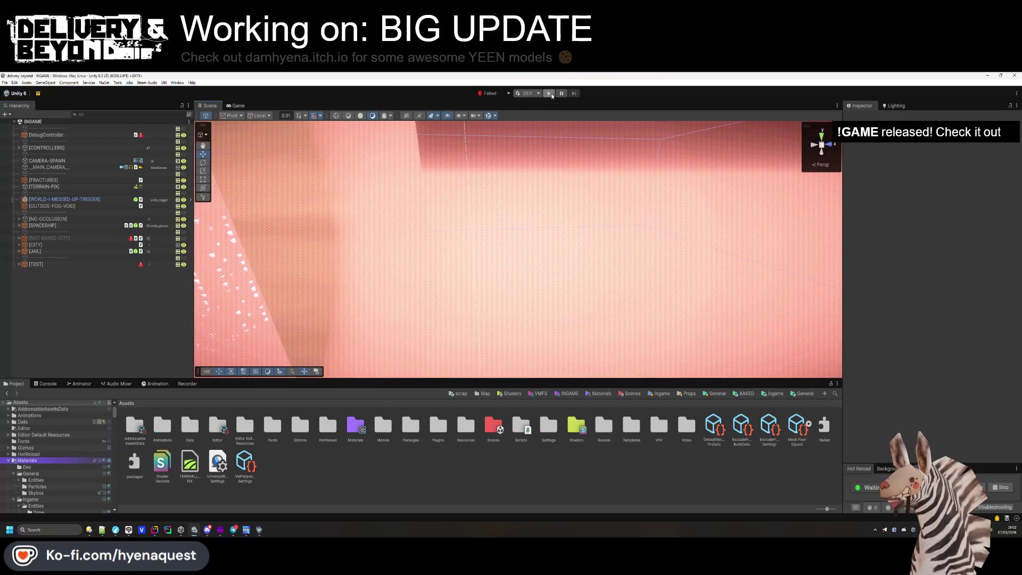
- Set the DebugController's World Index to 4
left_click(61, 137)
scroll(997, 301, "down", 8)
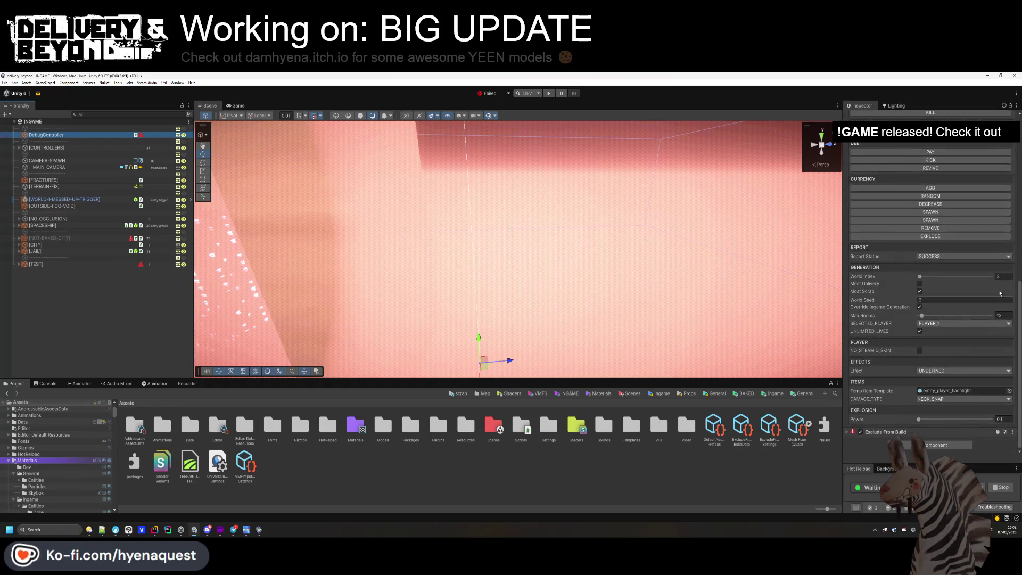
left_click(1001, 276)
type("4")
key("Return")
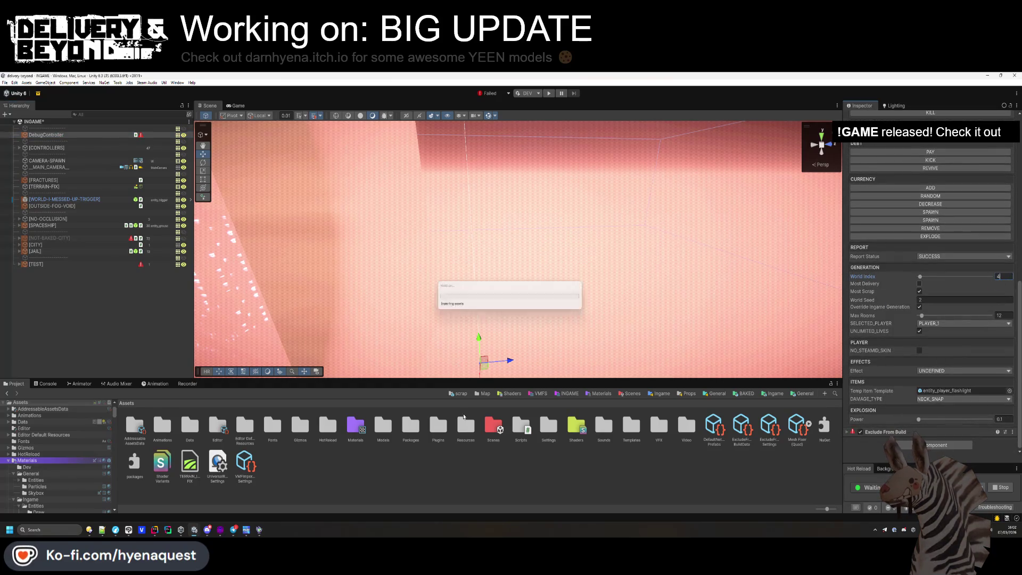
scroll(931, 287, "up", 10)
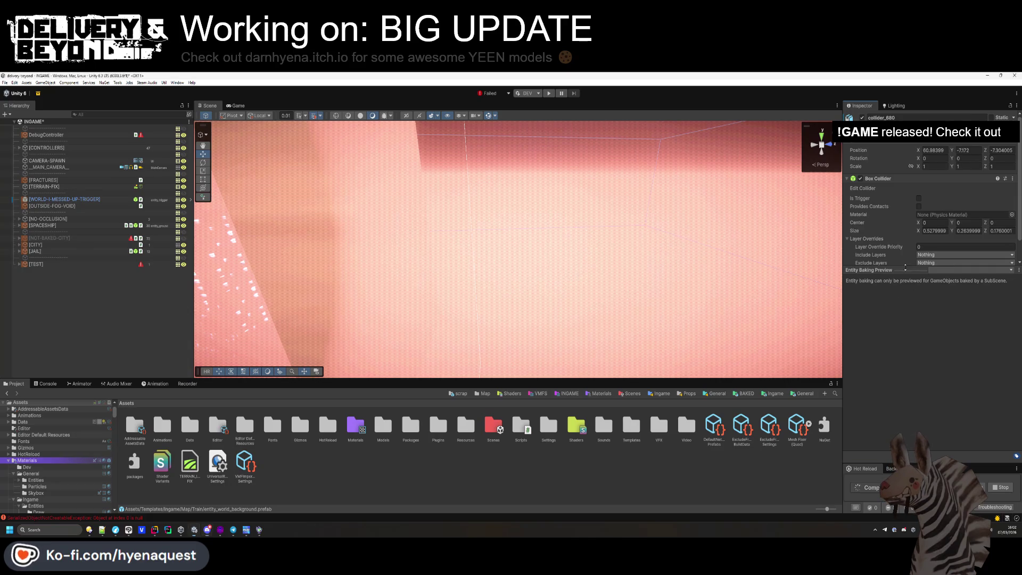
- Show and clear the Console, then start Play mode
left_click(45, 383)
left_click(12, 393)
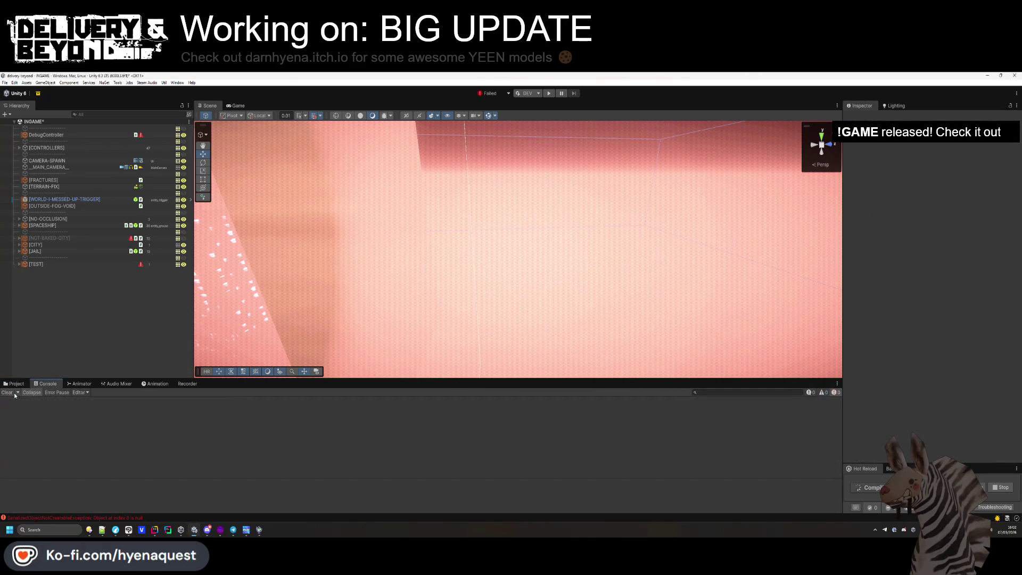
left_click(549, 94)
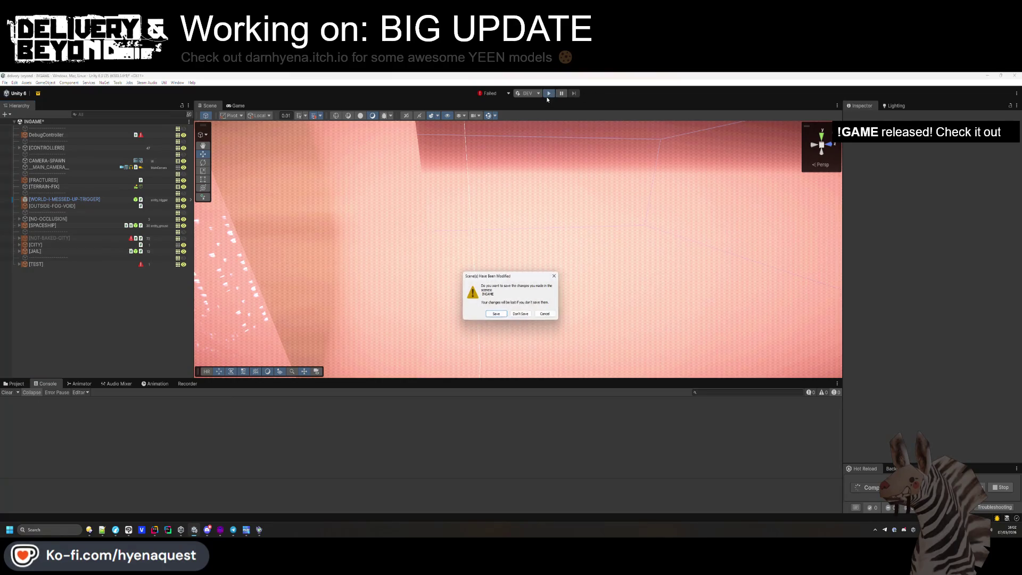
- Save the modified scene, enlarge the game view and clear the console errors
left_click(497, 315)
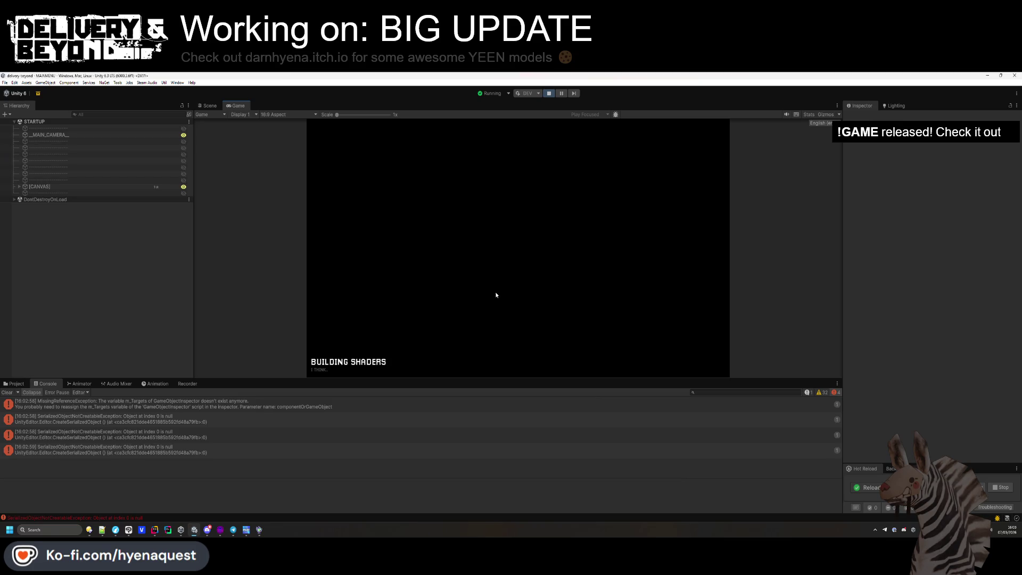
left_click_drag(488, 379, 465, 460)
left_click(9, 473)
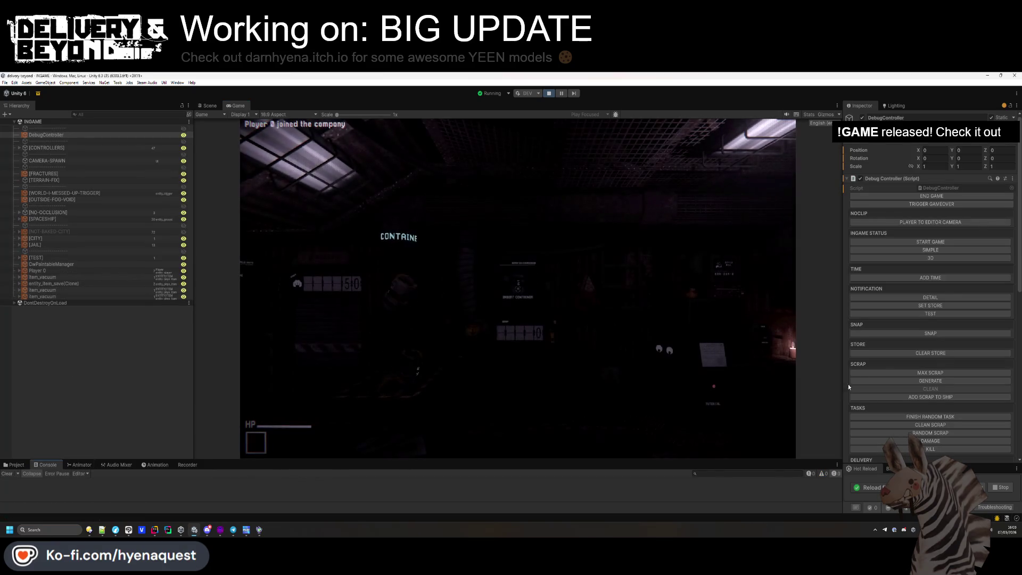
- Generate a new level, pick up a nearby item, and pause the game
scroll(880, 339, "down", 5)
scroll(882, 346, "up", 5)
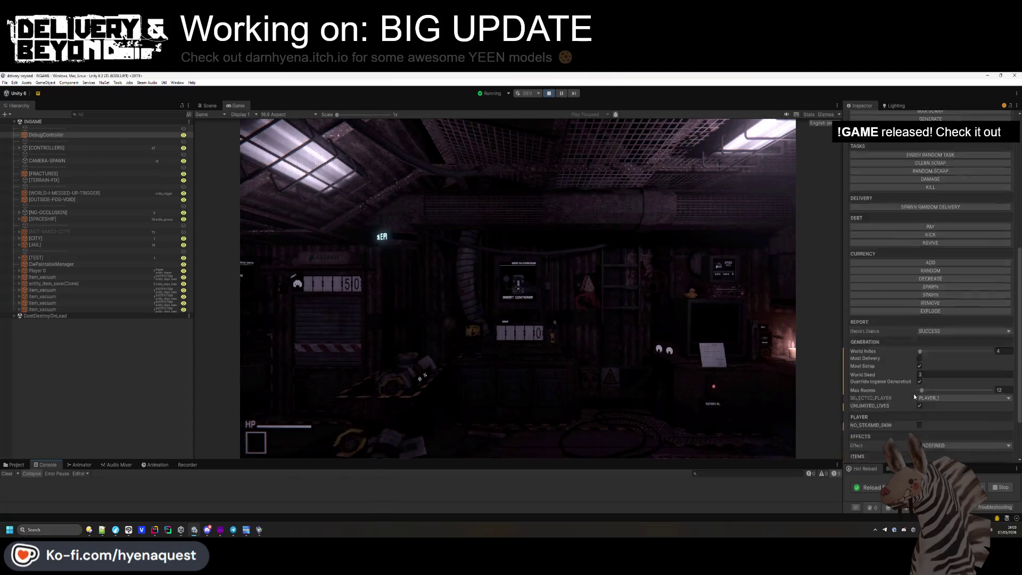
left_click(930, 381)
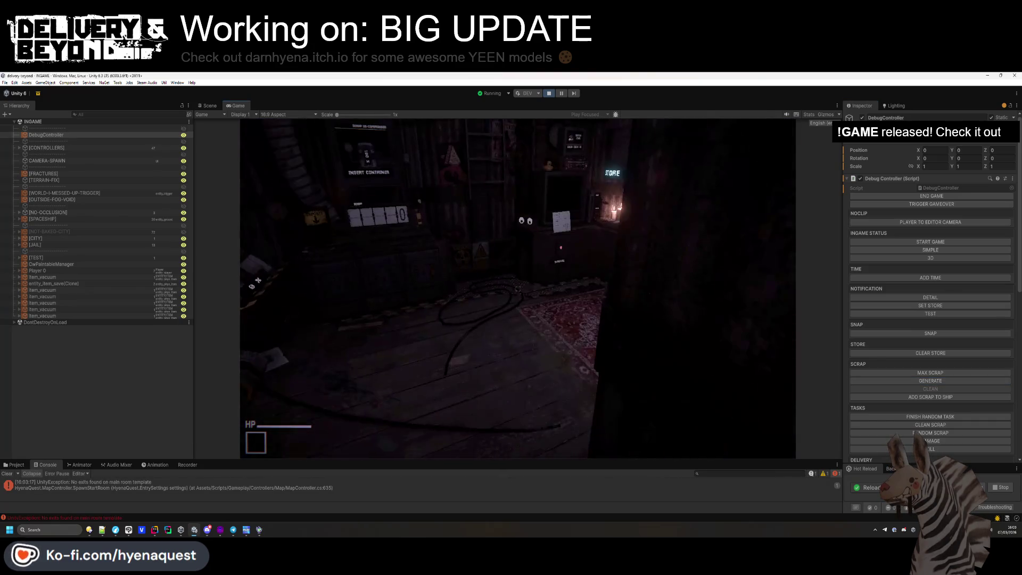
key("e")
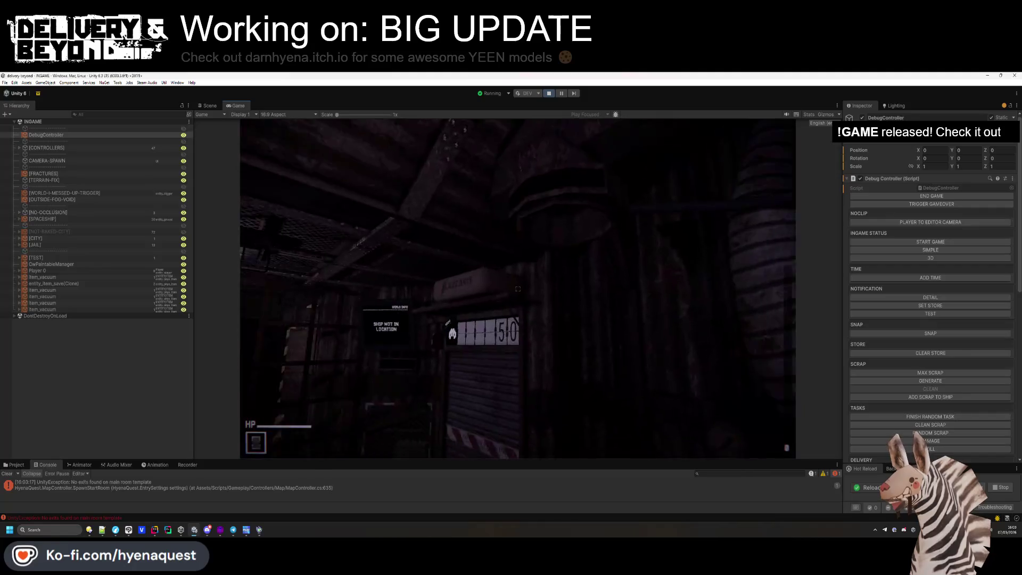
key("Escape")
- In Hammer++, open the fracture entry-0 map and return to the trenches entry-0 map
key("alt+Tab")
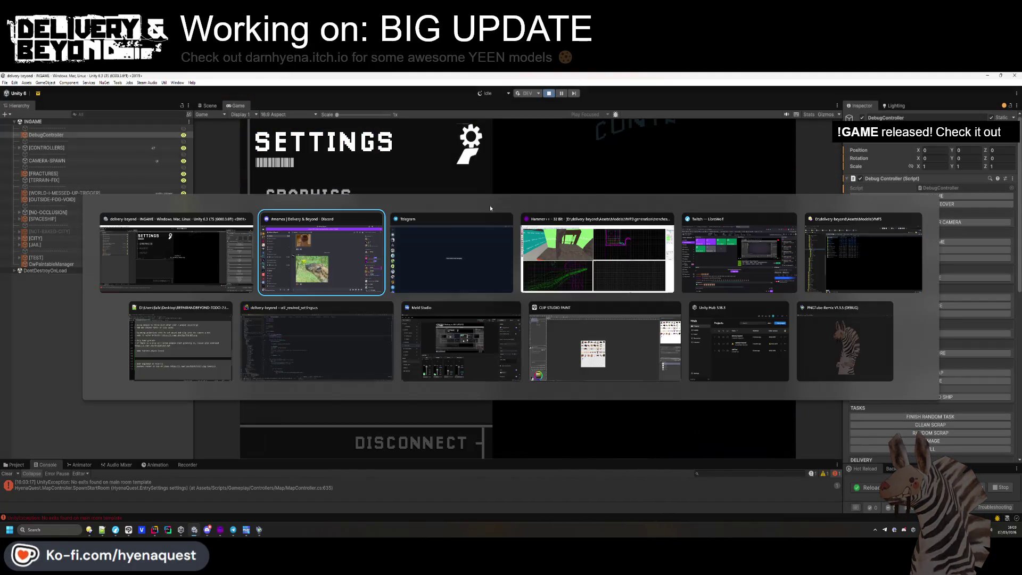
left_click(589, 262)
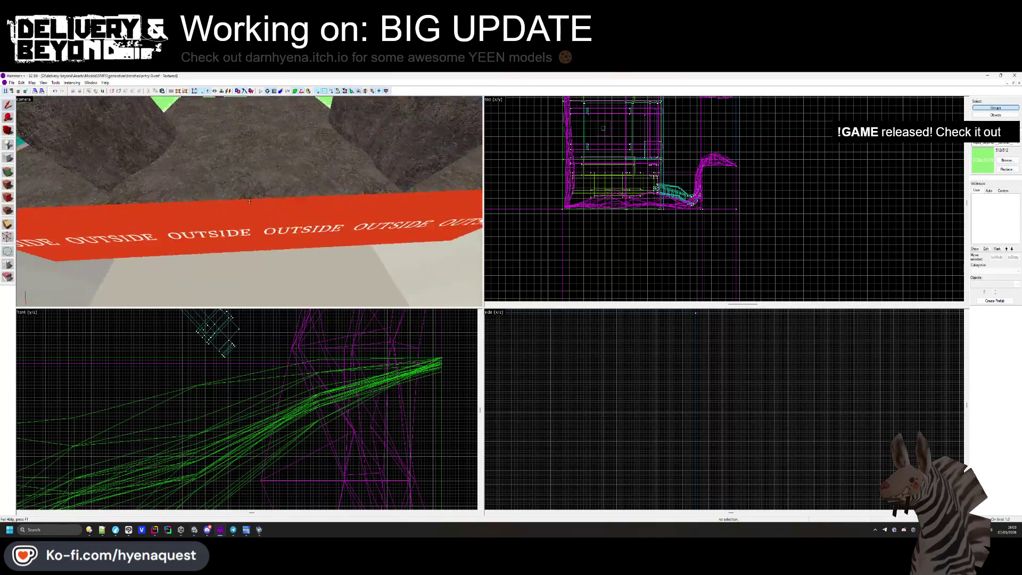
left_click(11, 83)
left_click(27, 98)
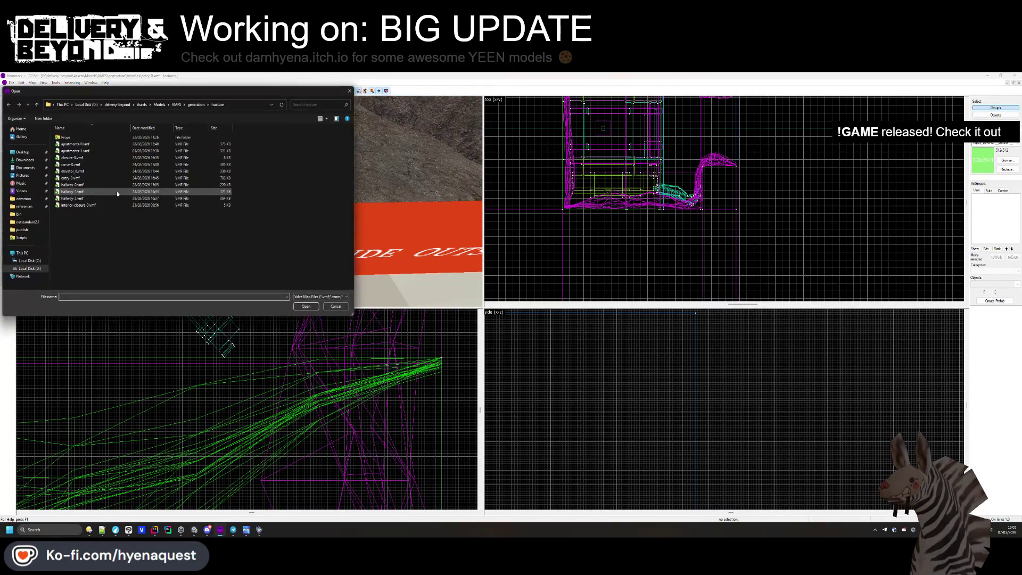
double_click(95, 178)
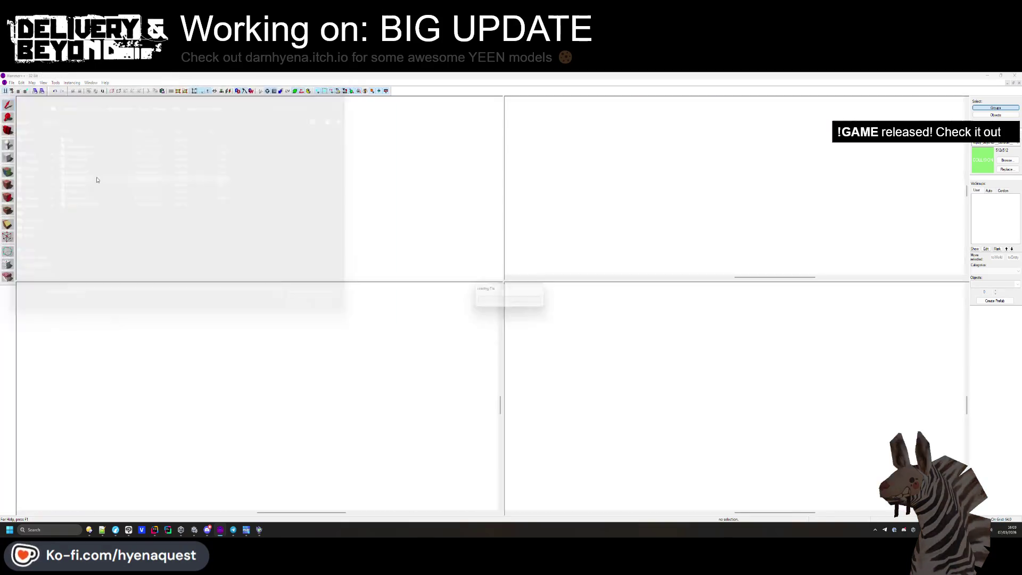
left_click(1017, 83)
- Paste the copied point entity into the trenches entry-0 top view and nudge it one grid step
right_click(581, 215)
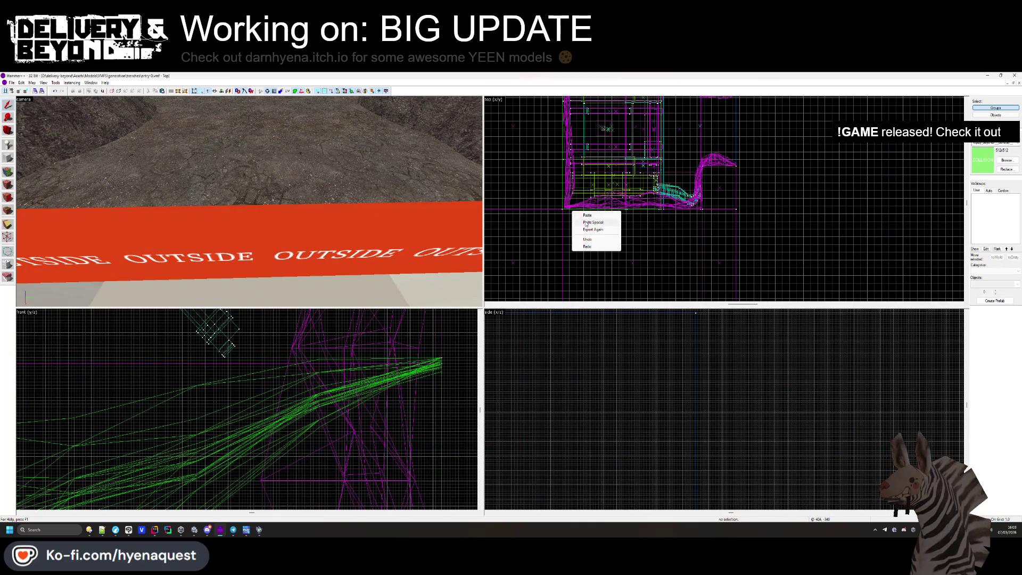
left_click(587, 215)
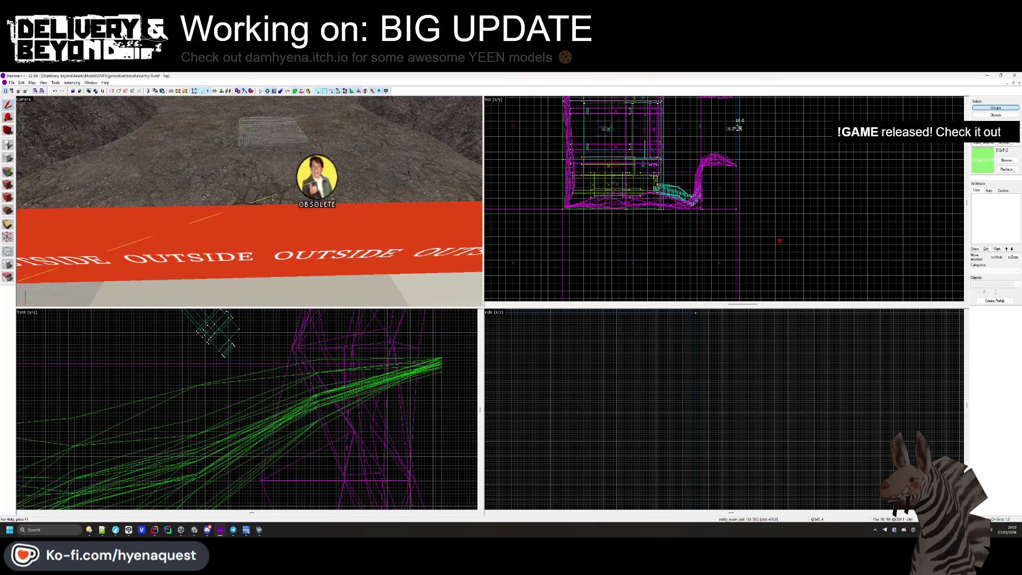
scroll(724, 147, "up", 8)
left_click_drag(724, 147, 715, 155)
key("Return")
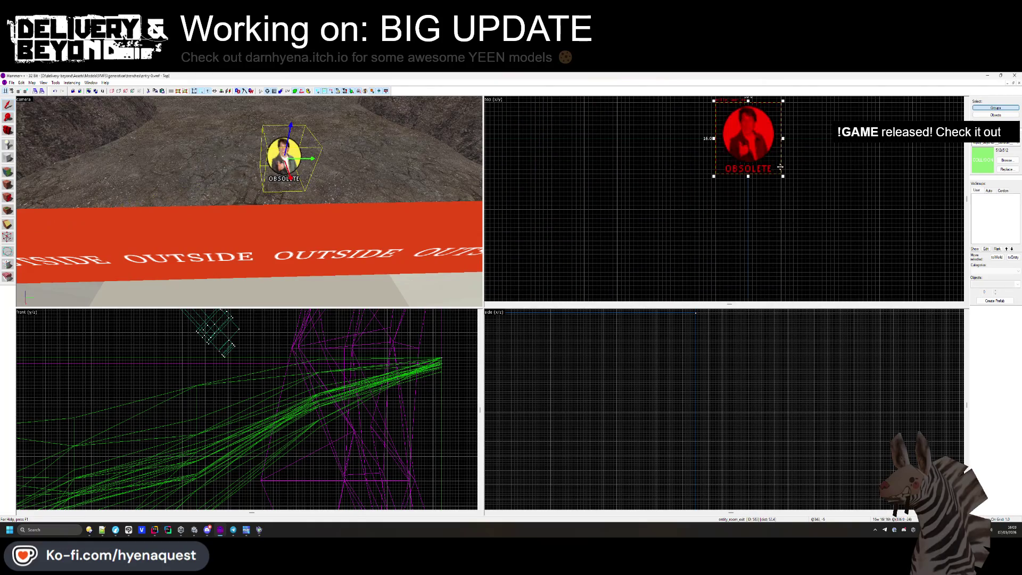
scroll(213, 366, "down", 3)
scroll(69, 346, "up", 5)
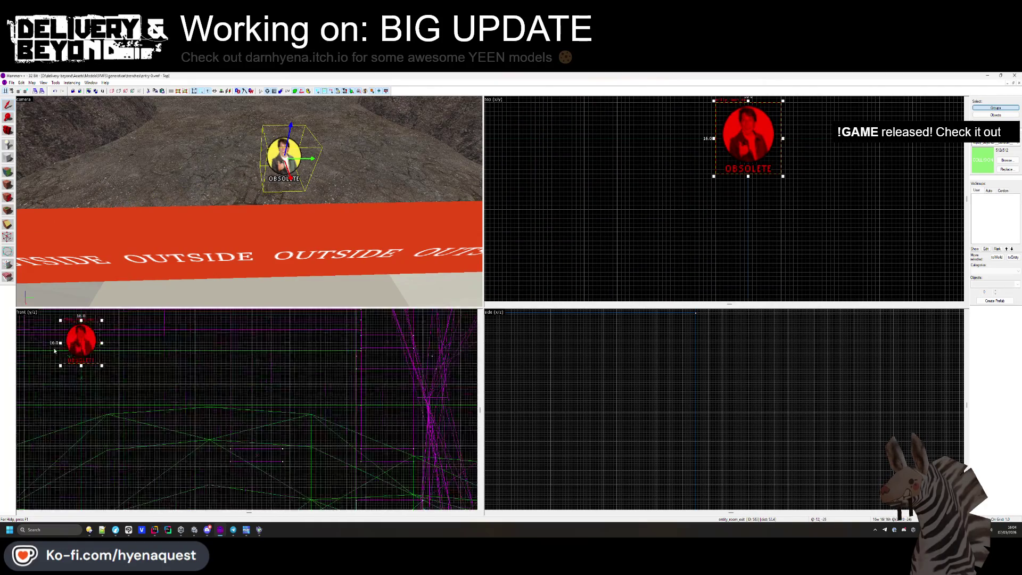
- Move the OBSOLETE entity down onto the OUTSIDE floor strip in the front view, then deselect it
key("z")
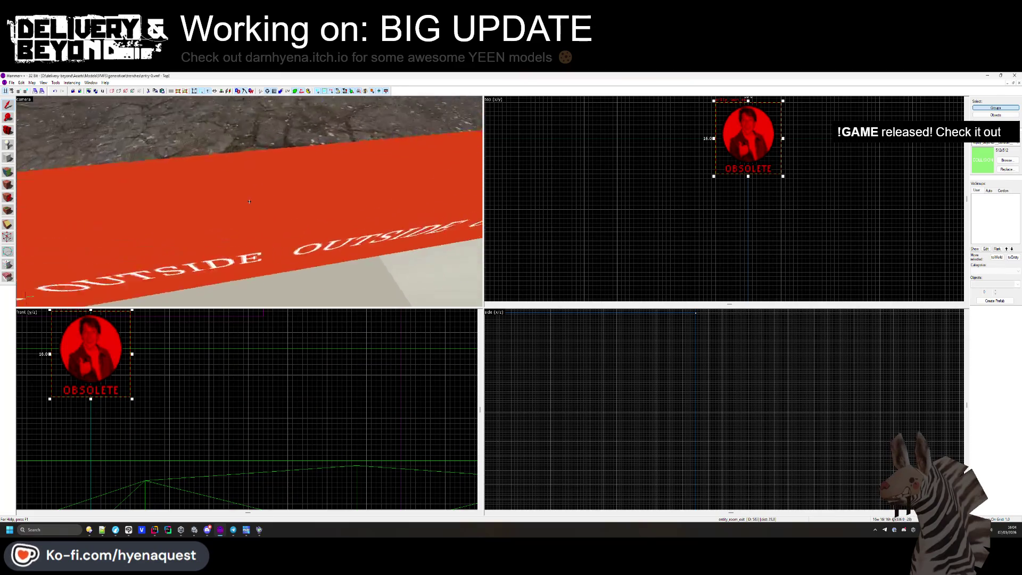
scroll(145, 397, "down", 3)
left_click(145, 397)
scroll(154, 362, "up", 3)
left_click_drag(157, 334, 157, 432)
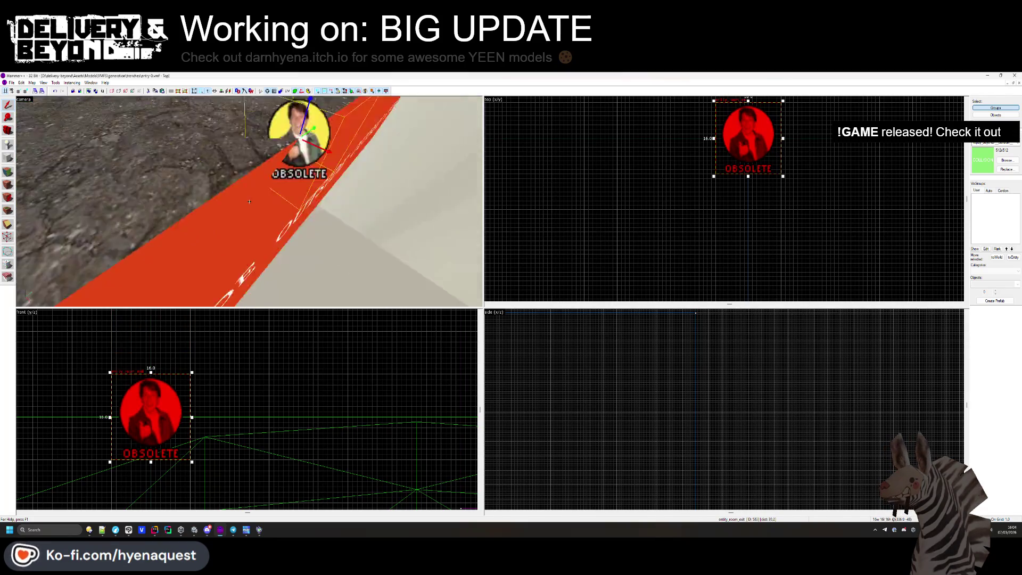
key("z")
key("Escape")
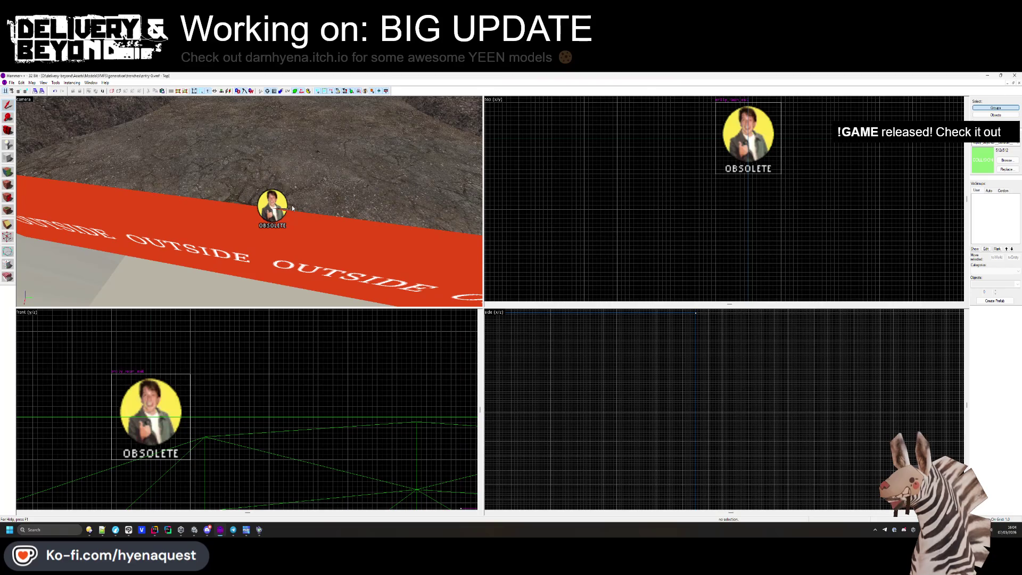
key("alt+Tab")
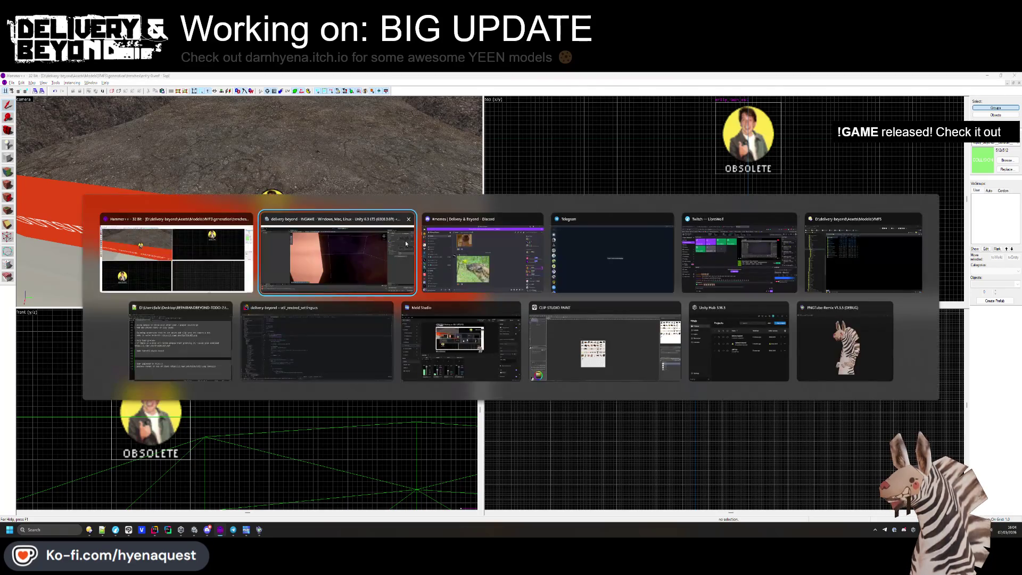
- Clear the console and open the Trenches entry-0 prefab from the Map templates folder
left_click(5, 474)
left_click_drag(21, 460, 34, 340)
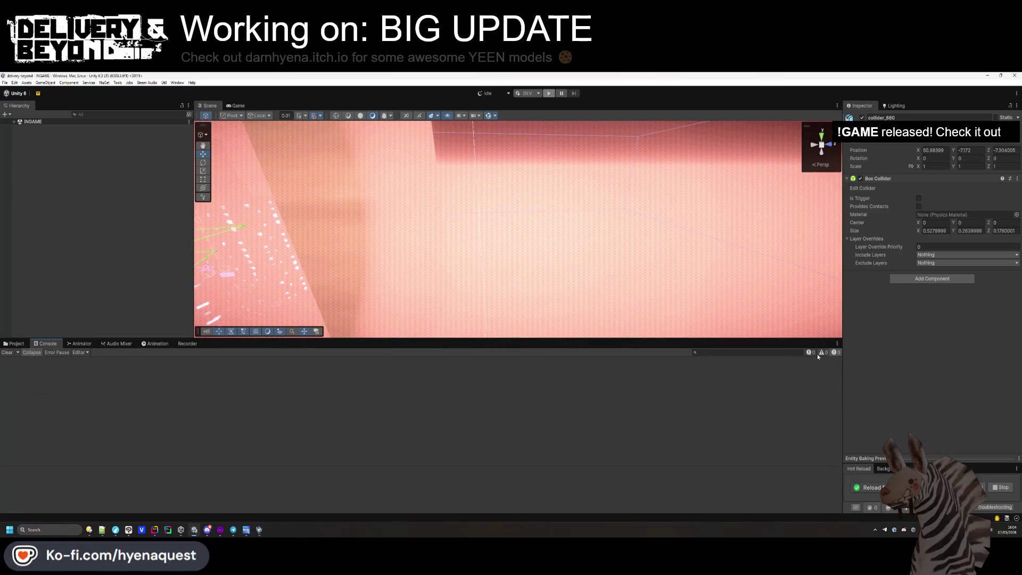
left_click(24, 346)
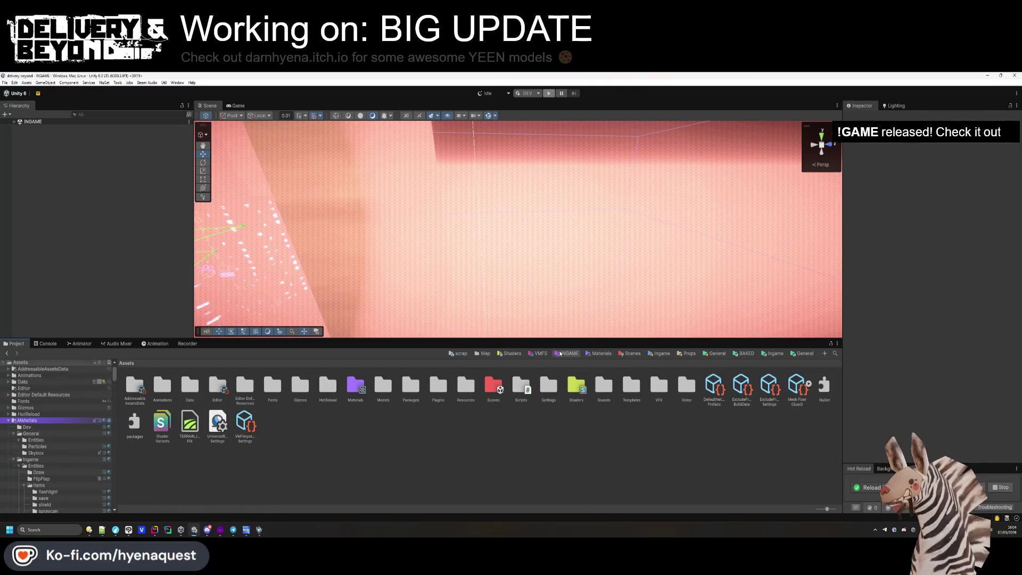
left_click(483, 354)
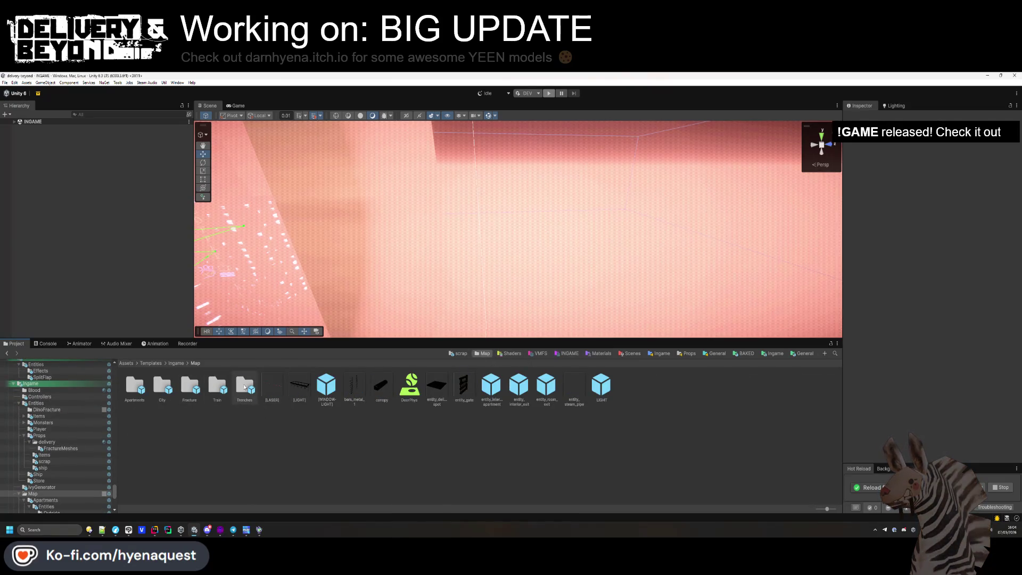
double_click(244, 384)
double_click(135, 388)
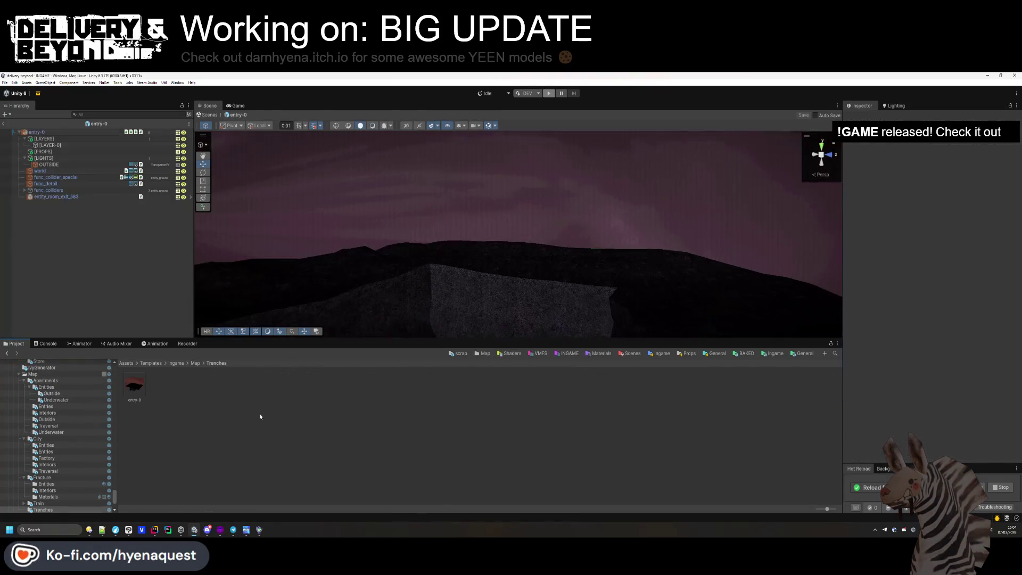
- Frame and inspect entity_room_exit_583 in the Scene view, then deselect it
left_click(56, 197)
key("f")
mouse_move(372, 319)
left_mouse_down()
mouse_move(342, 273)
mouse_move(337, 326)
left_mouse_up()
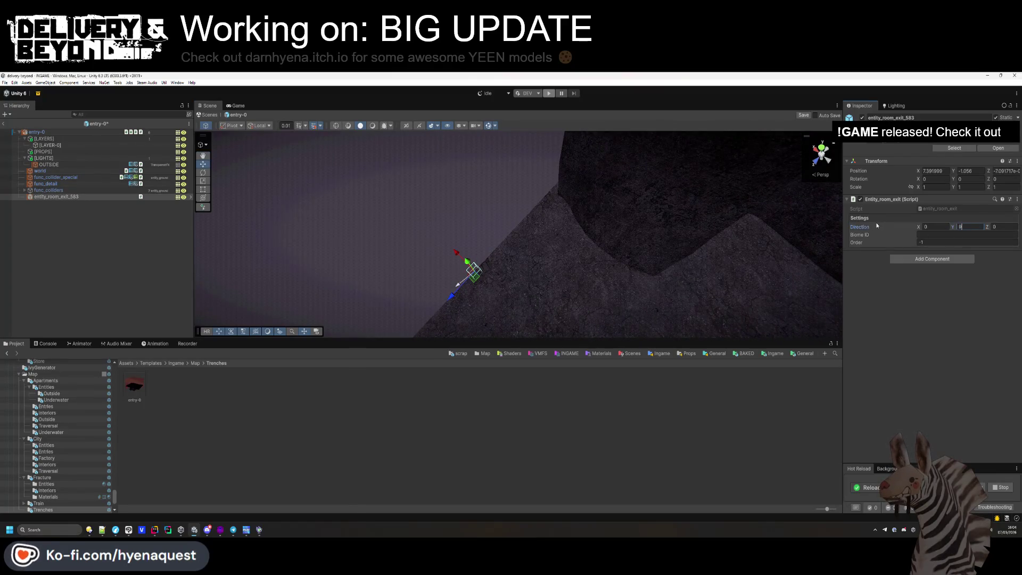
left_click(116, 282)
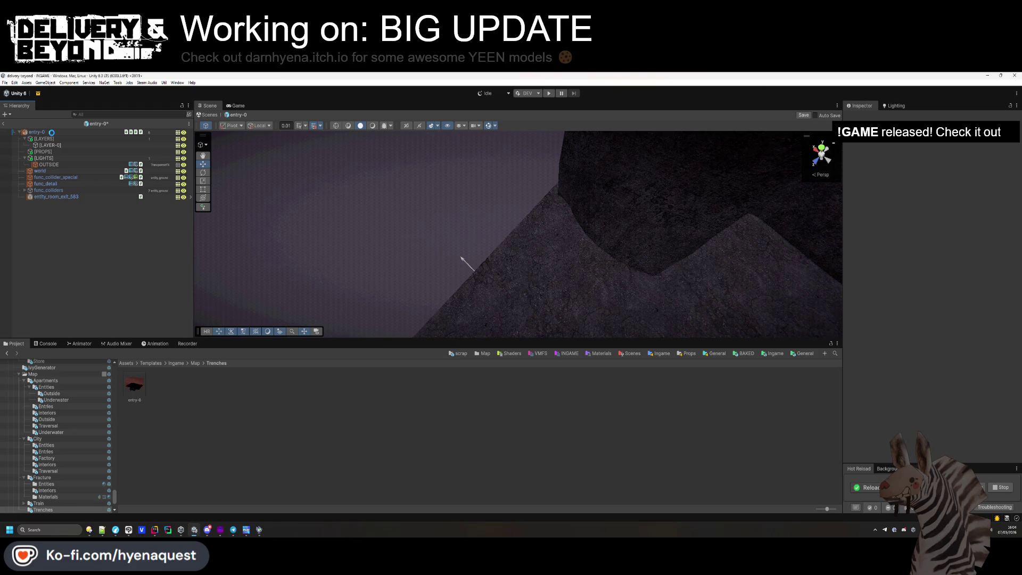
- Run SETUP on the entry-0 root, save the prefab, and return to the INGAME scene
left_click(51, 133)
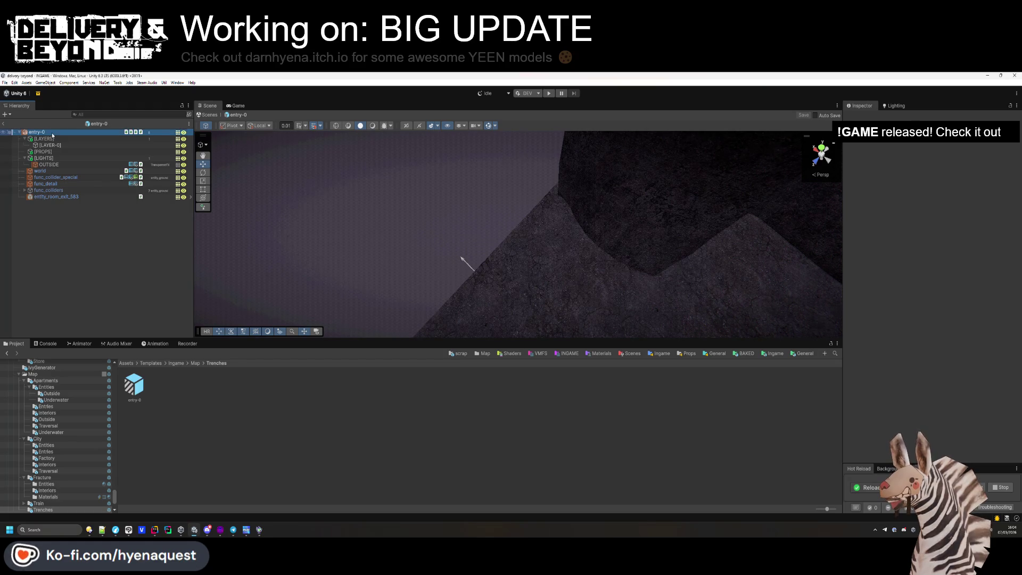
left_click(933, 329)
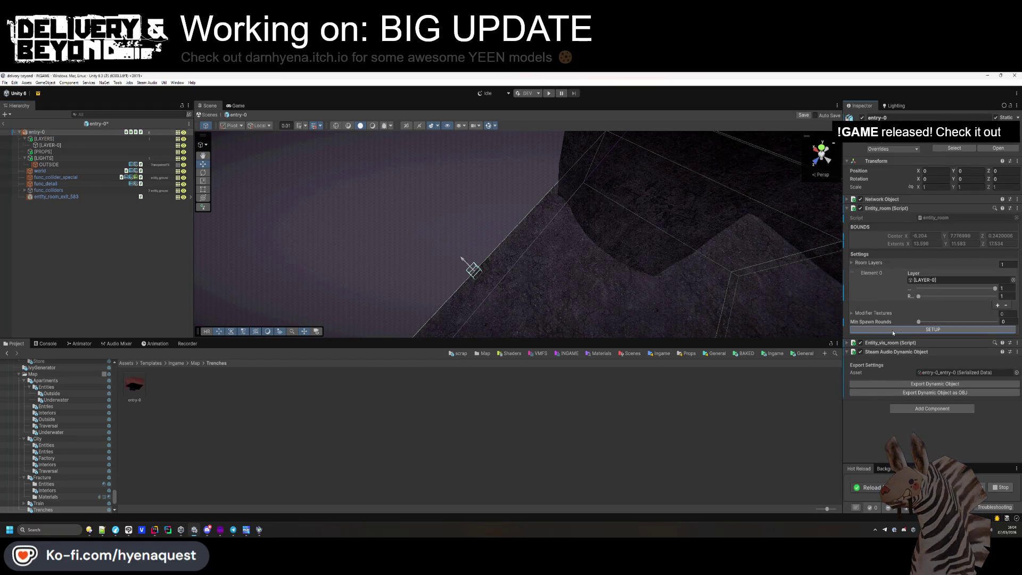
left_click(119, 230)
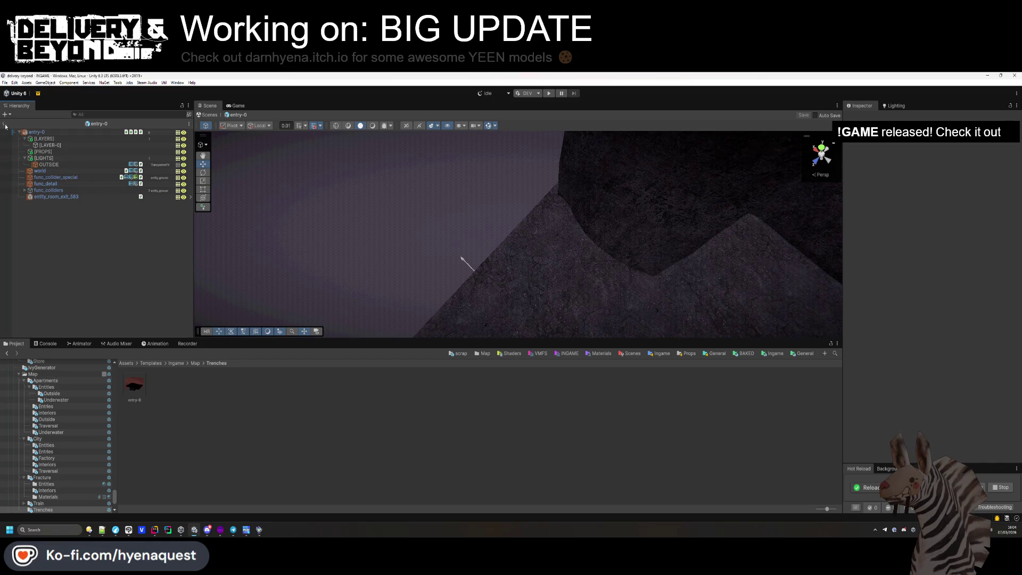
left_click(4, 122)
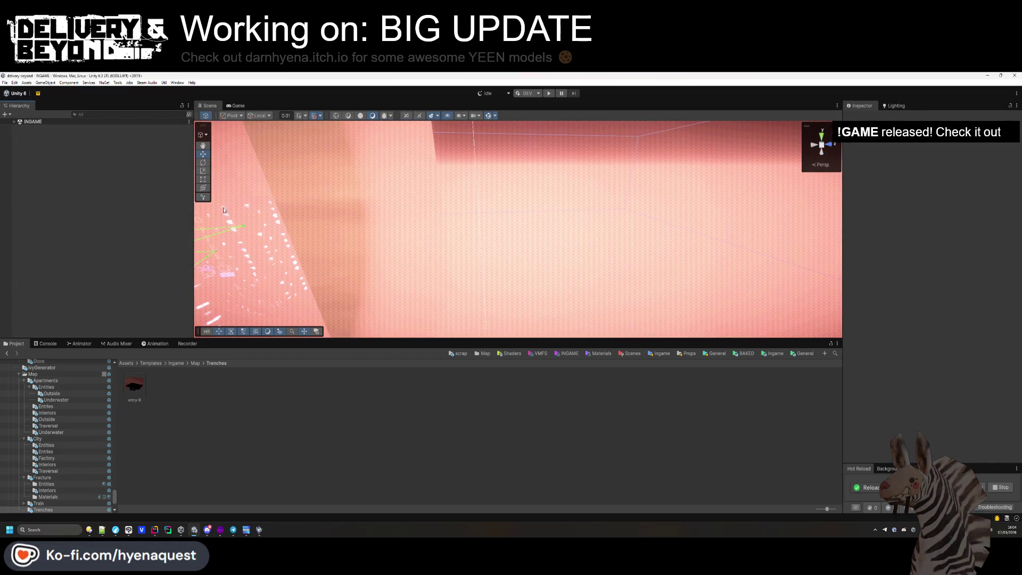
left_click(154, 530)
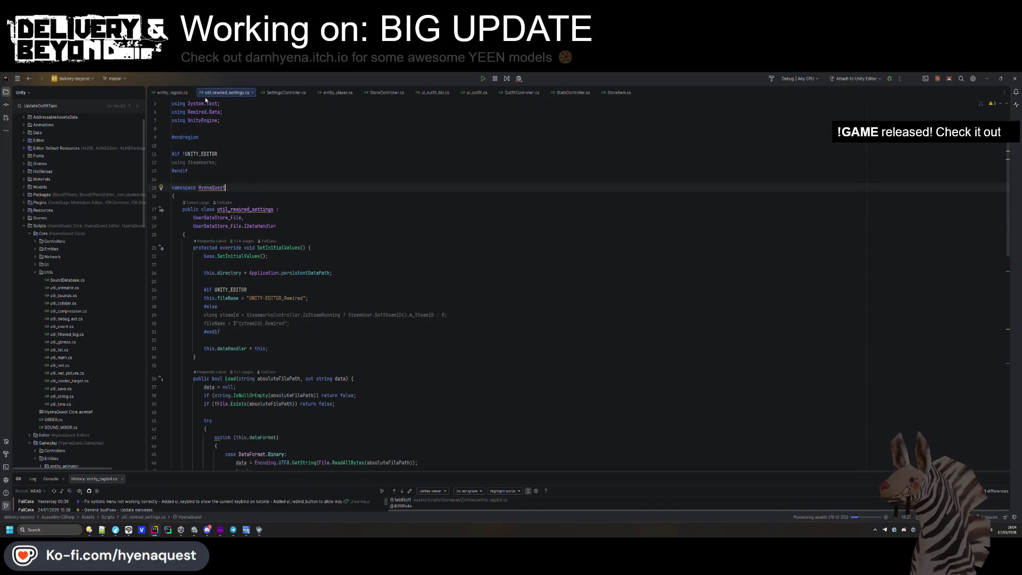
- Open entity_prop_delivery_eye.cs via Search Everywhere and place the caret in LateUpdate
key("shift")
key("shift")
type("delivery_eye")
key("Return")
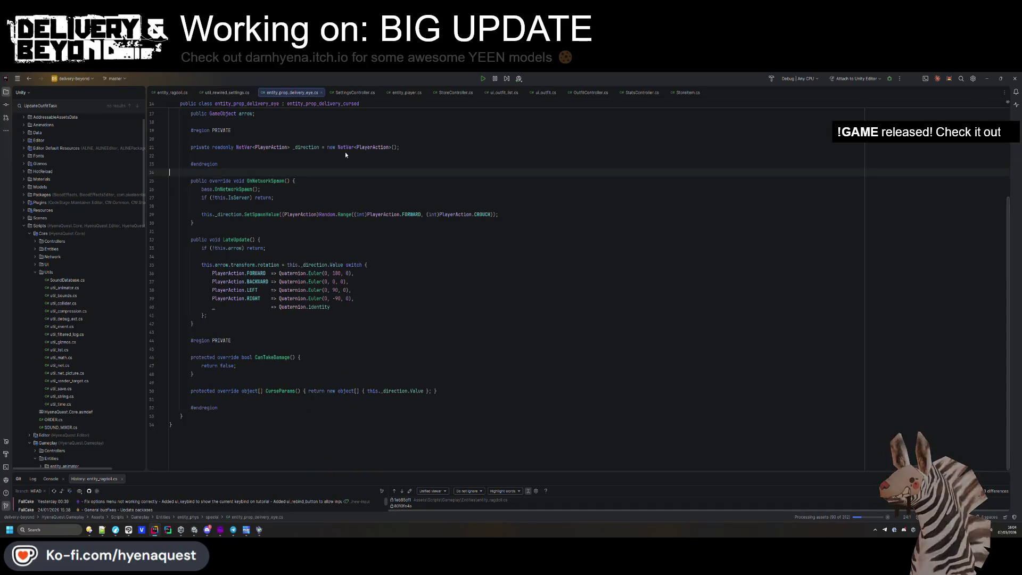
left_click(269, 265)
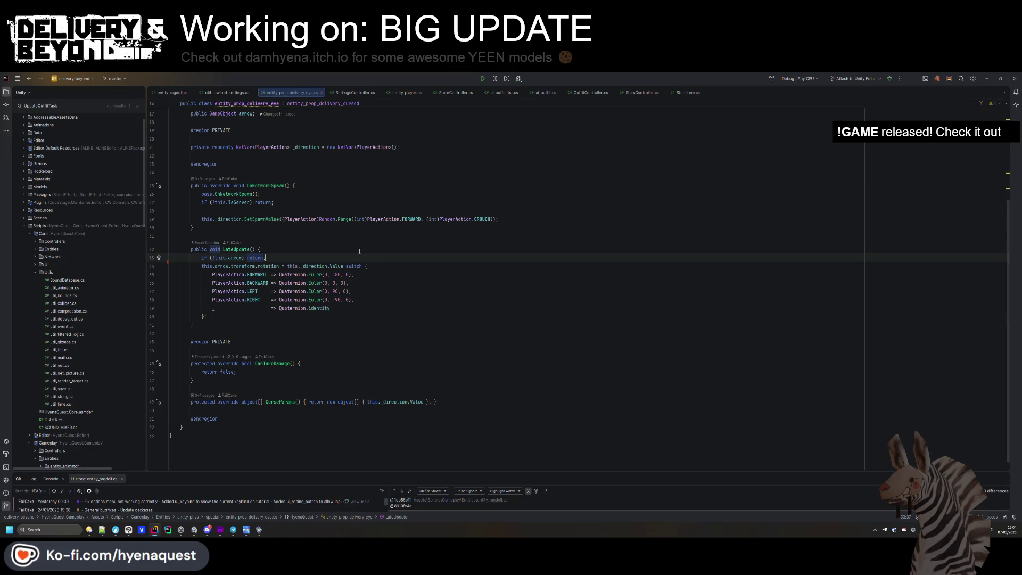
- Open DebugController.cs via Search Everywhere, briefly checking Unity before returning to Rider
key("shift")
key("shift")
type("debugcondebu")
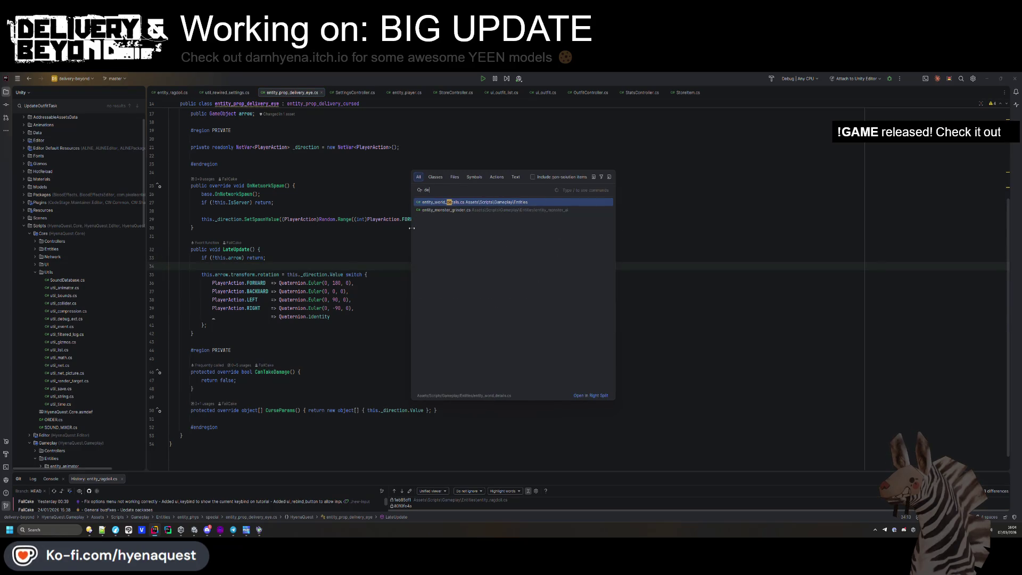
key("Return")
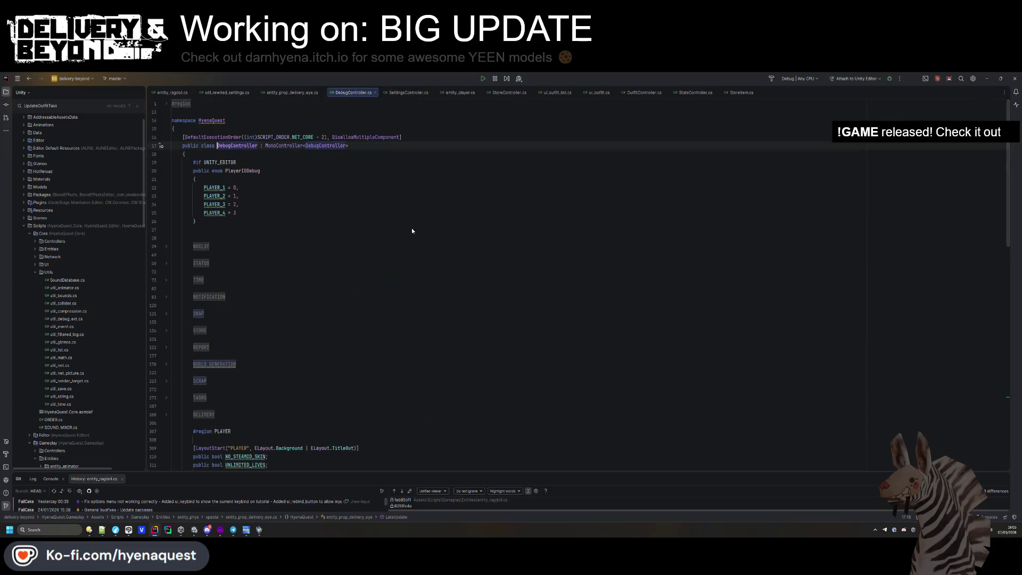
key("alt+Tab")
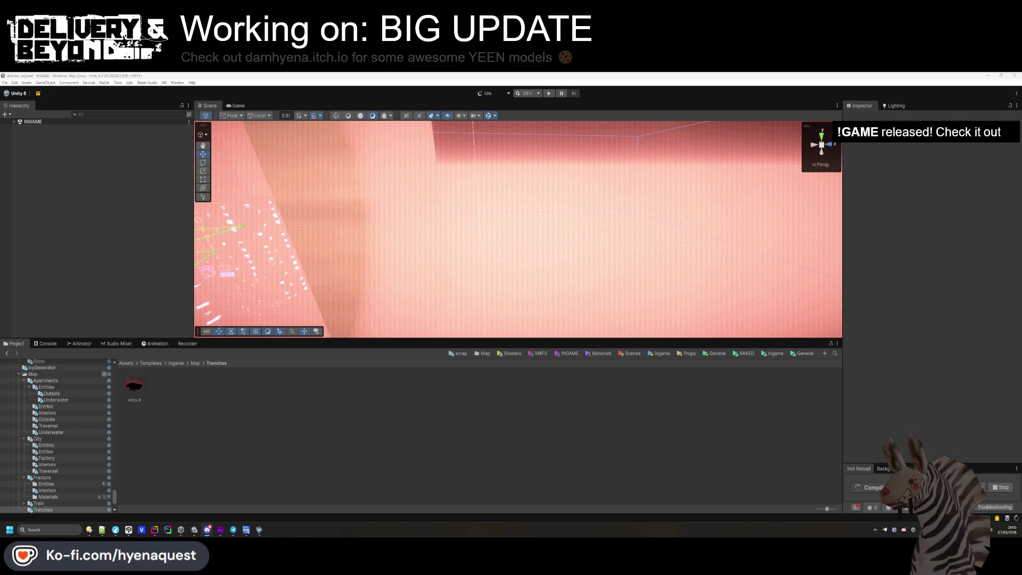
left_click(156, 530)
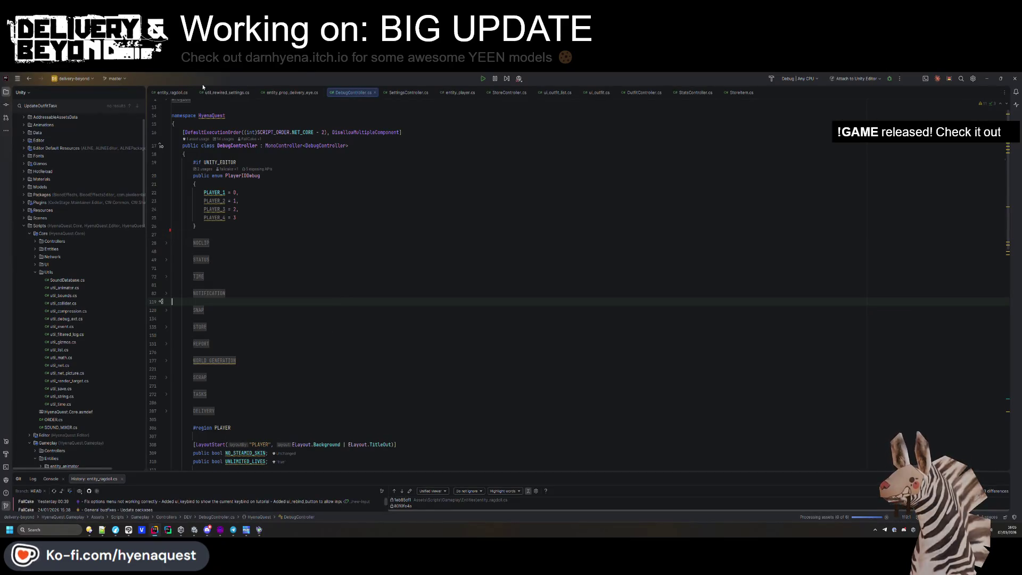
- Close the tabs left of SettingsController.cs and scroll up to its Save method at userDataStore
right_click(408, 92)
left_click(511, 197)
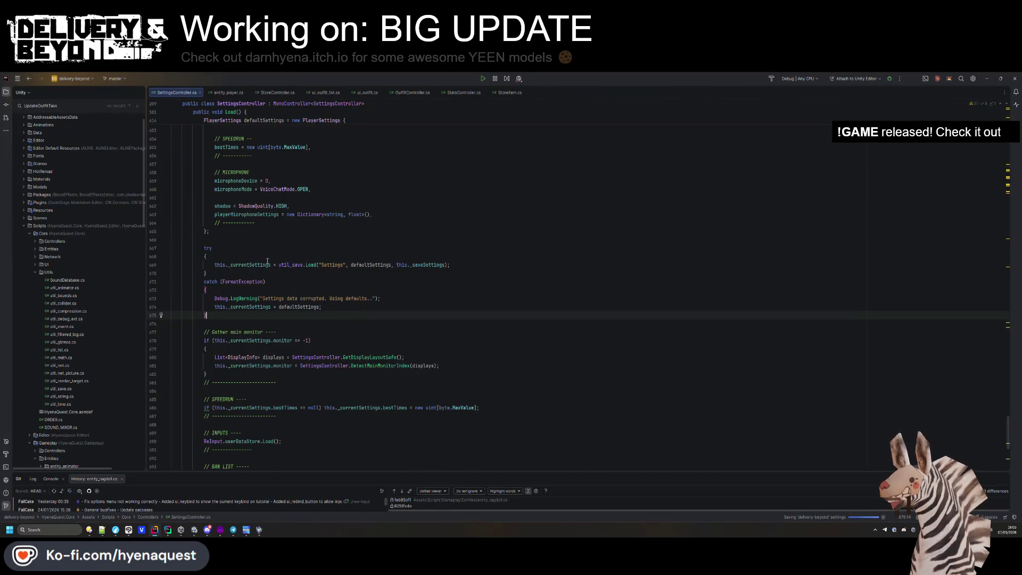
left_click(439, 265)
scroll(377, 269, "up", 3)
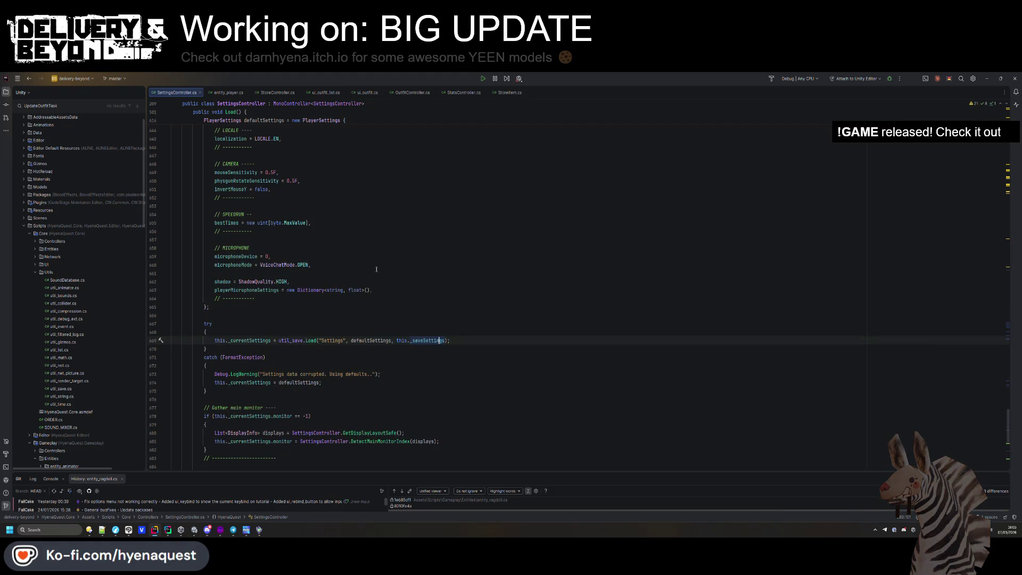
scroll(376, 269, "up", 20)
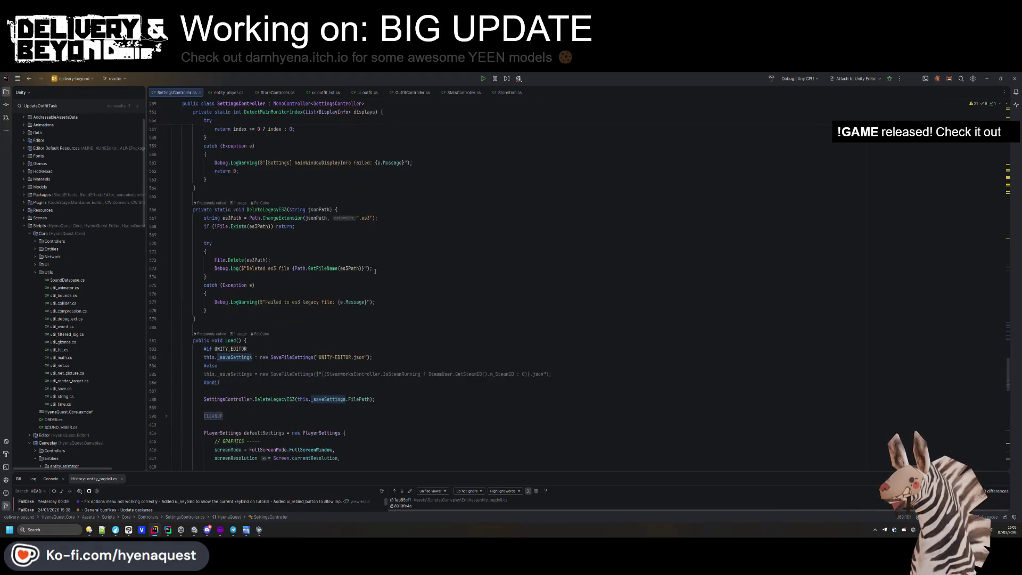
scroll(376, 270, "up", 4)
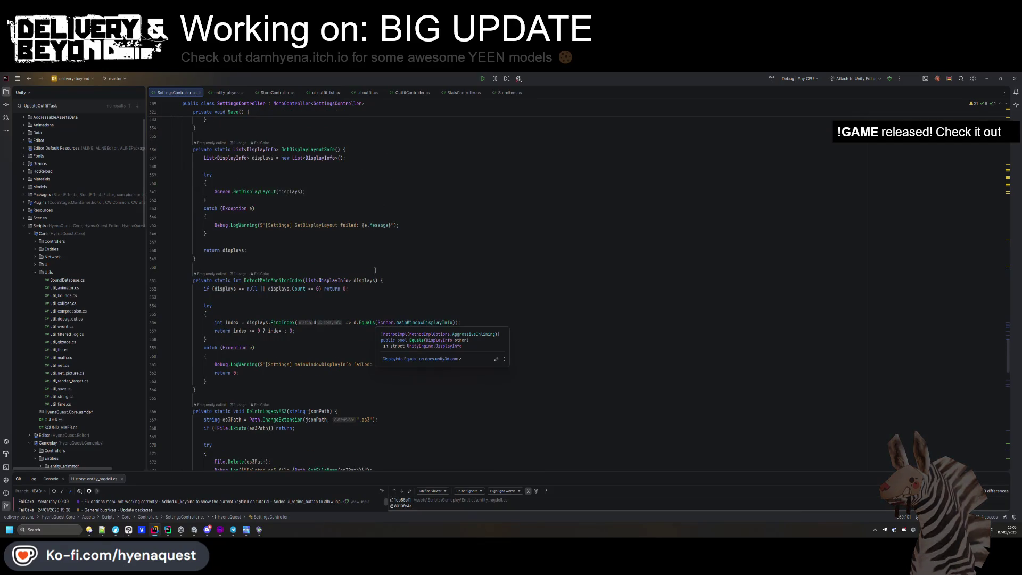
scroll(375, 270, "up", 6)
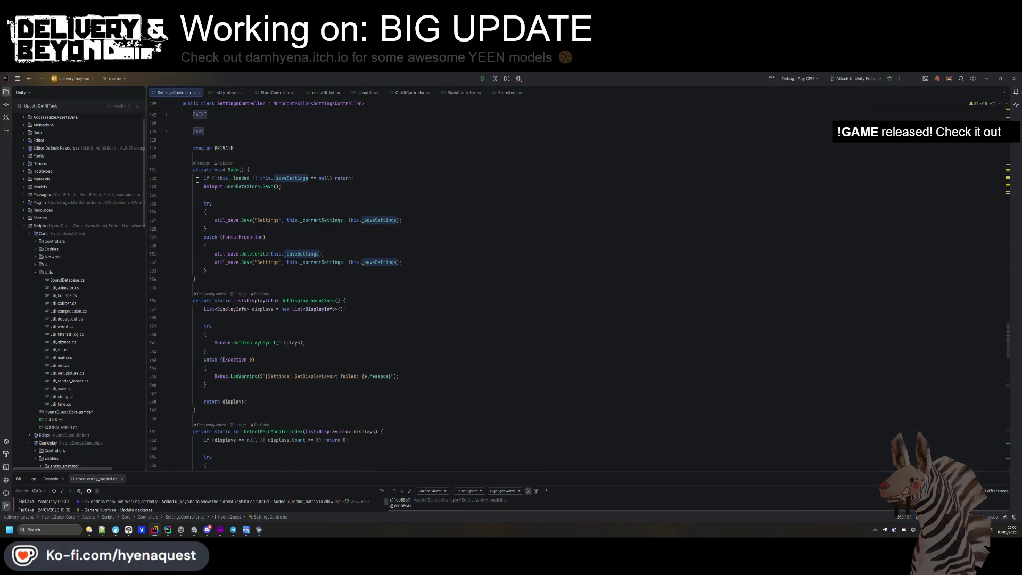
mouse_move(244, 188)
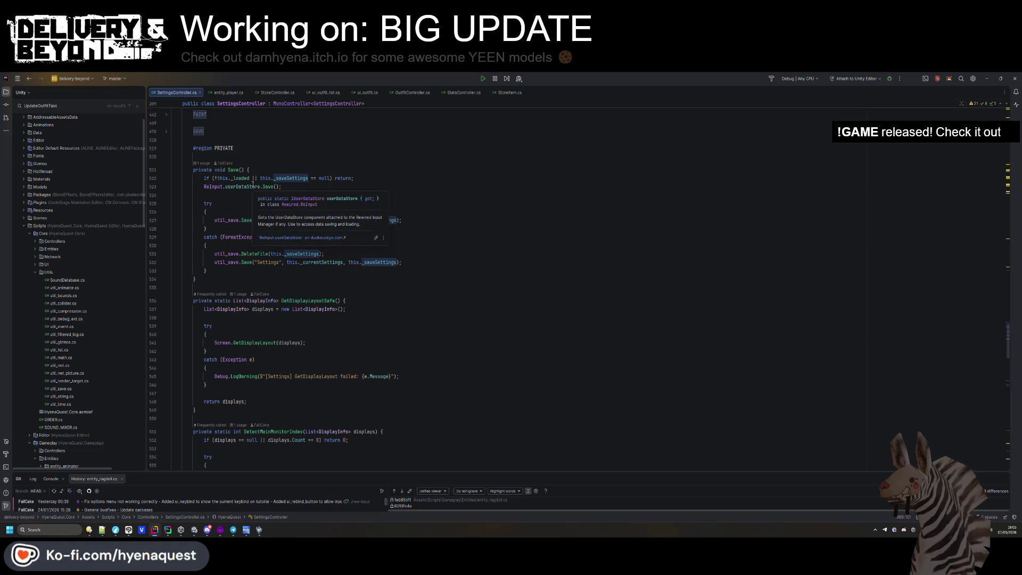
left_click(260, 186)
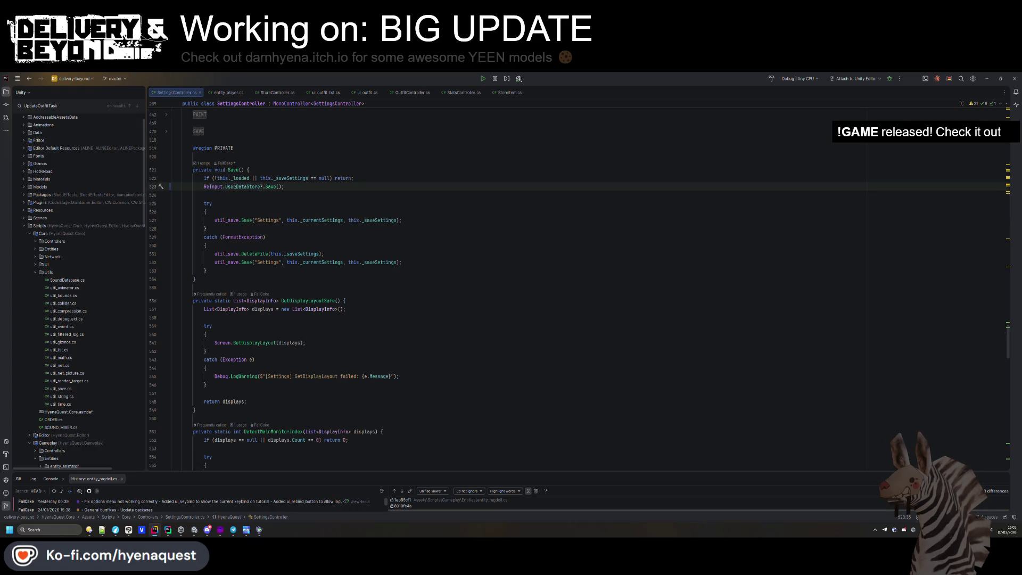
- Read the userDataStore documentation in Save() without editing, then return to Unity
mouse_move(235, 186)
left_click(407, 153)
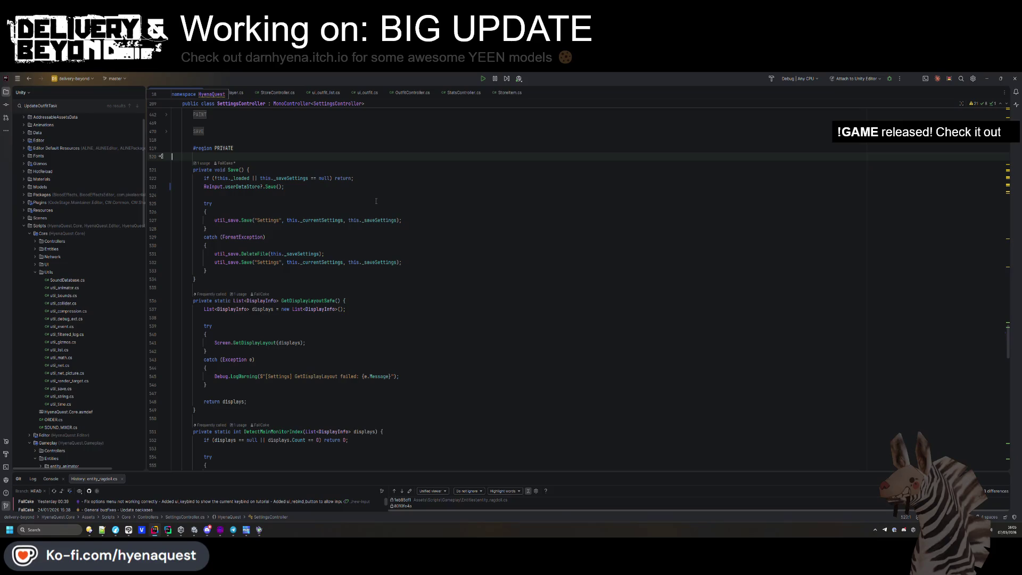
left_click(198, 532)
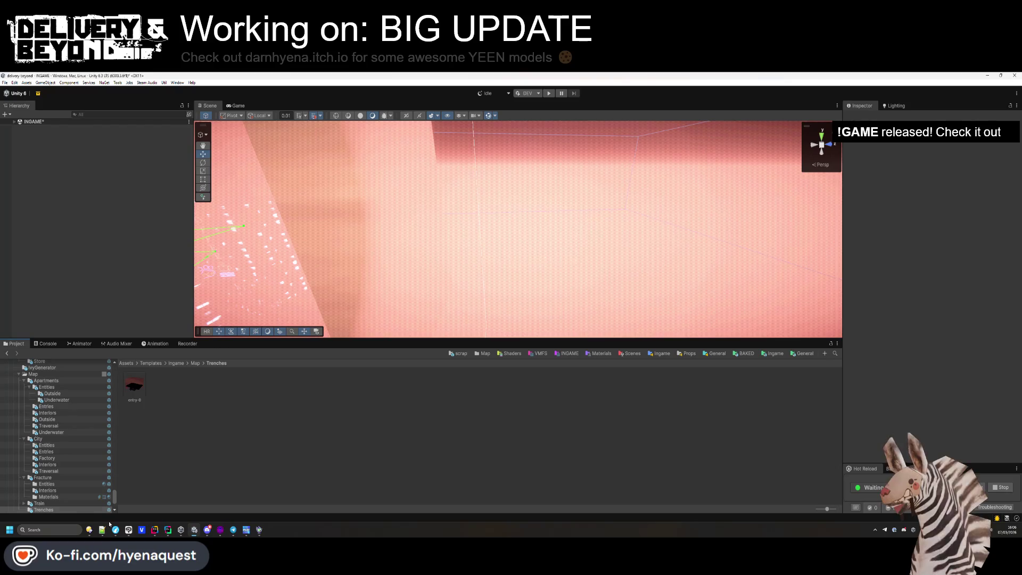
- Show the Console, shrink it to enlarge the Scene view, and start Play mode
left_click(46, 343)
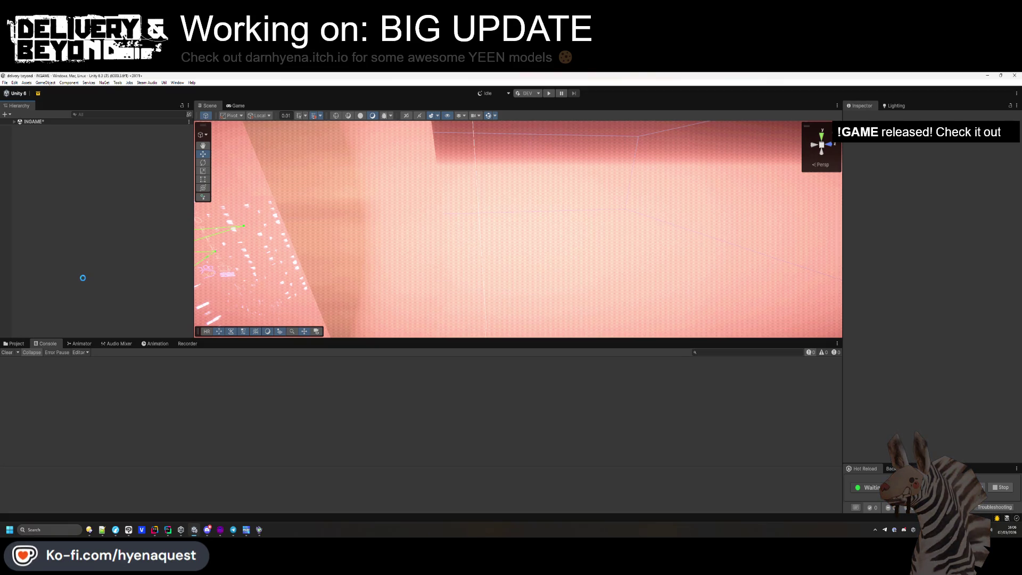
left_click_drag(430, 338, 430, 419)
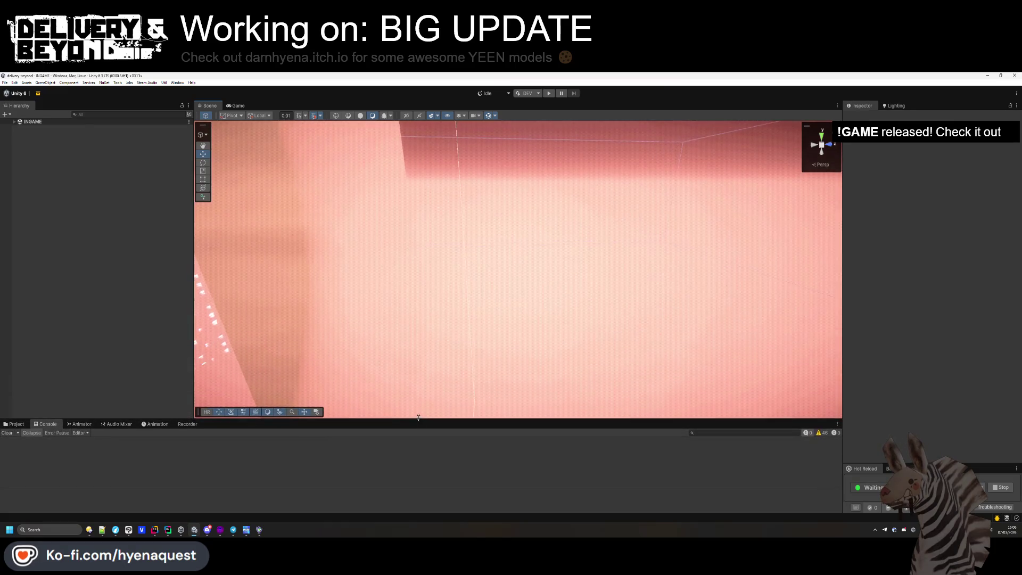
left_click(548, 93)
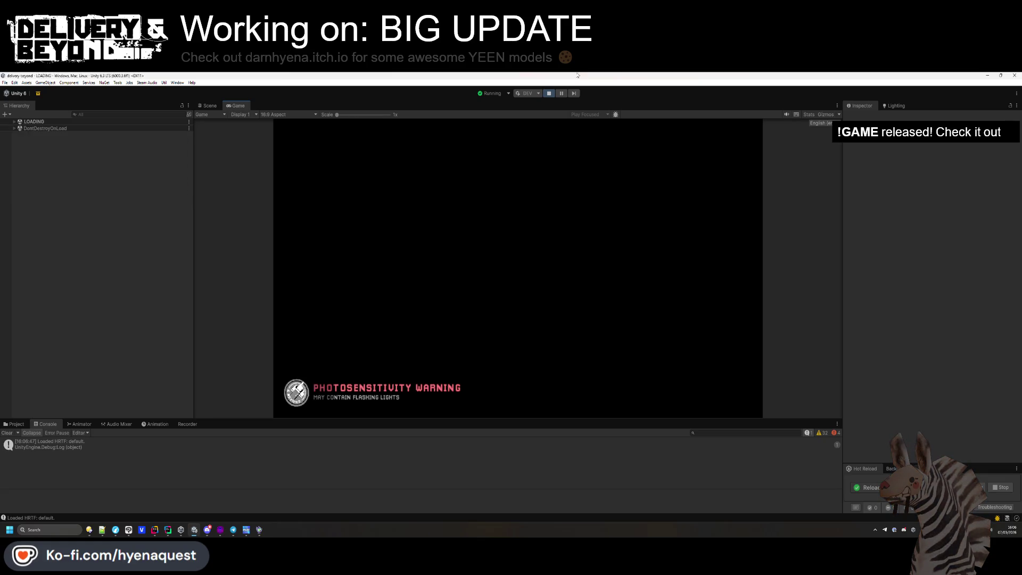
- Inspect the first Console entry and generate a new level from World Seed 2
left_click(837, 439)
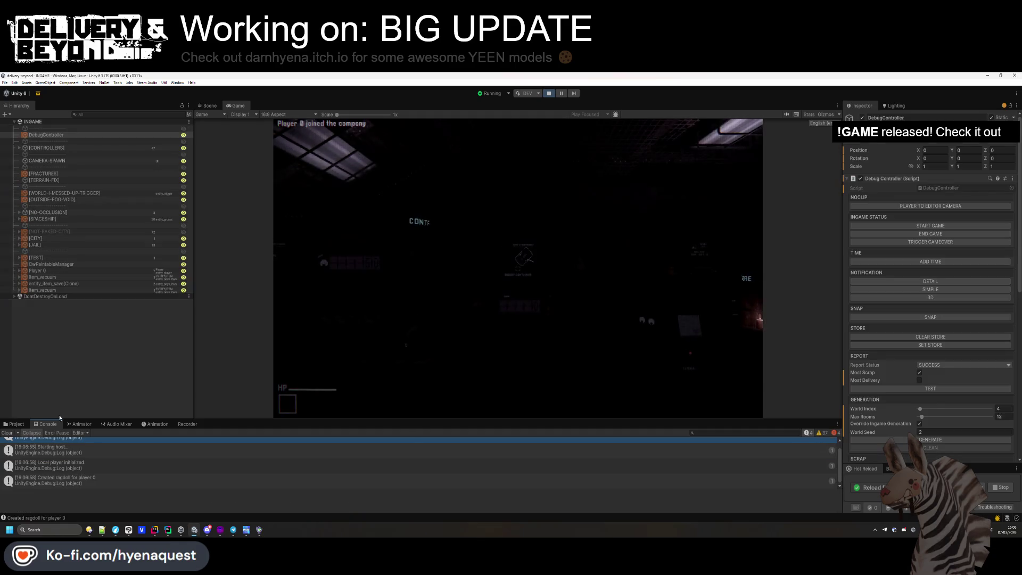
scroll(931, 383, "down", 3)
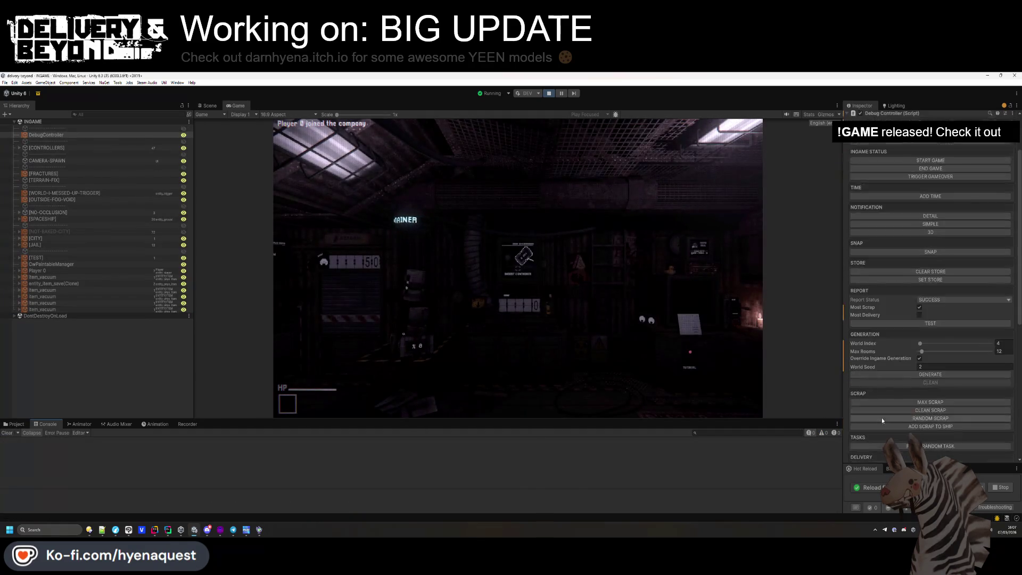
left_click(936, 376)
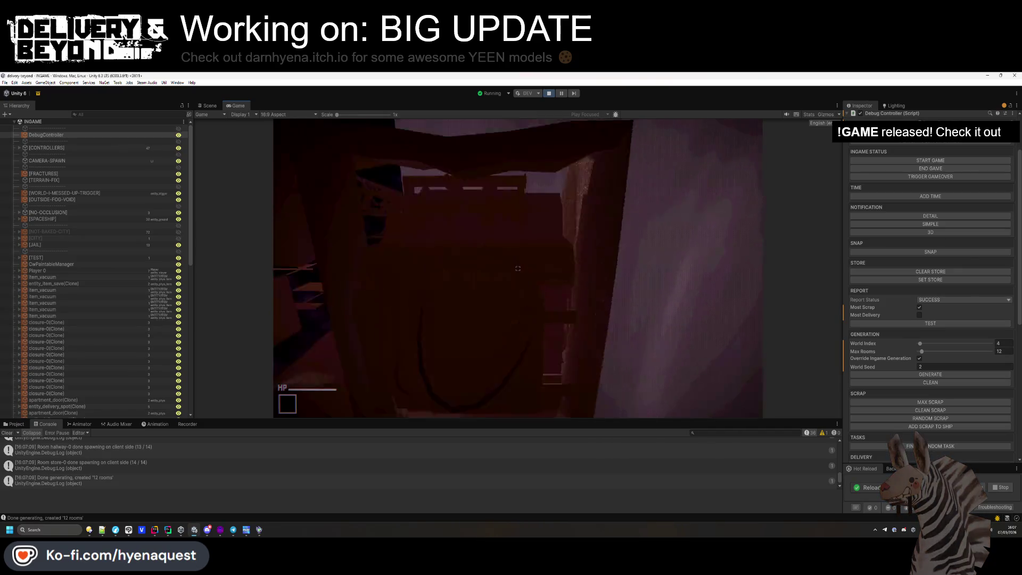
- Inspect the generated 12-room level in the Scene view, then return to the Game view
key("super")
left_click(208, 106)
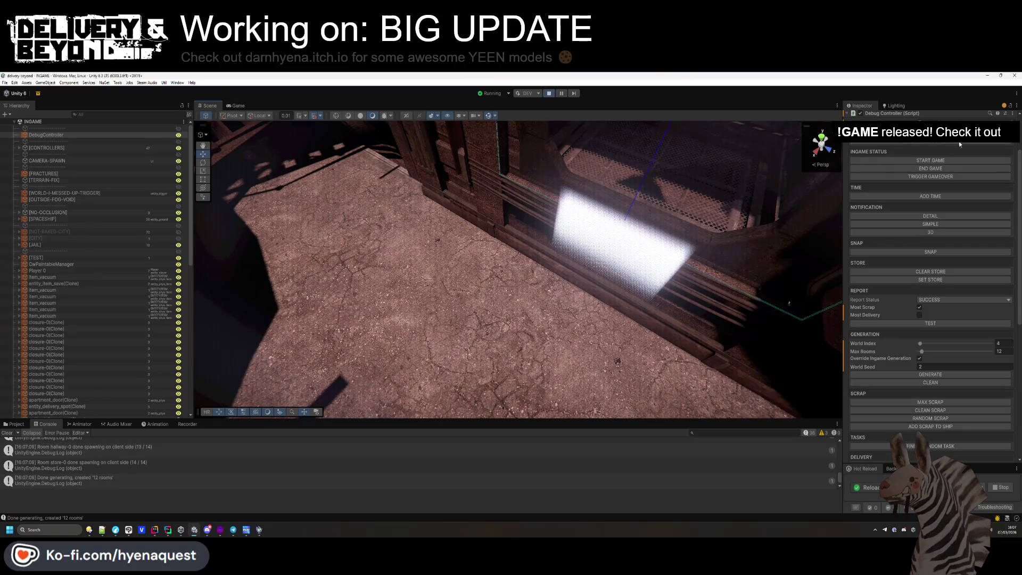
left_click(236, 106)
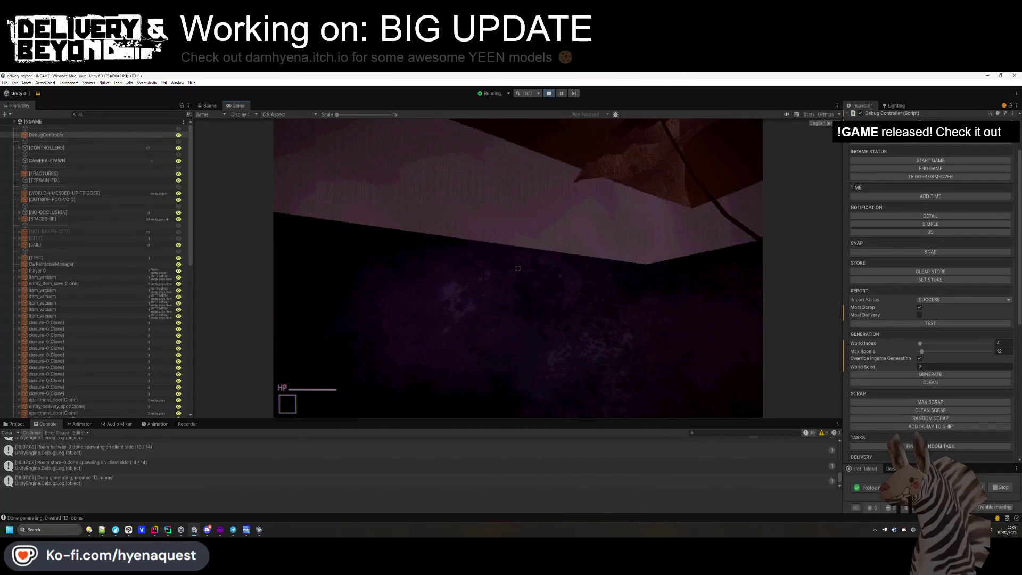
key("super")
key("super")
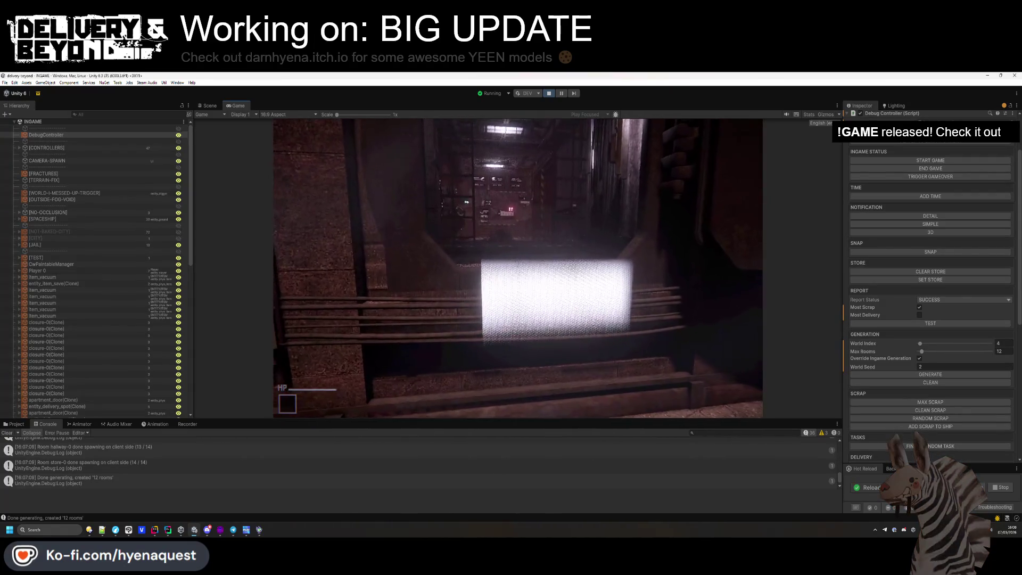
- Dismiss the Start menu and select the func_collider_light object in the Scene view
key("super")
left_click(219, 105)
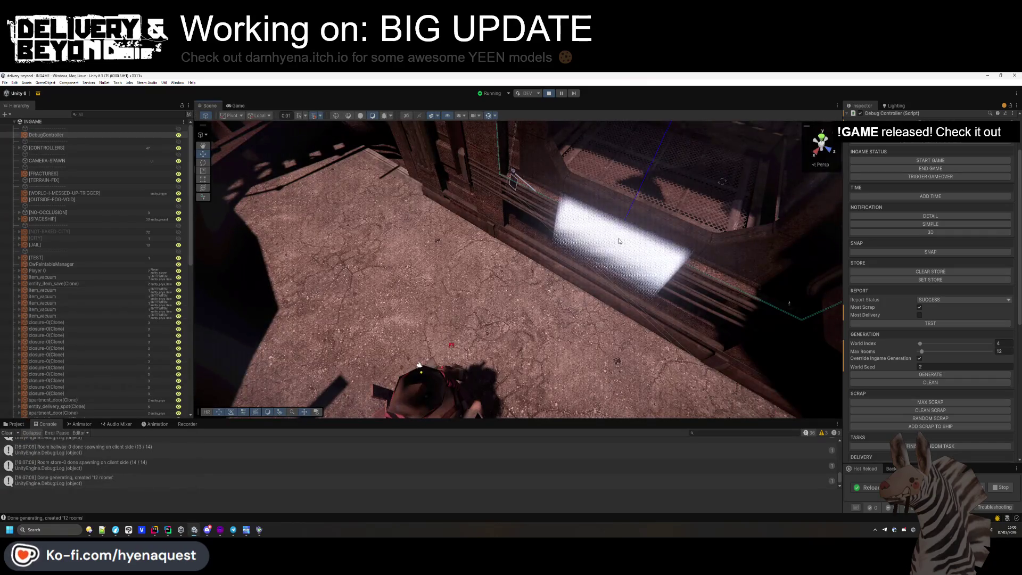
left_click(607, 292)
left_click(605, 250)
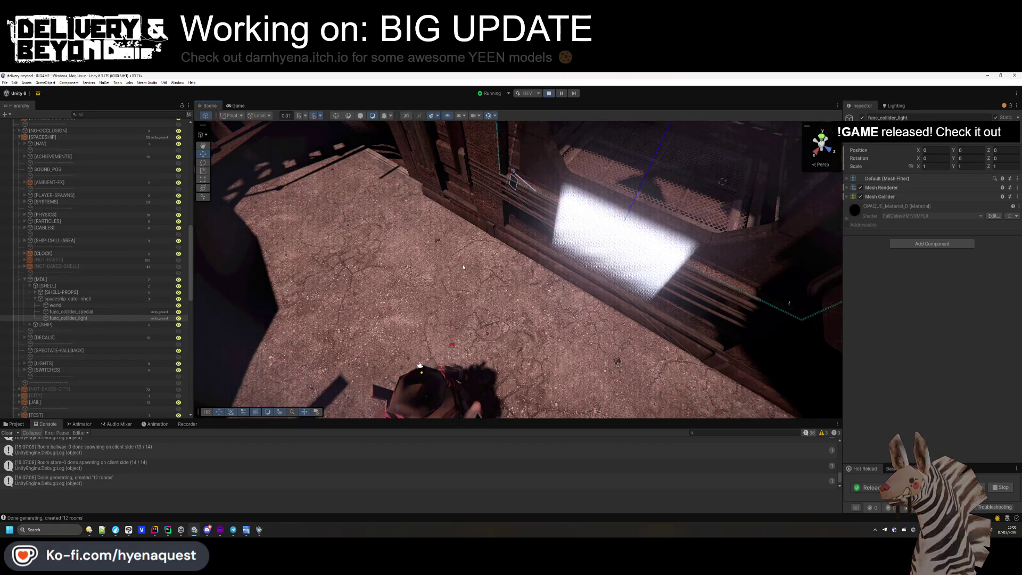
scroll(495, 270, "down", 2)
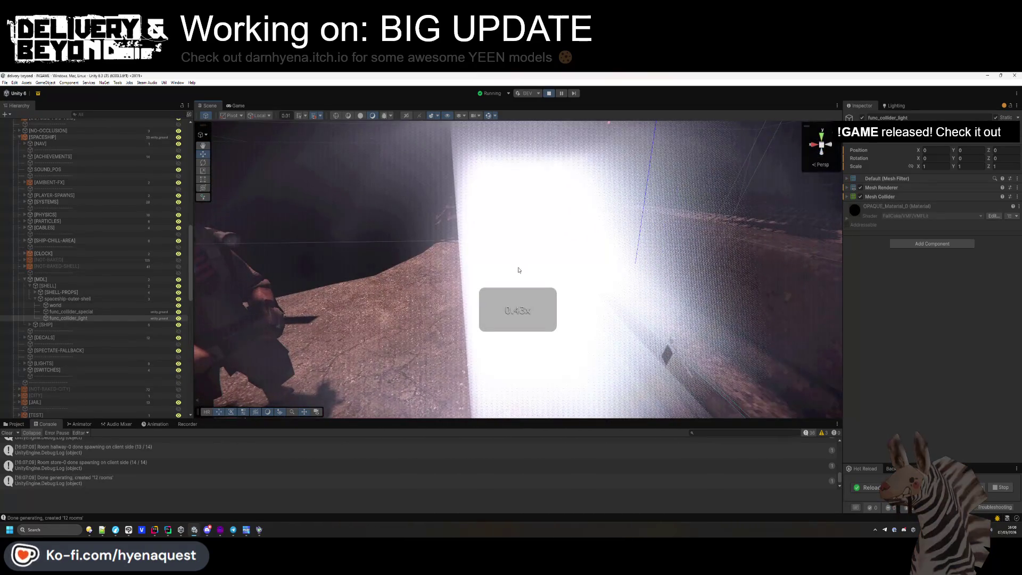
- Lower the OUTSIDE fog's Raymarch Quality from 6 to 1, clear the Console, and reveal FOG_TRENCHES
left_click(566, 248)
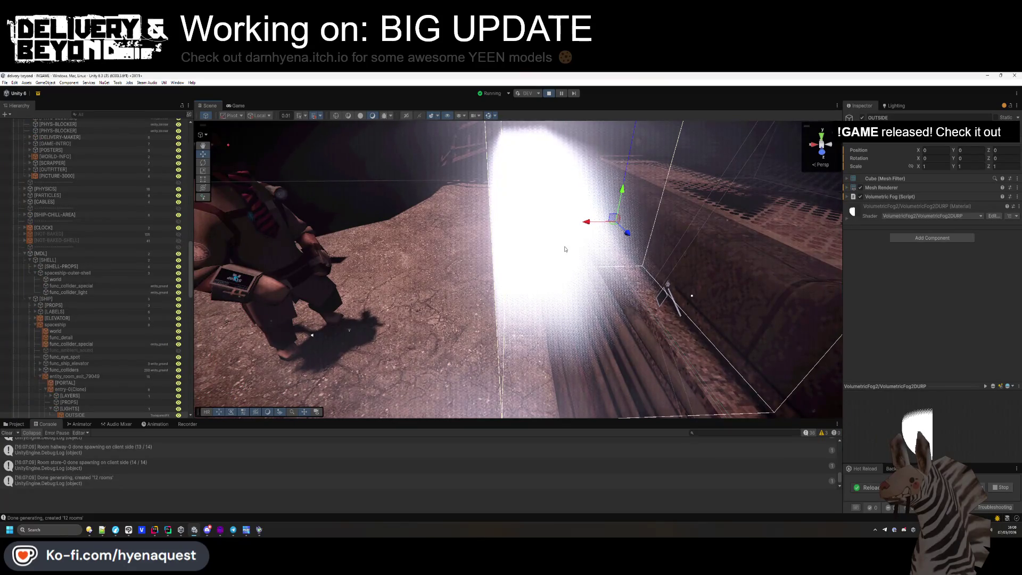
left_click(883, 196)
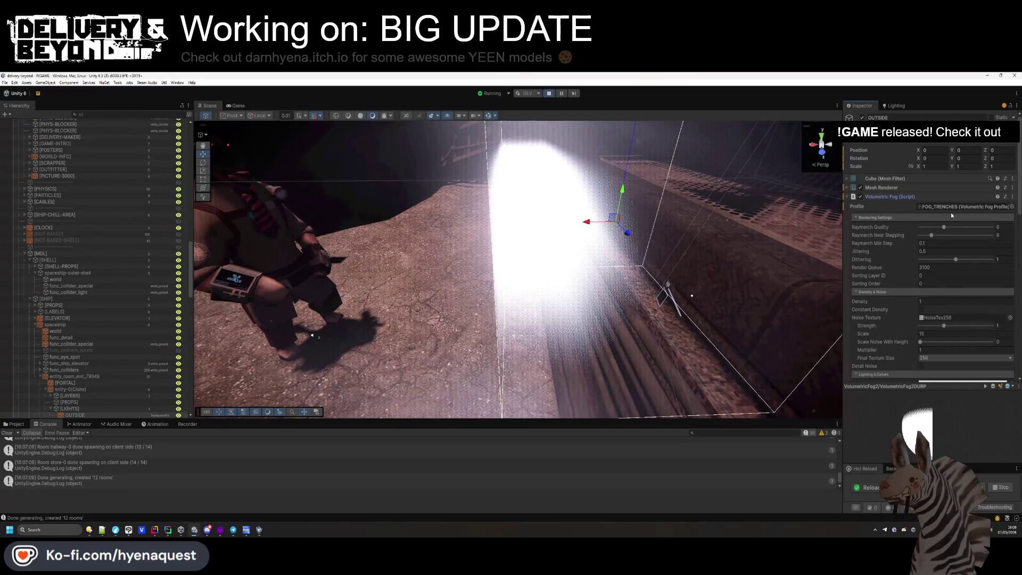
left_click_drag(929, 228, 929, 237)
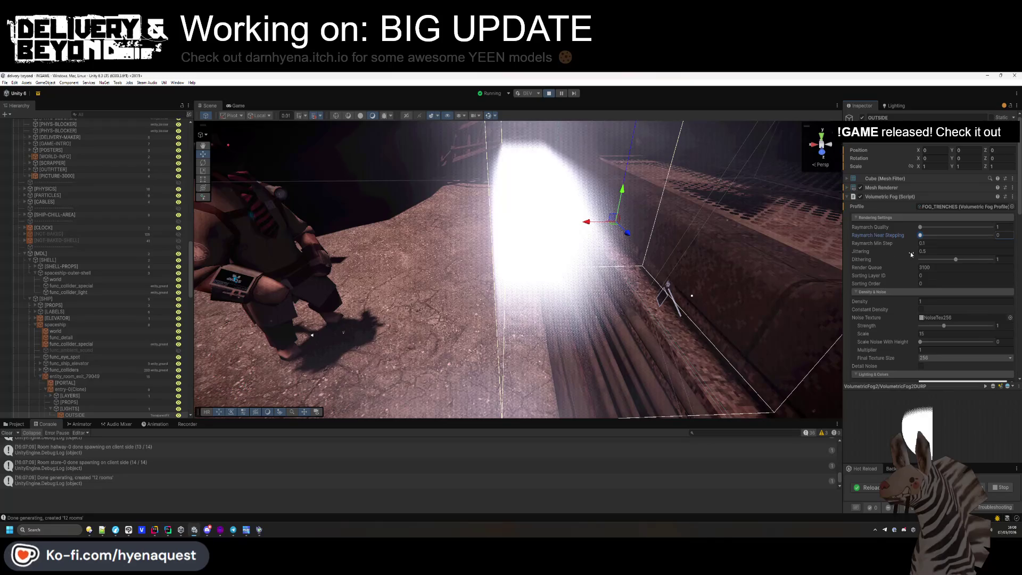
scroll(898, 264, "down", 5)
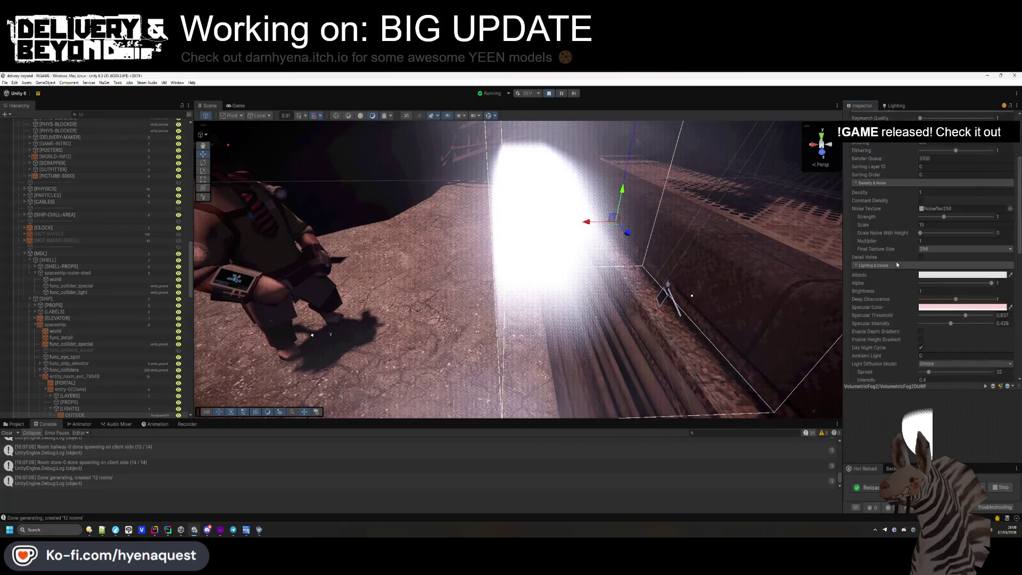
scroll(912, 274, "up", 5)
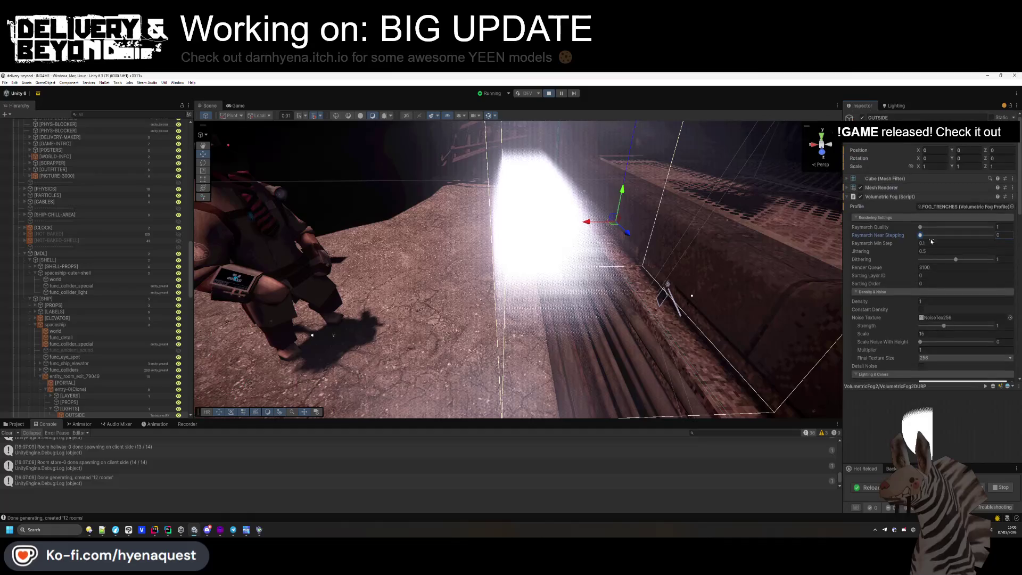
left_click(8, 433)
left_click(963, 207)
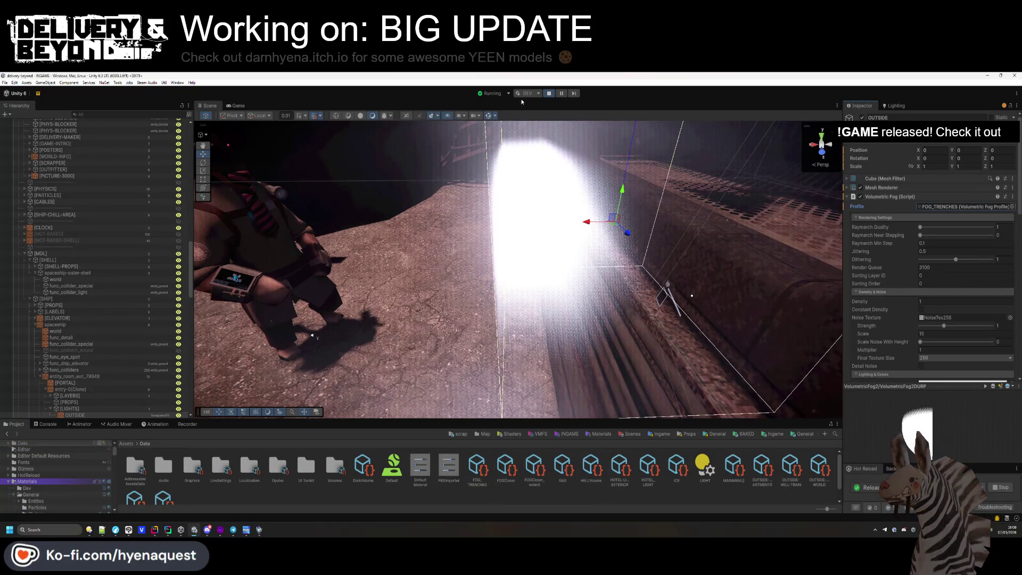
- Stop Play mode, widen the asset browser, and expand INGAME and [SPACESHIP] in the Hierarchy
key("ctrl+p")
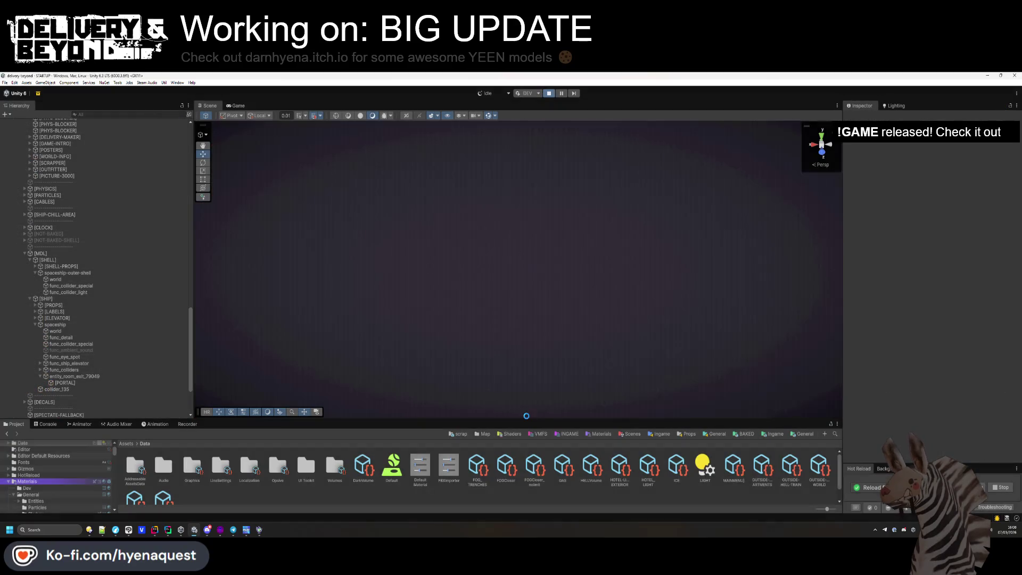
mouse_move(525, 378)
left_mouse_down()
mouse_move(479, 319)
mouse_move(437, 379)
left_mouse_up()
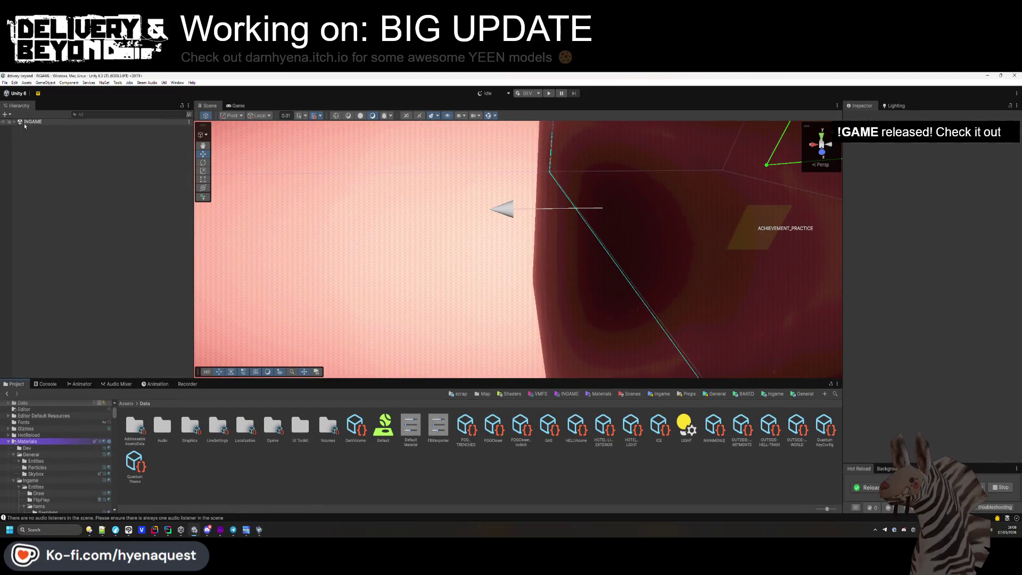
left_click(14, 121)
left_click(18, 226)
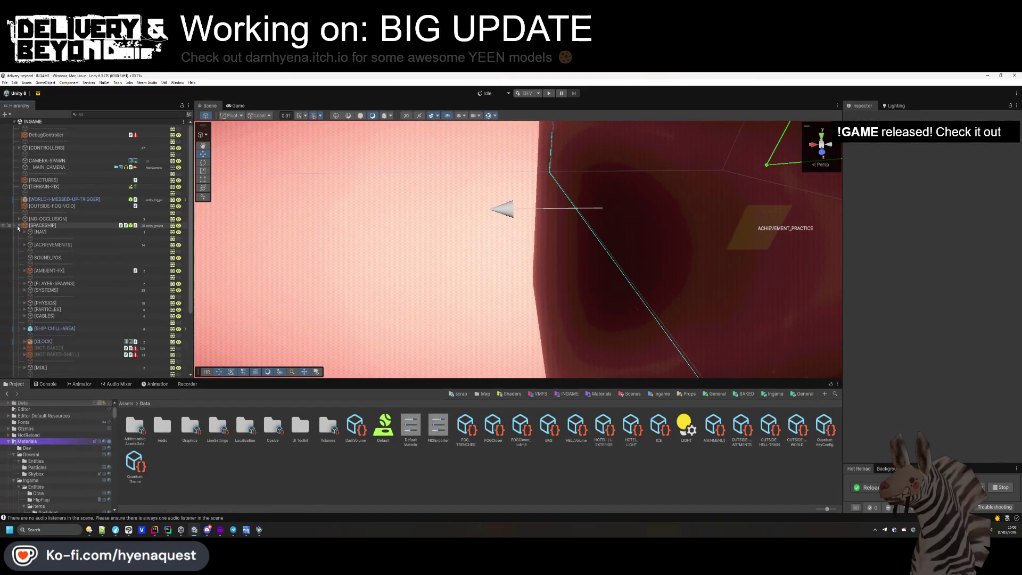
scroll(31, 351, "down", 1)
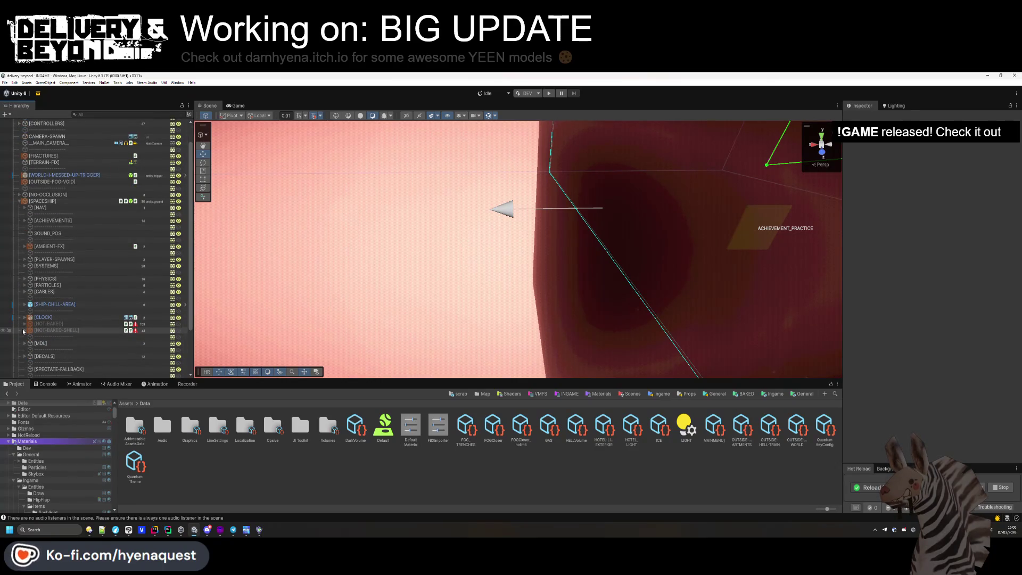
left_click(24, 331)
left_click(24, 330)
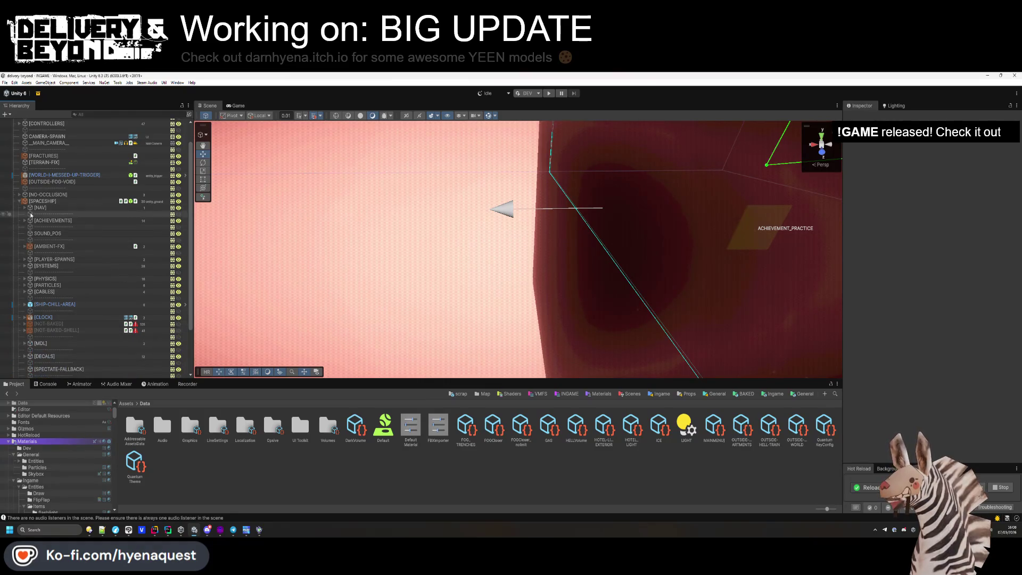
scroll(41, 208, "up", 2)
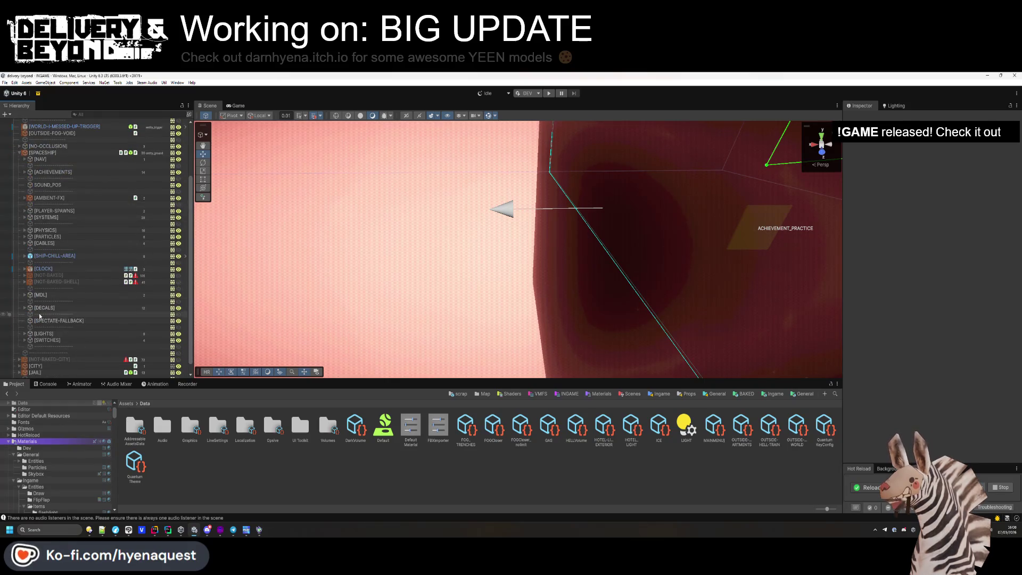
- Inspect the DebugController settings, then select the [PLAYER-SPAWNS] group
left_click(61, 137)
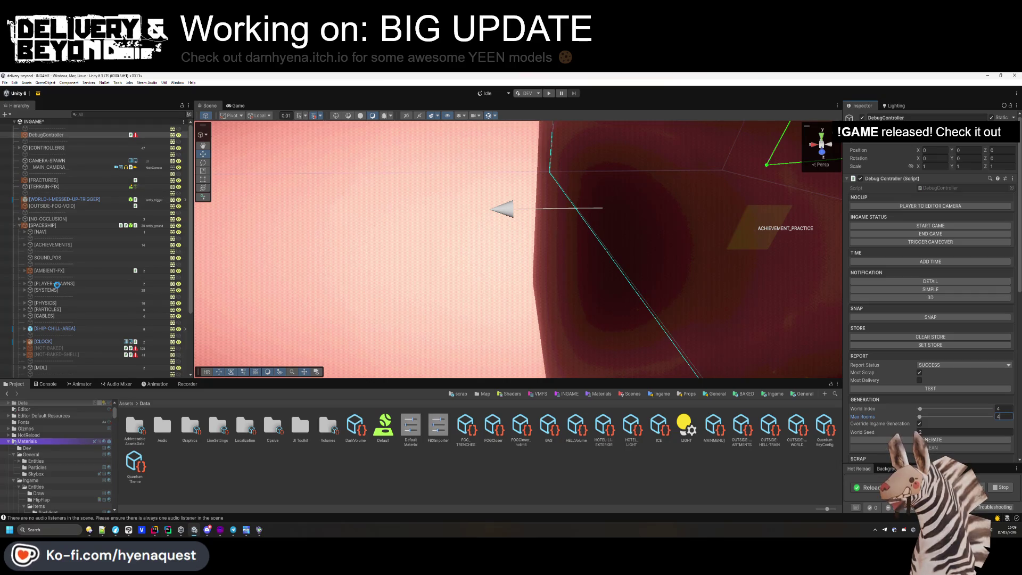
left_click(56, 284)
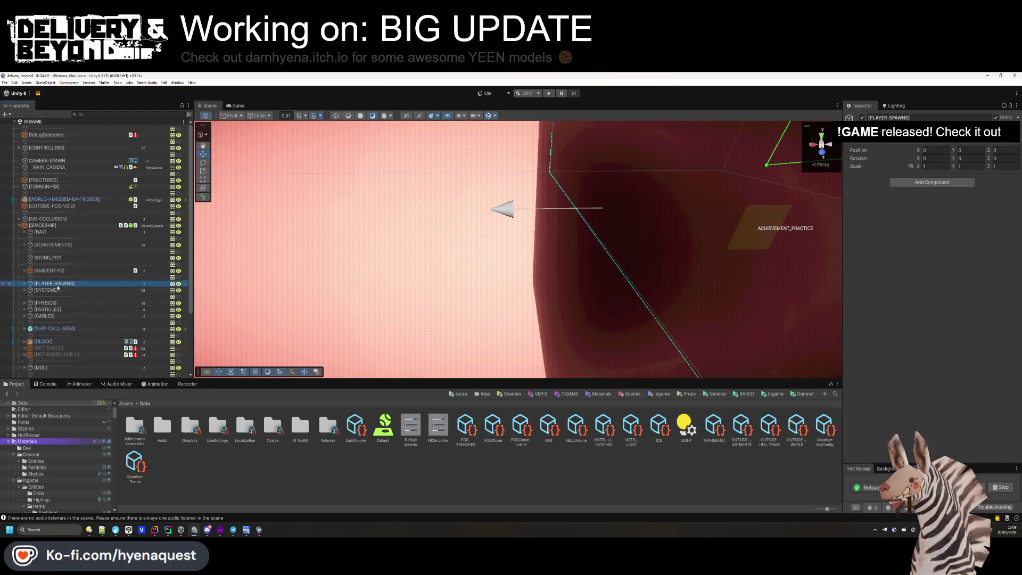
scroll(59, 274, "down", 3)
scroll(59, 274, "down", 2)
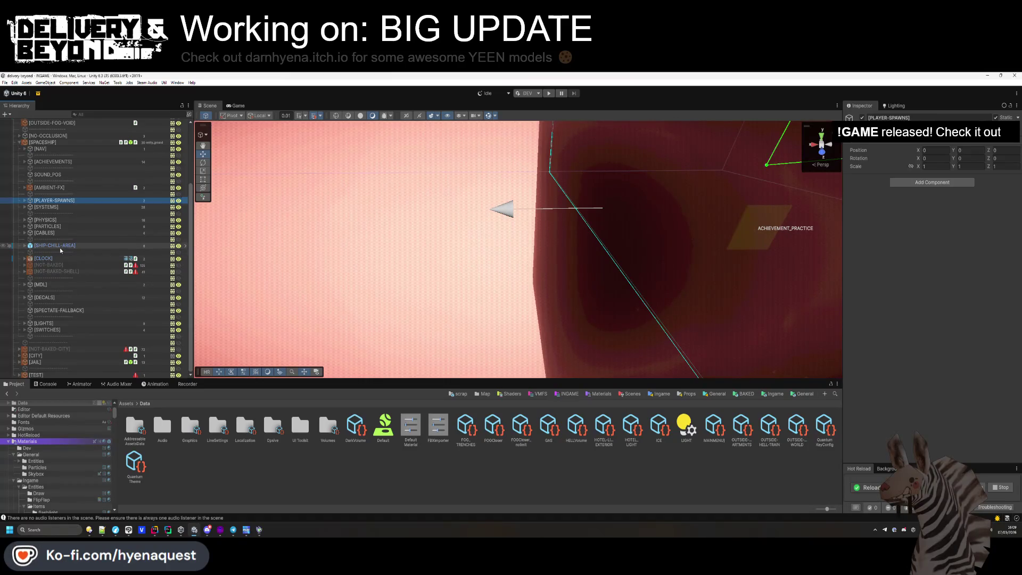
scroll(67, 275, "up", 3)
- Expand [MDL], [SHELL] and spaceship-outer-shell, and inspect the func_collider_light and func_collider_special components
left_click(25, 333)
scroll(28, 336, "down", 4)
left_click(30, 279)
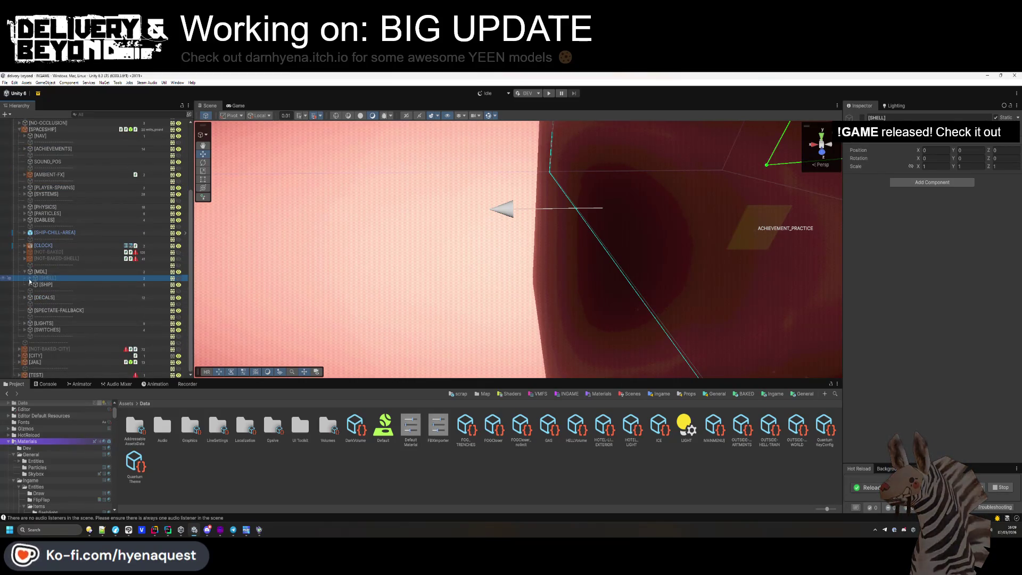
left_click(30, 279)
left_click(35, 291)
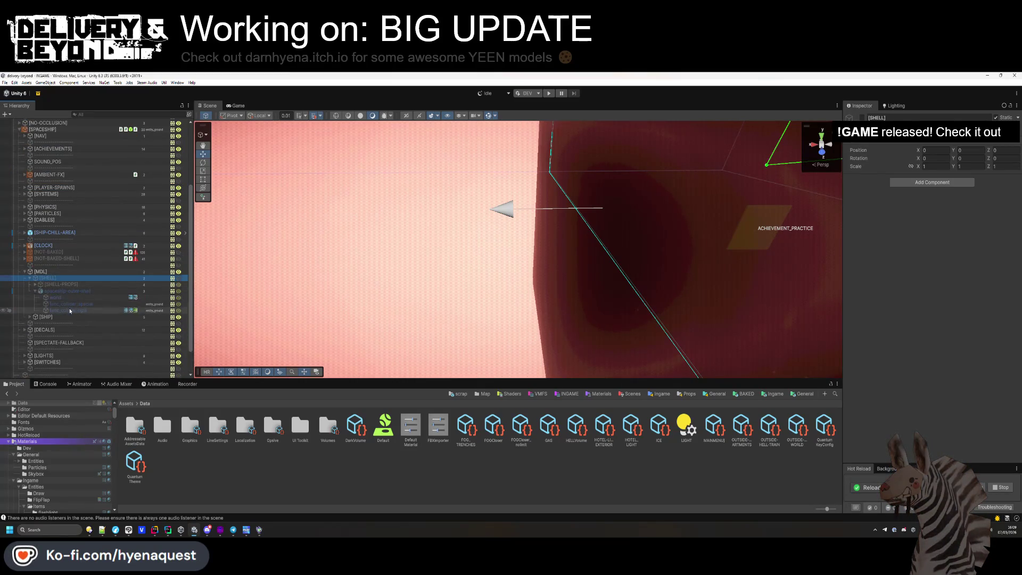
left_click(70, 310)
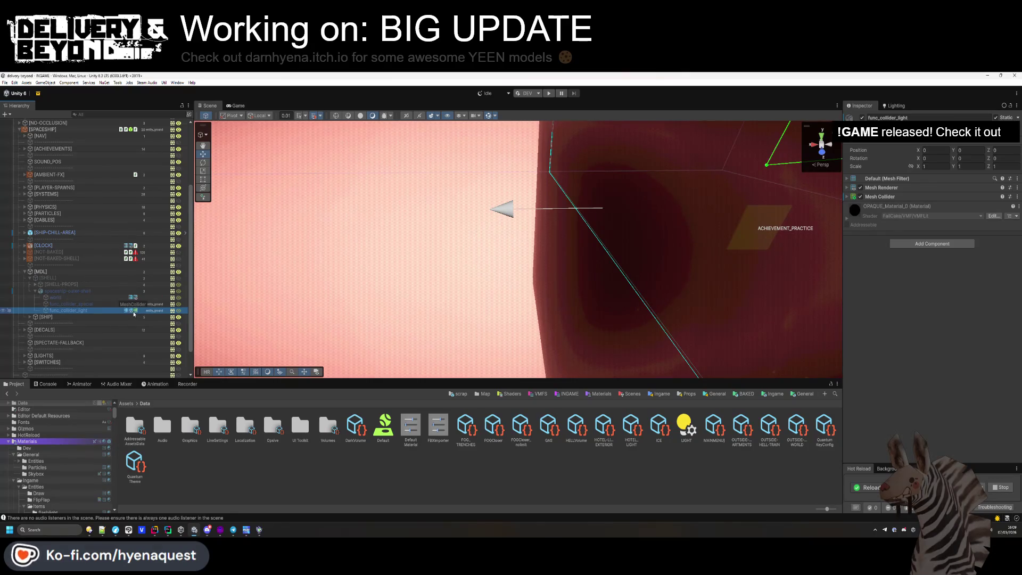
left_click(71, 292)
left_click(110, 304)
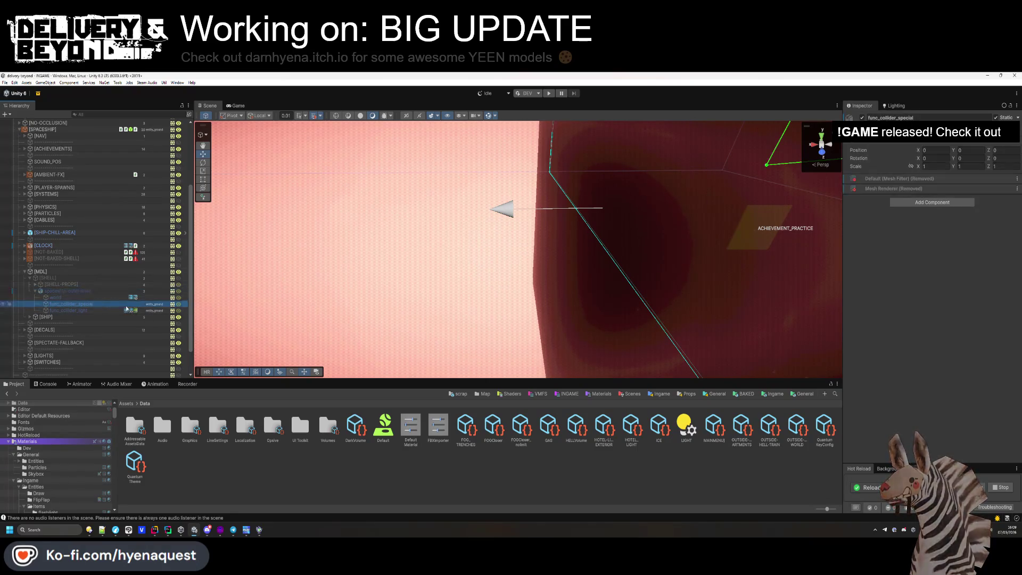
- Apply spaceship-outer-shell's import settings and reimport the shell
right_click(908, 189)
mouse_move(937, 191)
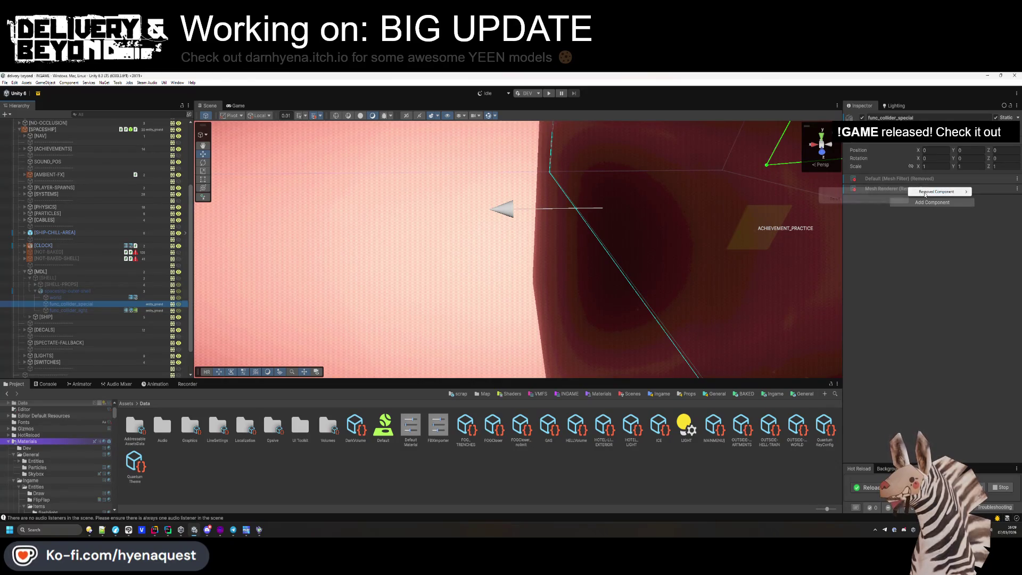
left_click(77, 291)
left_click(903, 146)
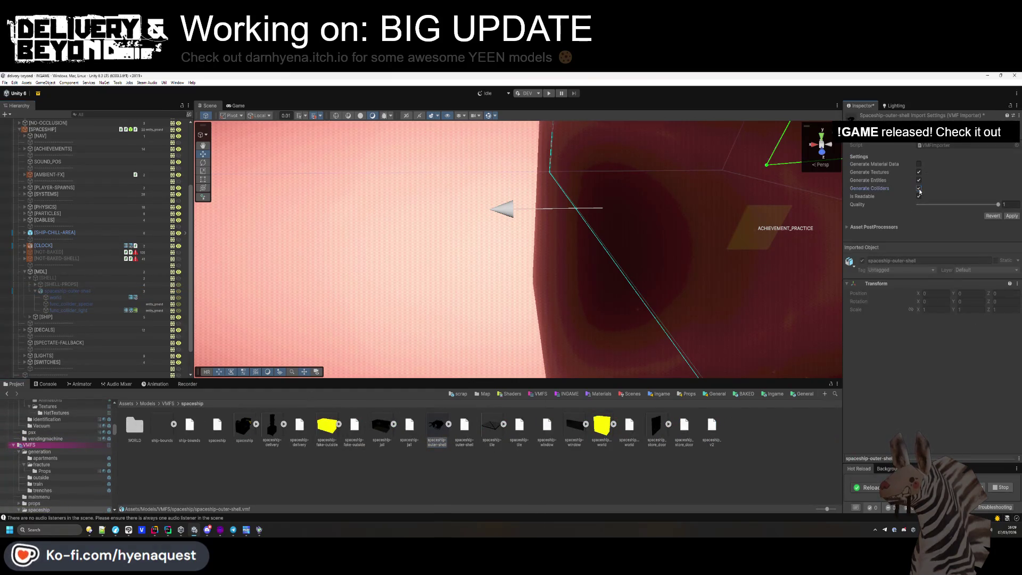
left_click(1011, 215)
- Put func_colliders and its children on entity_ground, and toggle the shell import's collider generation
left_click(64, 317)
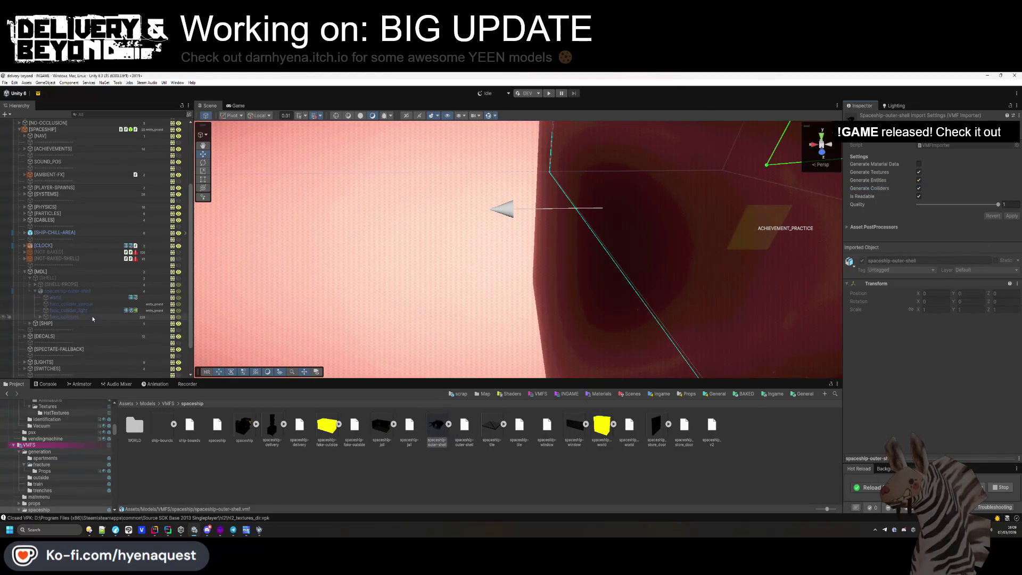
left_click(984, 127)
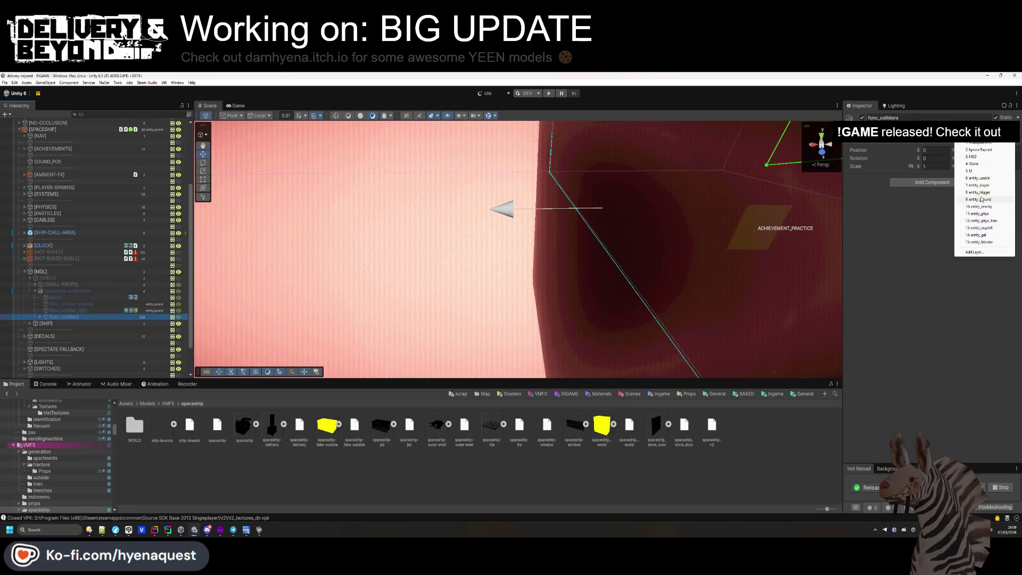
left_click(980, 199)
left_click(484, 325)
left_click(41, 317)
left_click(41, 317)
left_click(436, 426)
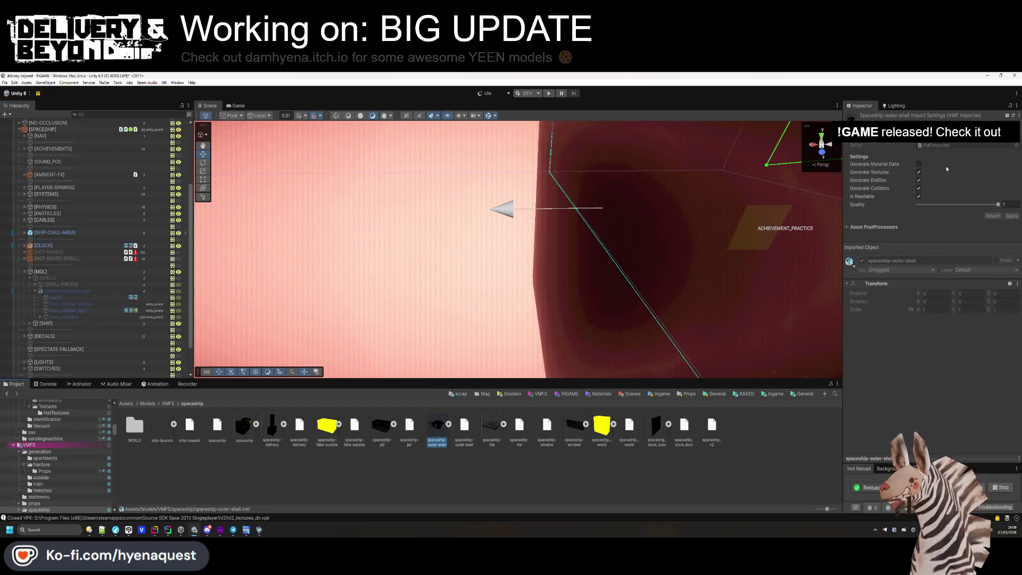
left_click(918, 189)
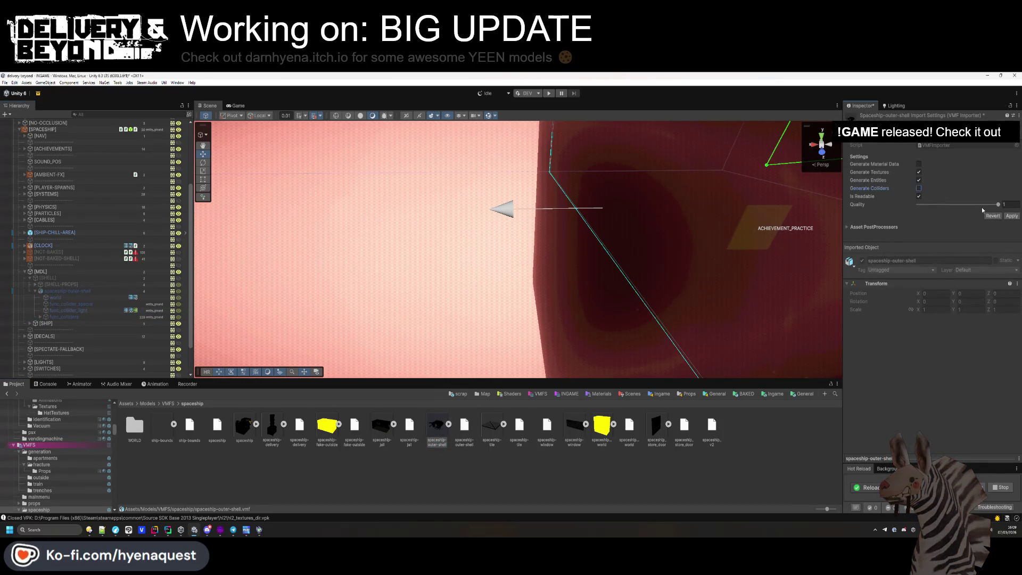
- Restore func_collider_special's mesh filter and mesh renderer, and add a Mesh Collider
left_click(85, 305)
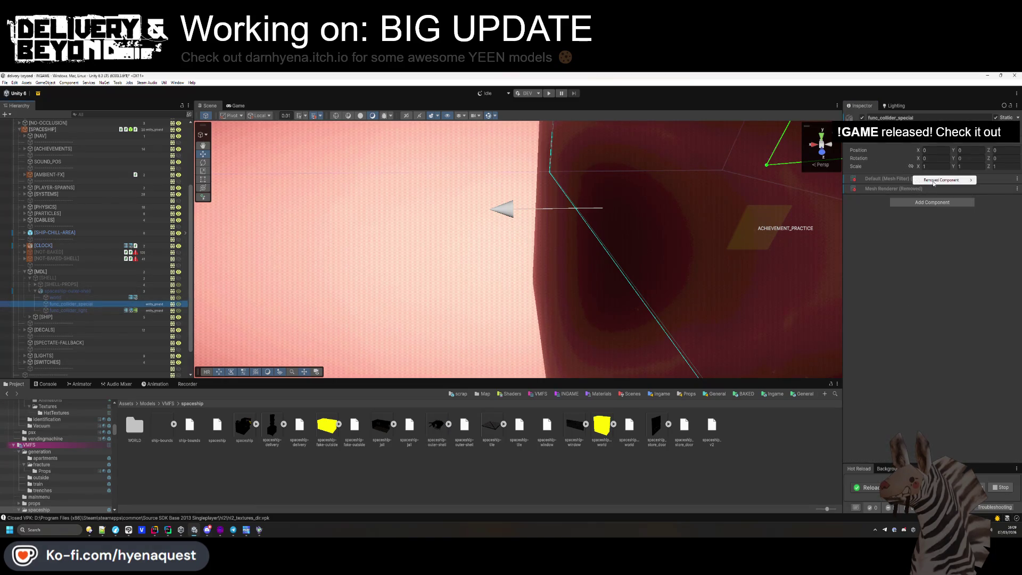
left_click(878, 190)
right_click(905, 188)
left_click(883, 201)
left_click(926, 242)
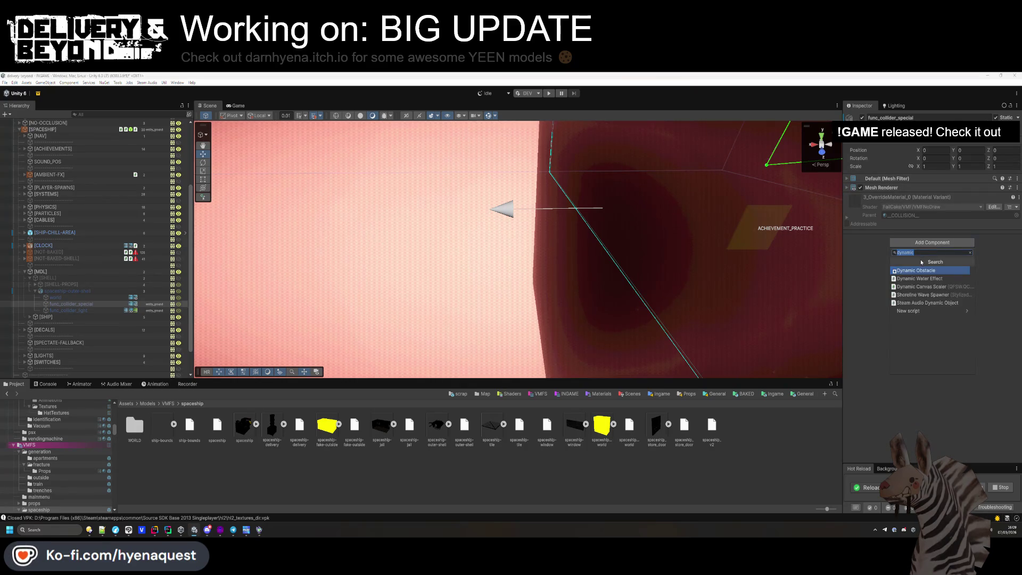
type("mesh collider")
key("Return")
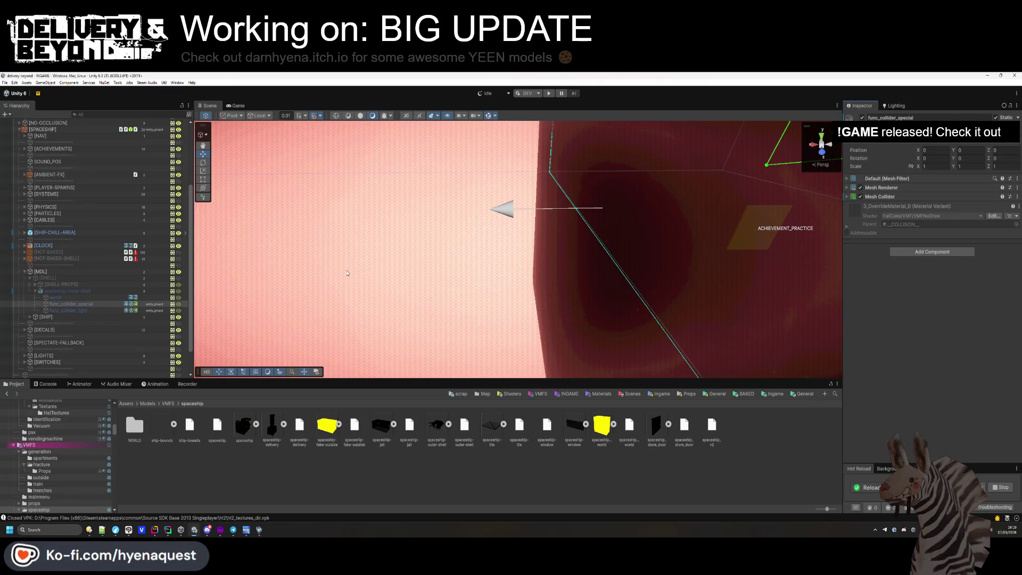
- Frame the spaceship and open the entry-0 prefab from the Trenches map templates
left_click(25, 272)
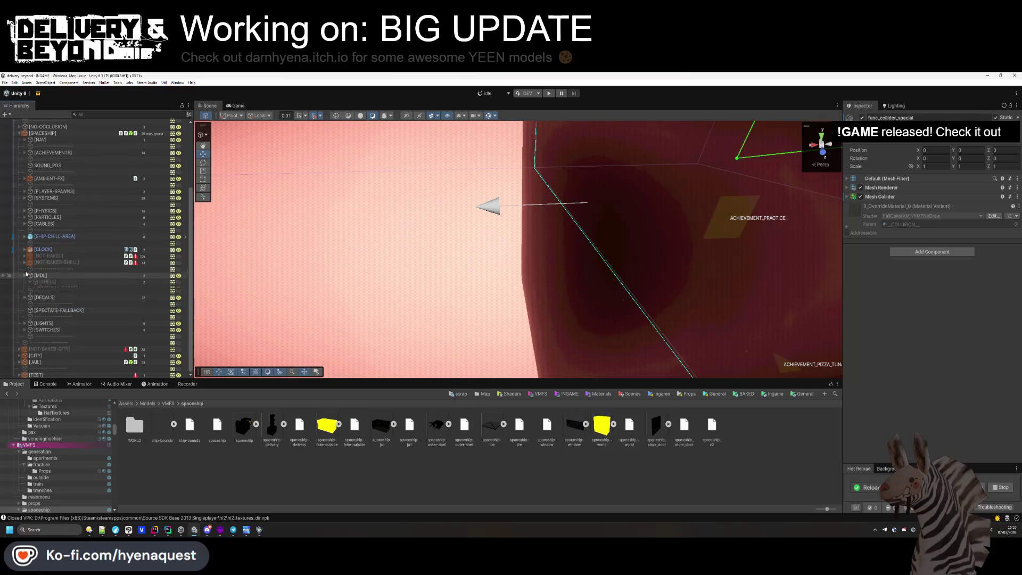
key("f")
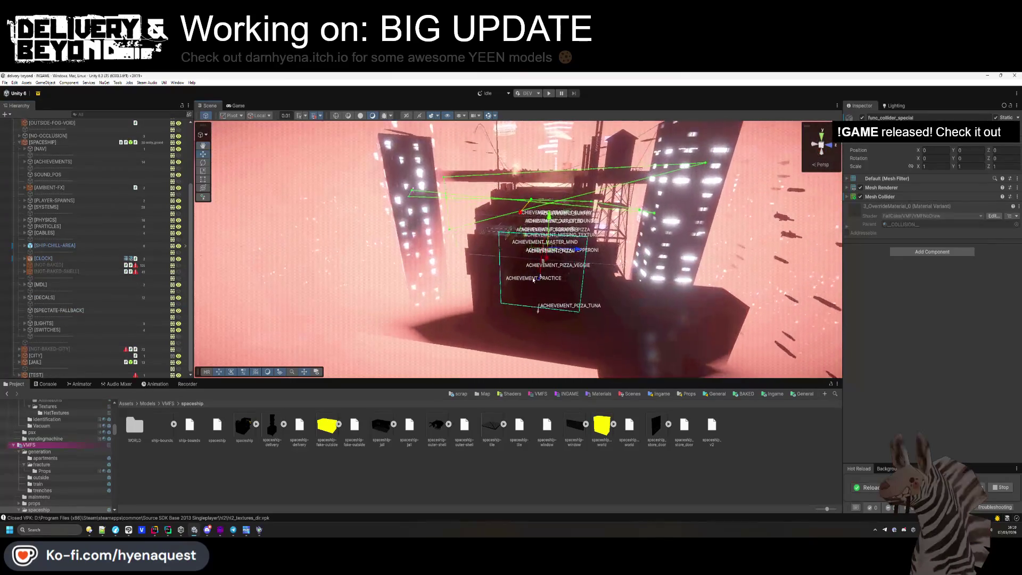
left_click(209, 490)
double_click(134, 426)
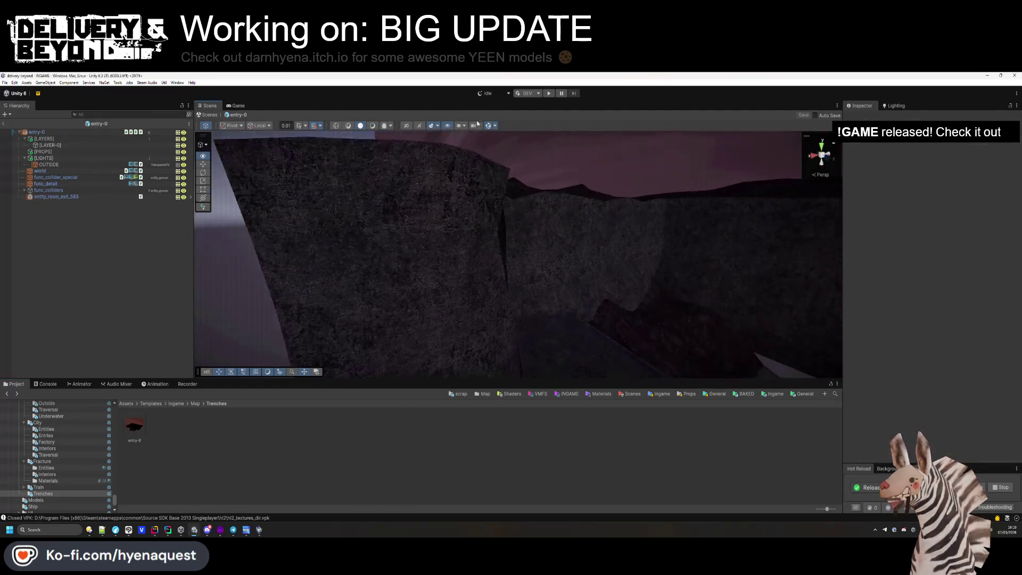
key("alt+Tab")
- In Hammer++, tie the green doorway collision brush to a func_ship_bounds entity
key("Tab")
key("Tab")
key("Tab")
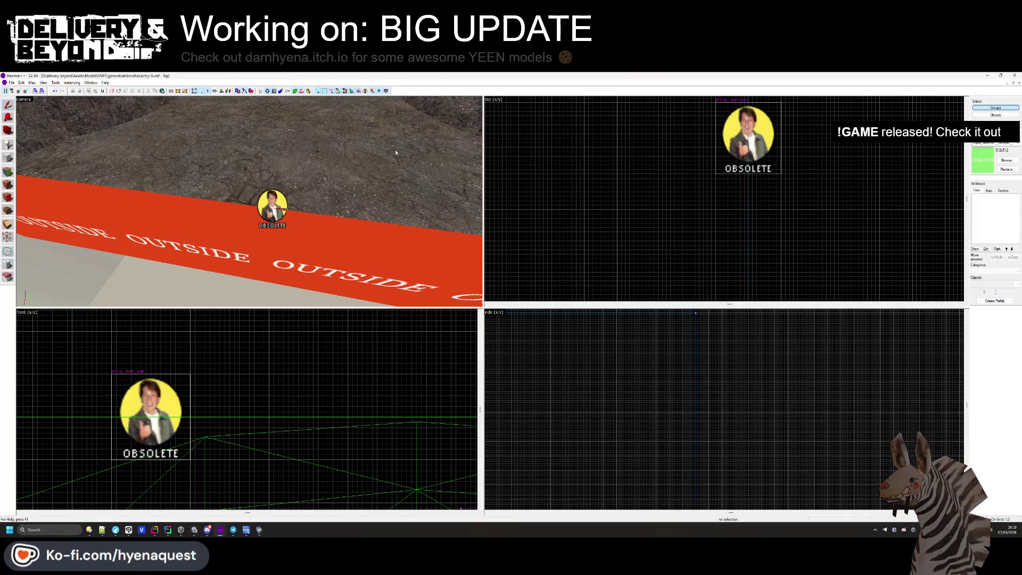
left_click(250, 204)
key("alt+Return")
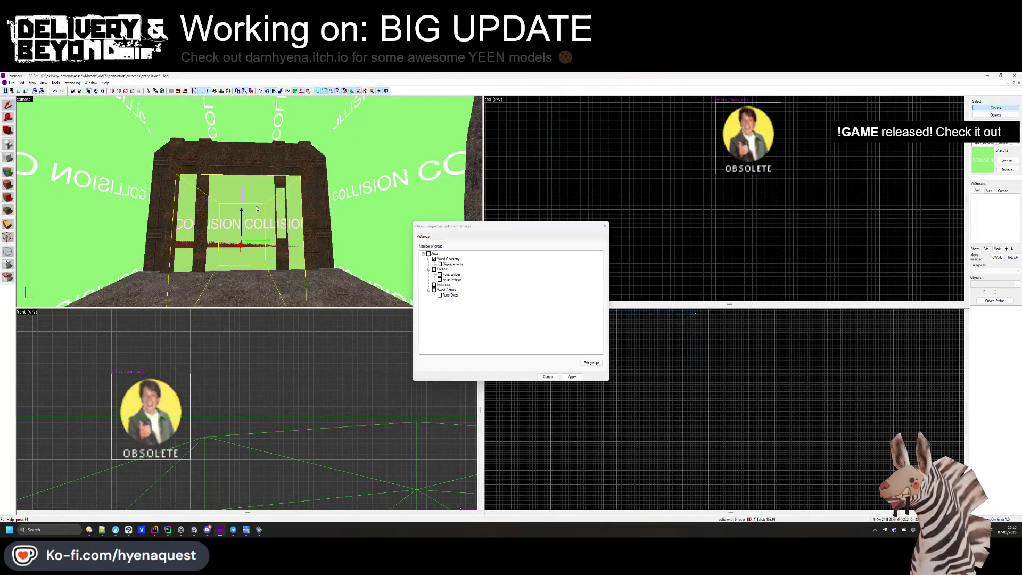
key("ctrl+t")
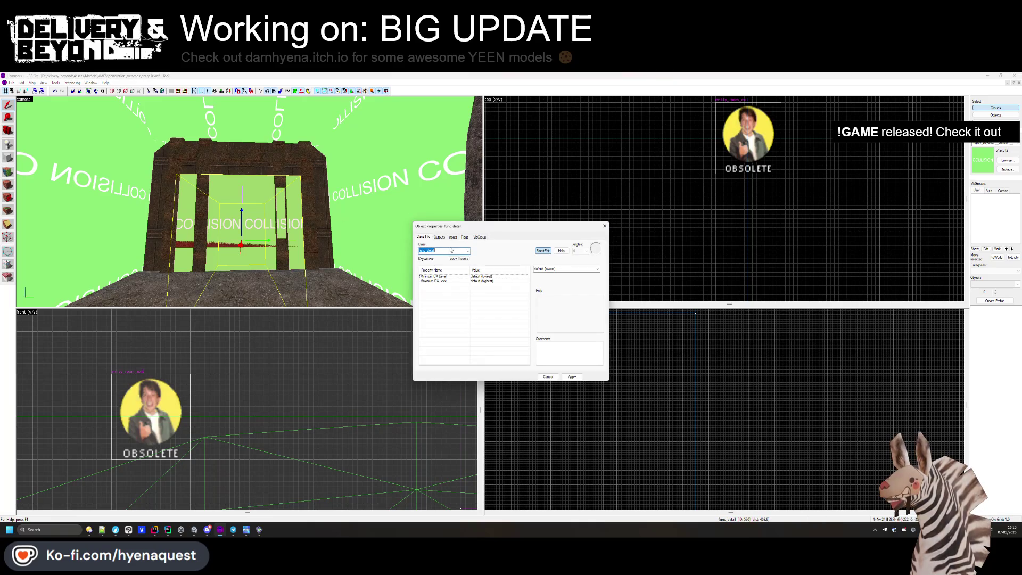
type("ship_")
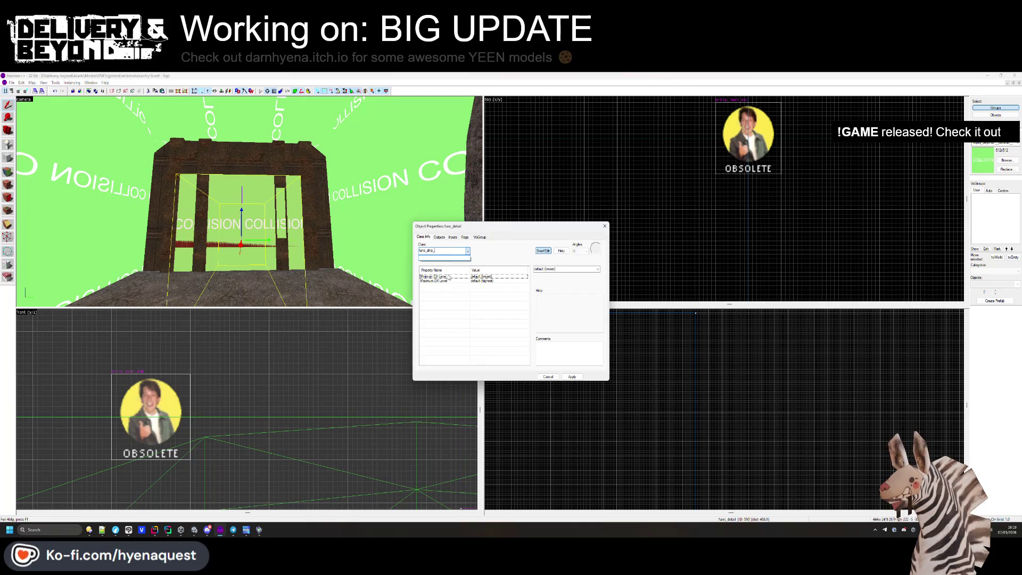
key("Escape")
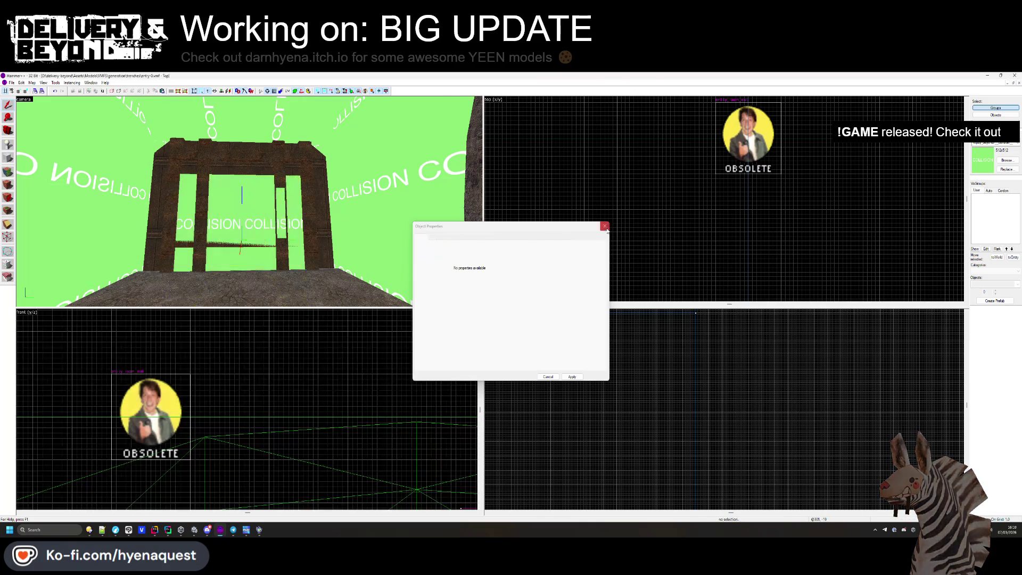
left_click(605, 226)
key("alt+Tab")
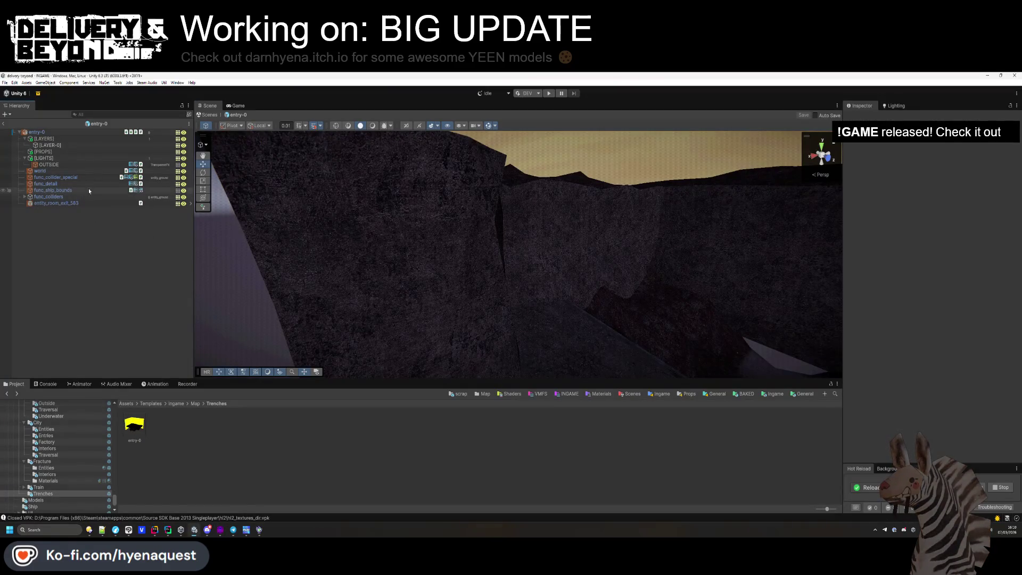
- Add a Box Collider to func_ship_bounds and remove its Mesh Renderer, Mesh Filter and VMF Materials
left_click(71, 190)
left_click(915, 251)
type("meshco")
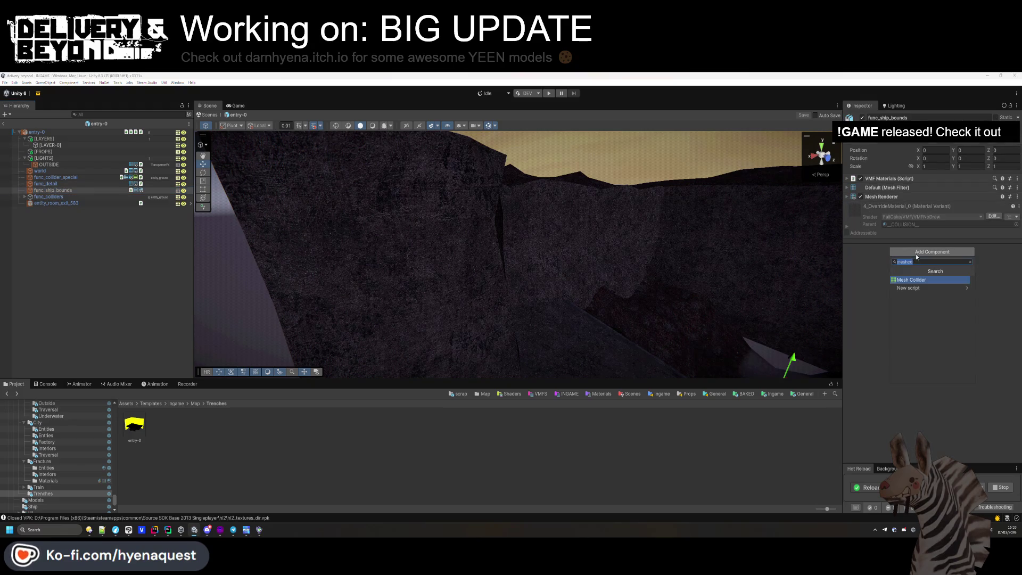
type("box")
left_click(915, 273)
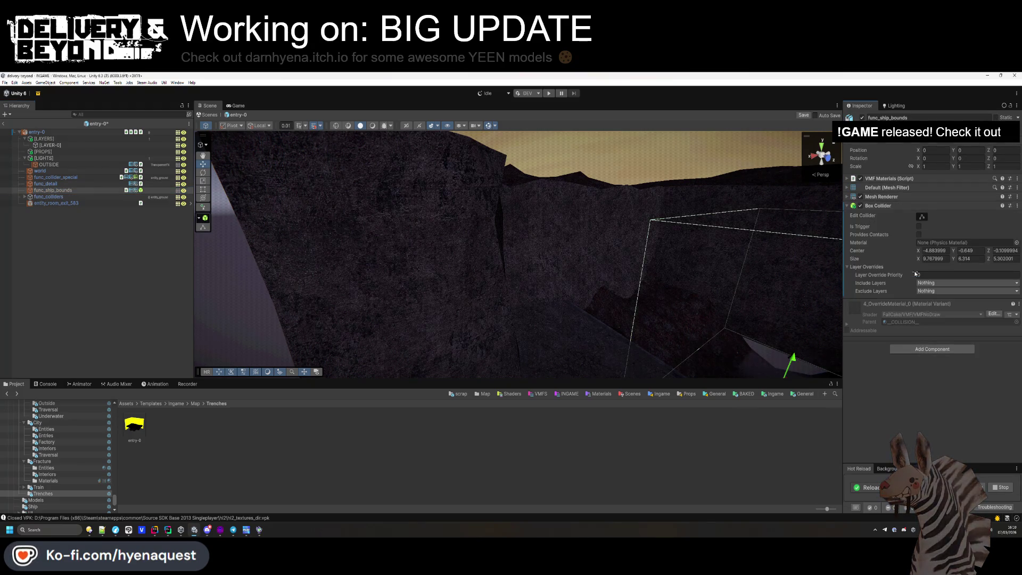
right_click(901, 199)
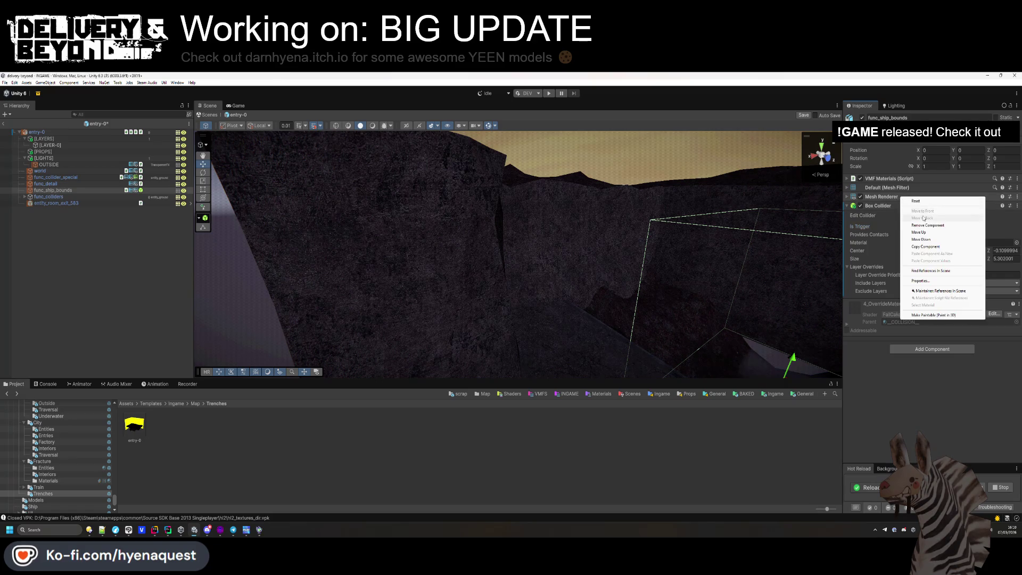
left_click(915, 209)
right_click(902, 186)
left_click(916, 196)
right_click(903, 180)
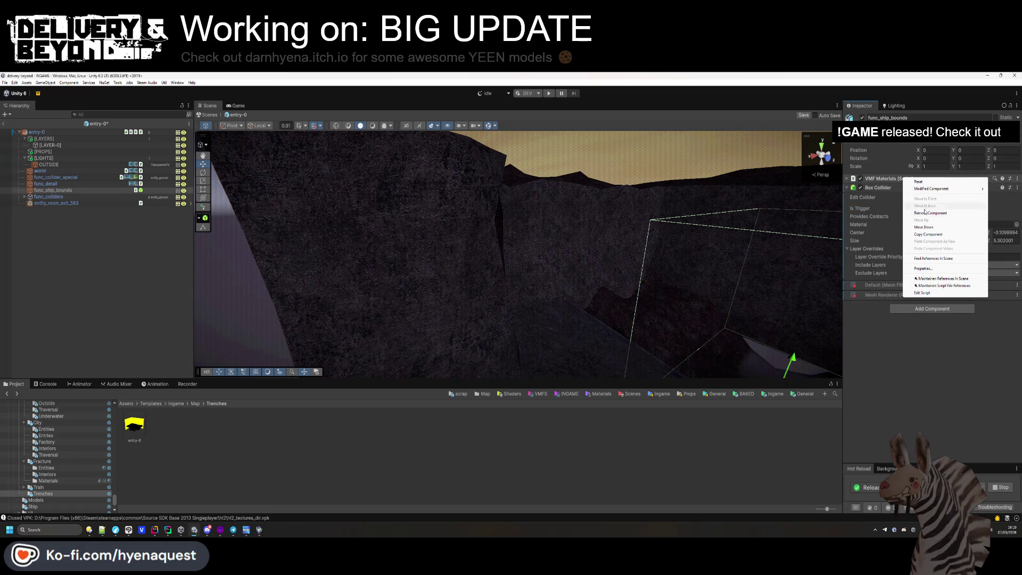
left_click(917, 197)
- Put func_ship_bounds on the entity_ground layer, then select the OUTSIDE fog volume in the trench
left_click(985, 126)
left_click(984, 199)
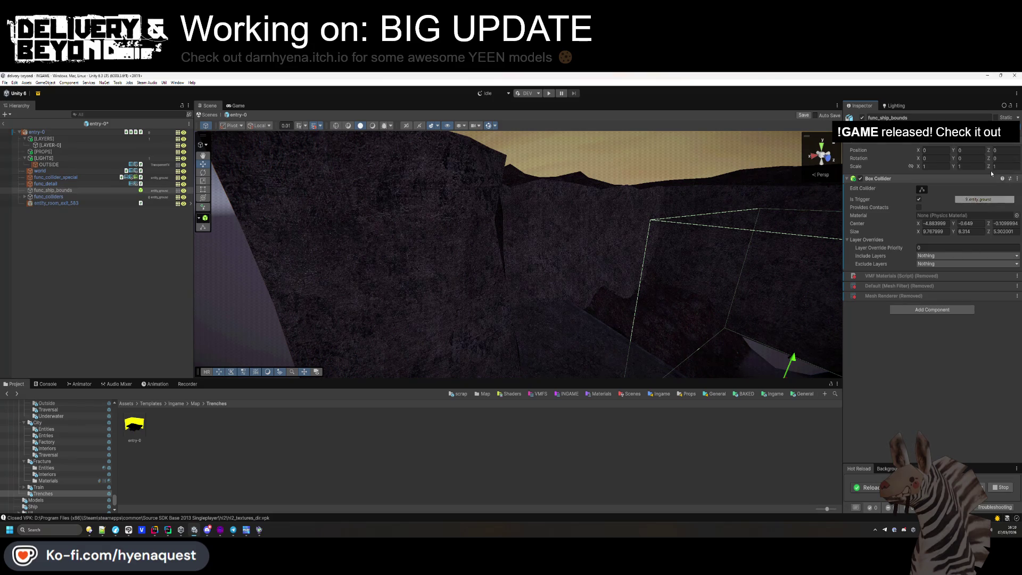
left_click(79, 298)
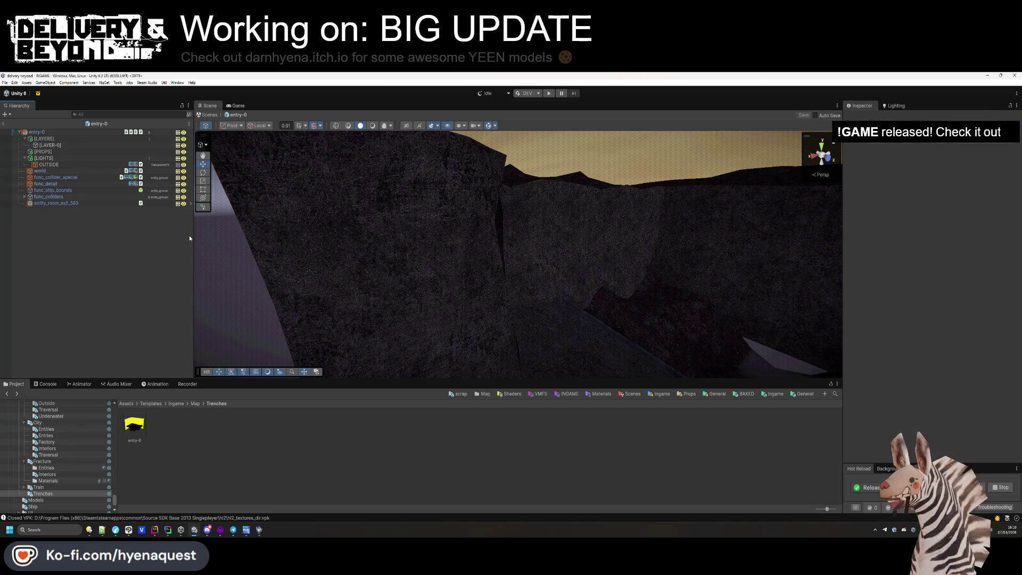
left_click_drag(413, 243, 483, 274)
left_click(497, 260)
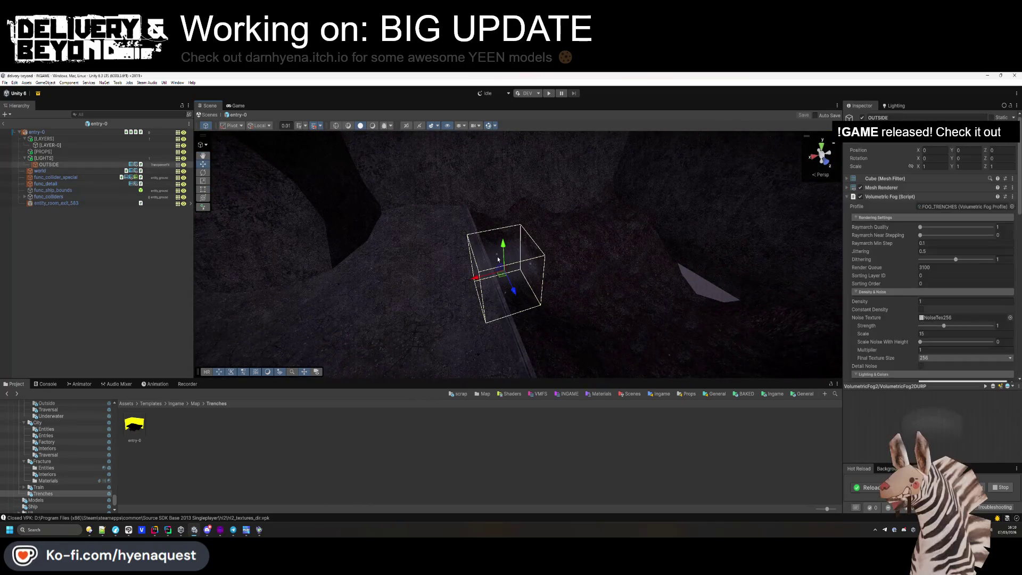
- Duplicate OUTSIDE-HELL-TRAIN as OUTSIDE-TRENCHES and delete the old FOG_TRENCHES profile
left_click(958, 206)
left_click(559, 474)
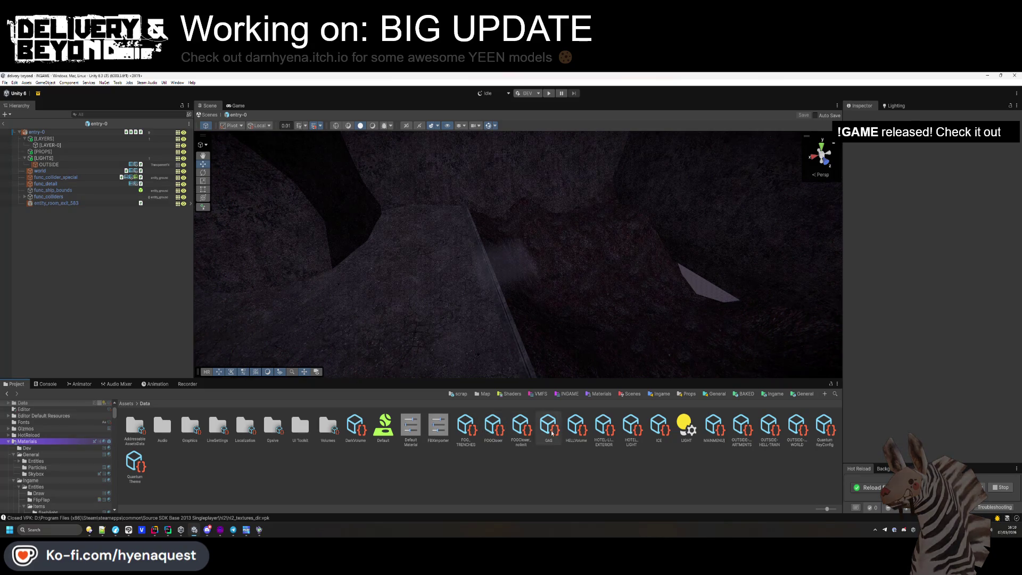
left_click(769, 429)
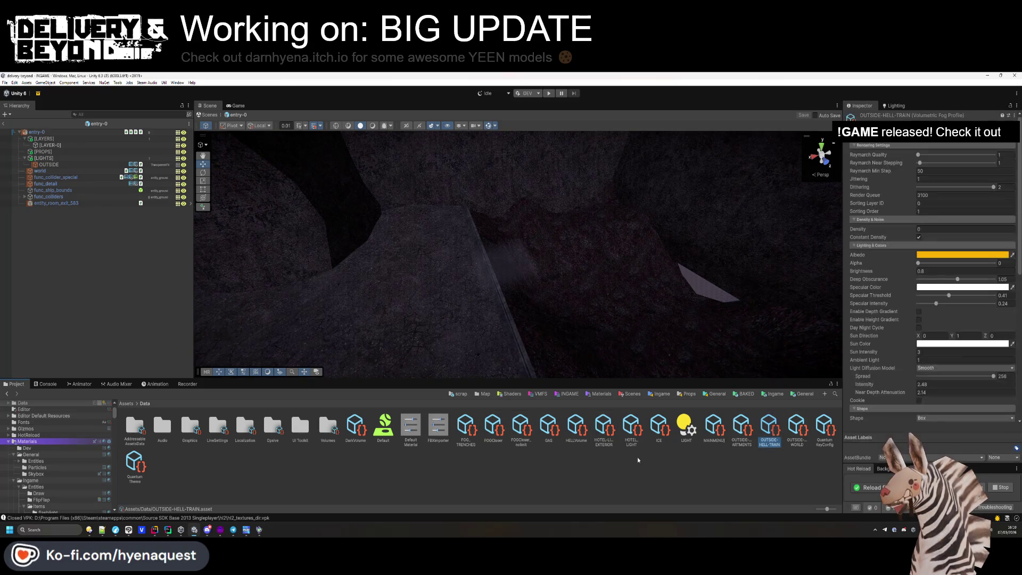
key("ctrl+d")
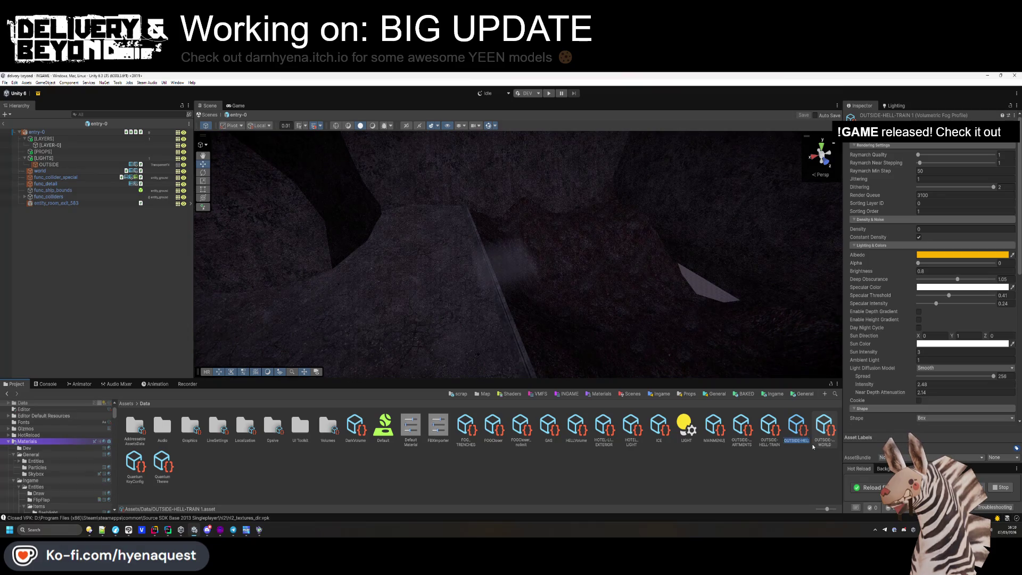
type("HELL-T")
key("BackSpace")
key("BackSpace")
key("BackSpace")
type("TRENCHES")
key("Return")
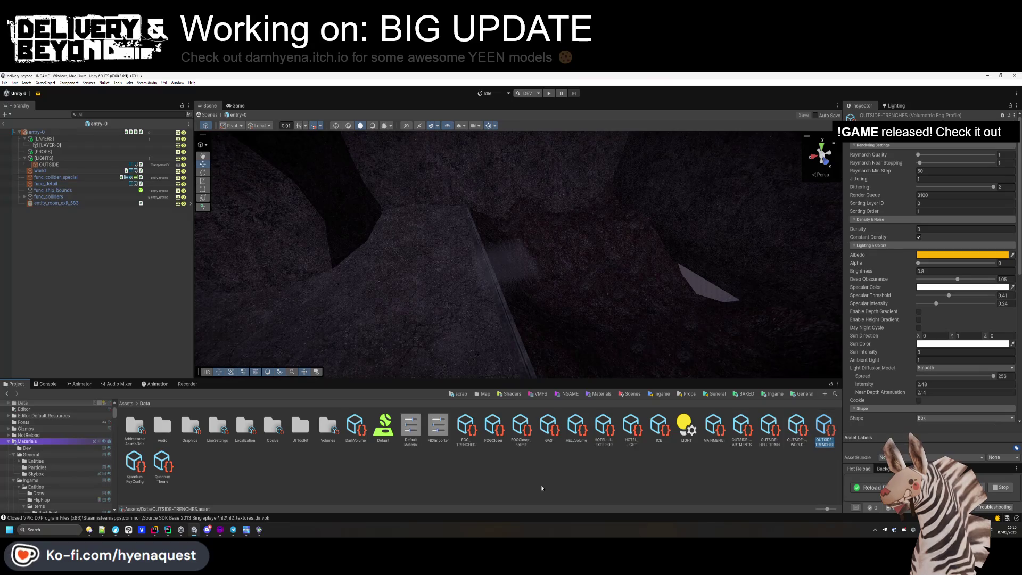
left_click(466, 428)
key("Delete")
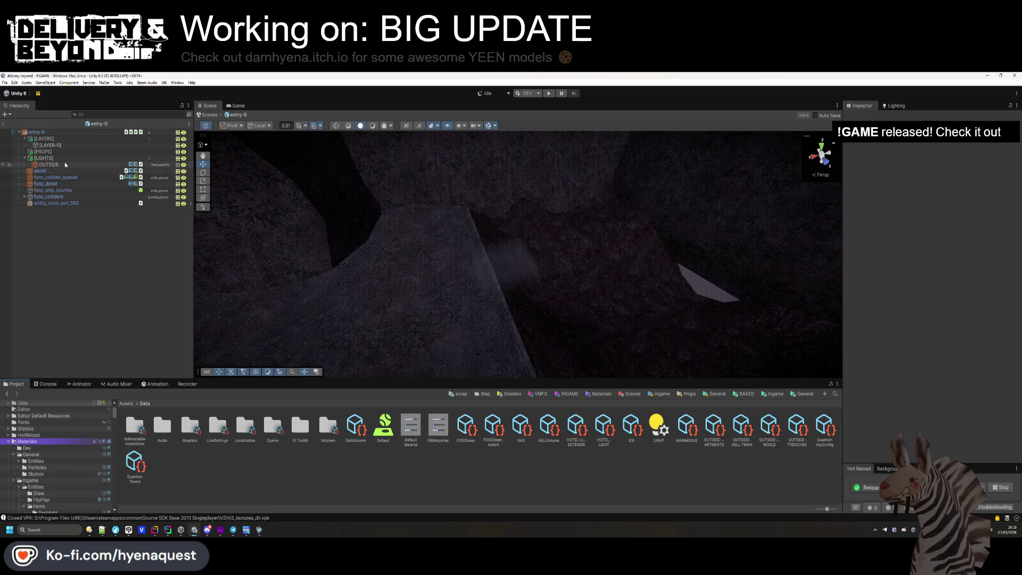
- Assign OUTSIDE-TRENCHES as the OUTSIDE volume's fog profile and leave the entry-0 prefab
left_click(49, 164)
left_click_drag(797, 428, 958, 207)
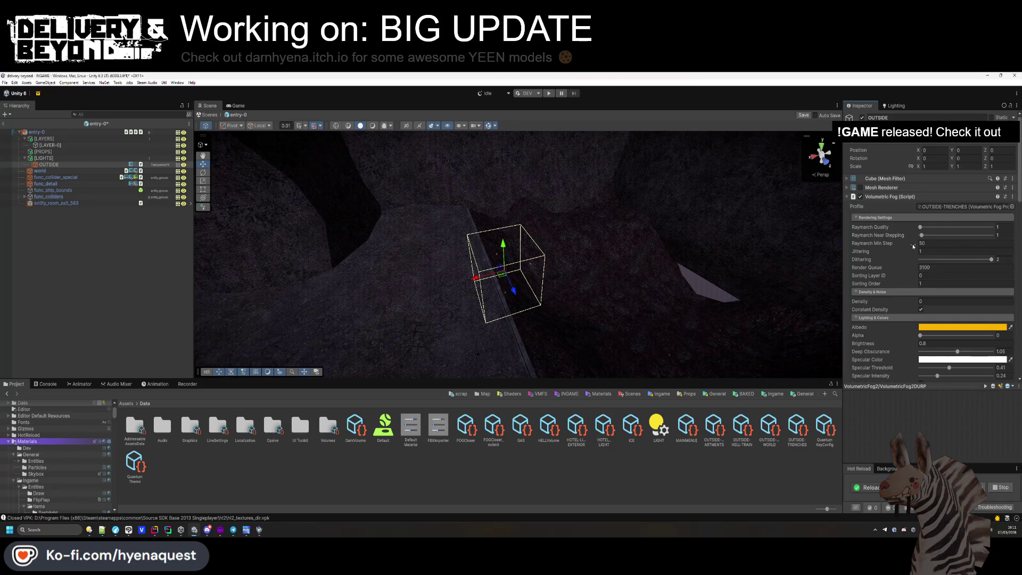
scroll(928, 303, "down", 15)
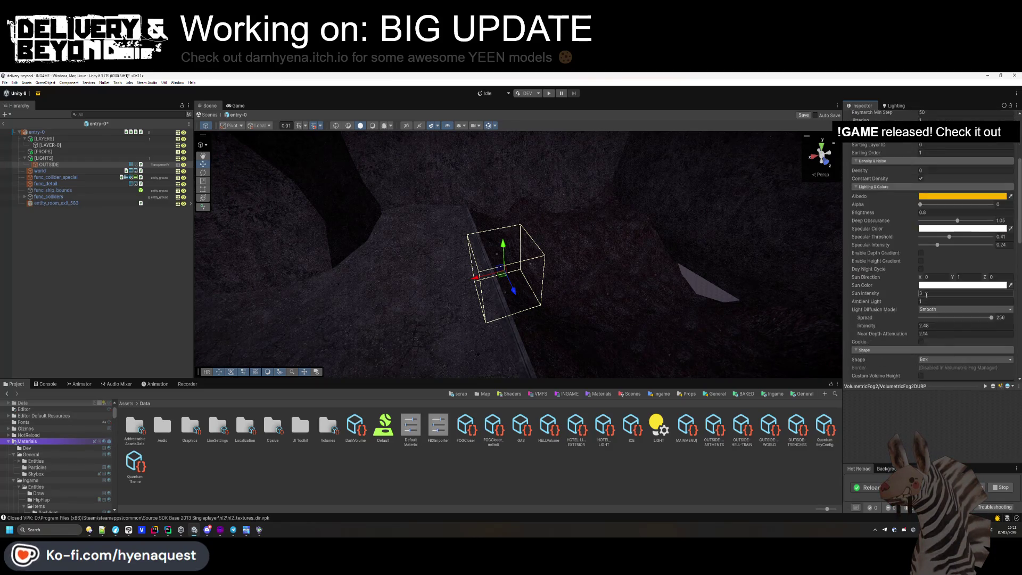
left_click(115, 277)
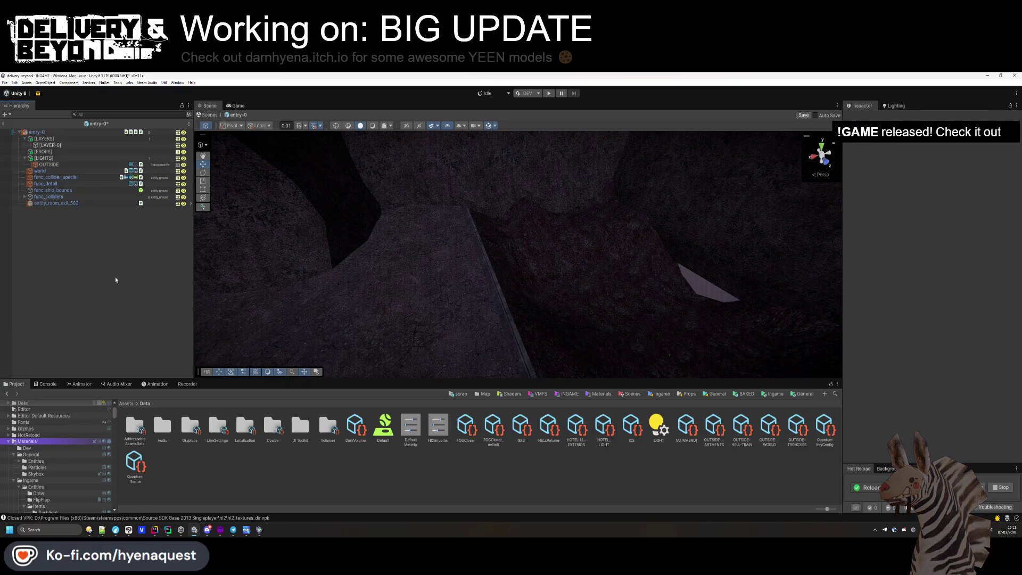
left_click(2, 124)
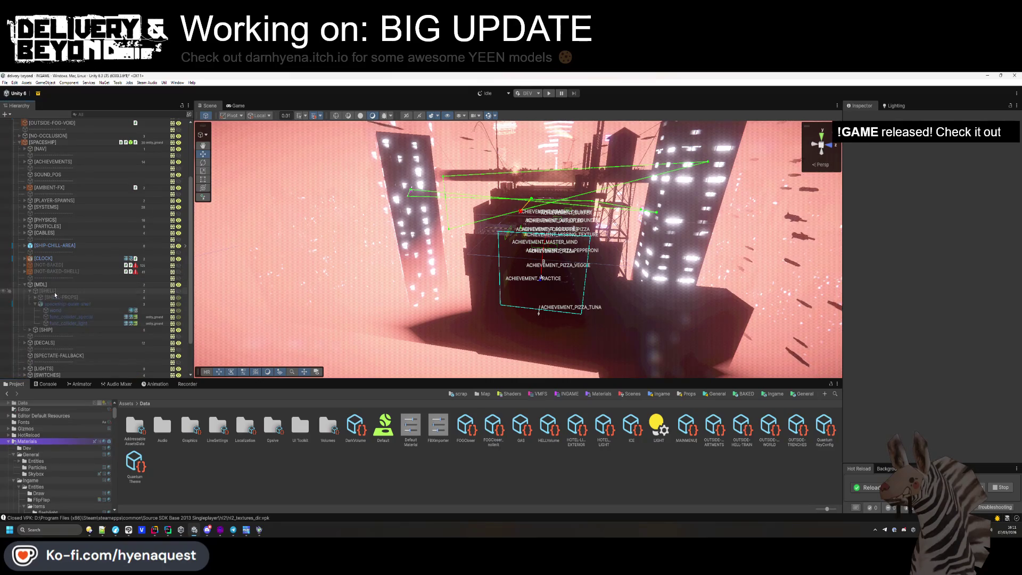
- Activate [SHELL] and enable the func_collider_special object
left_click(54, 292)
key("alt+shift+a")
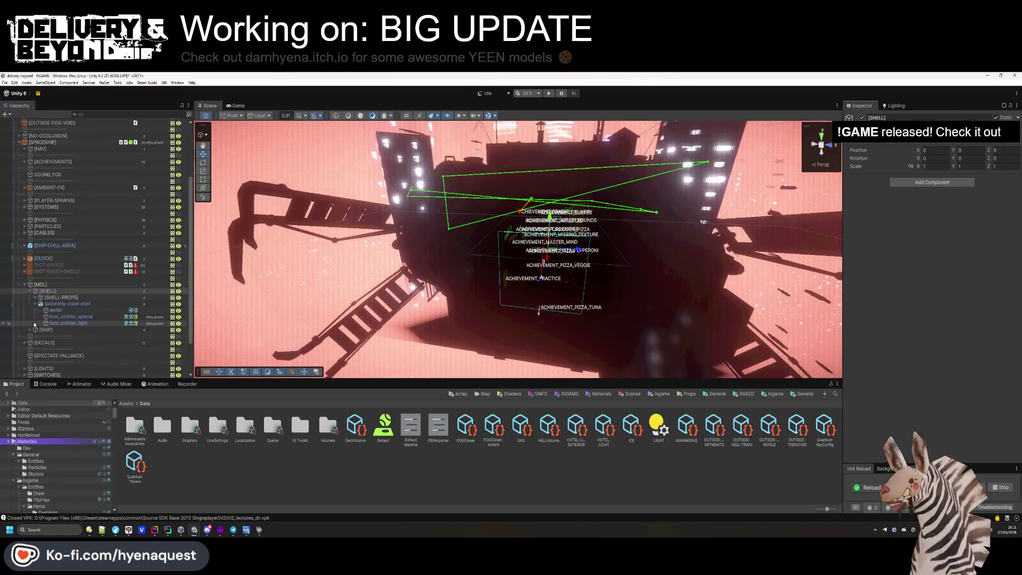
left_click(65, 317)
left_click(862, 119)
left_click(861, 118)
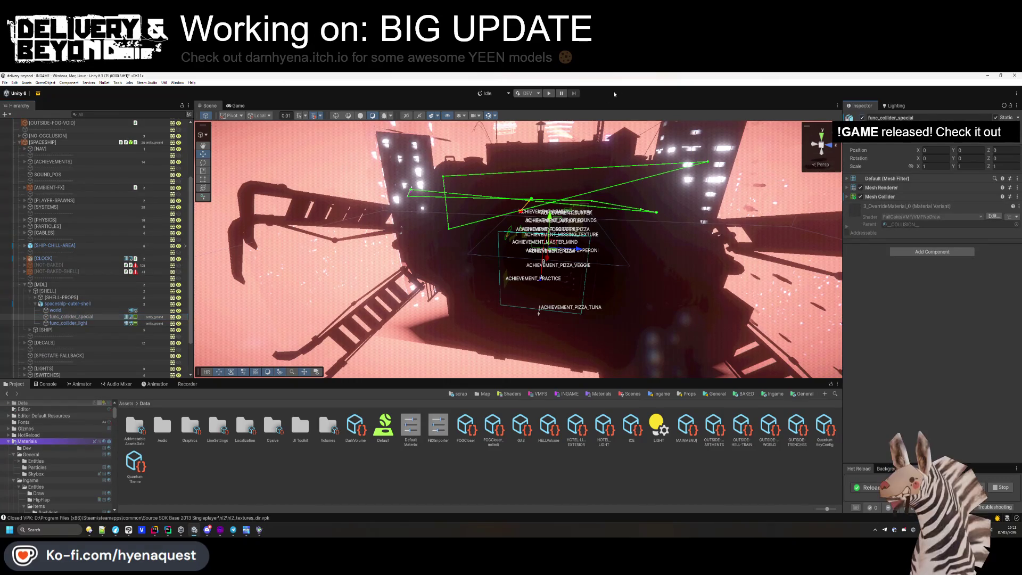
right_click(79, 320)
left_click(61, 324)
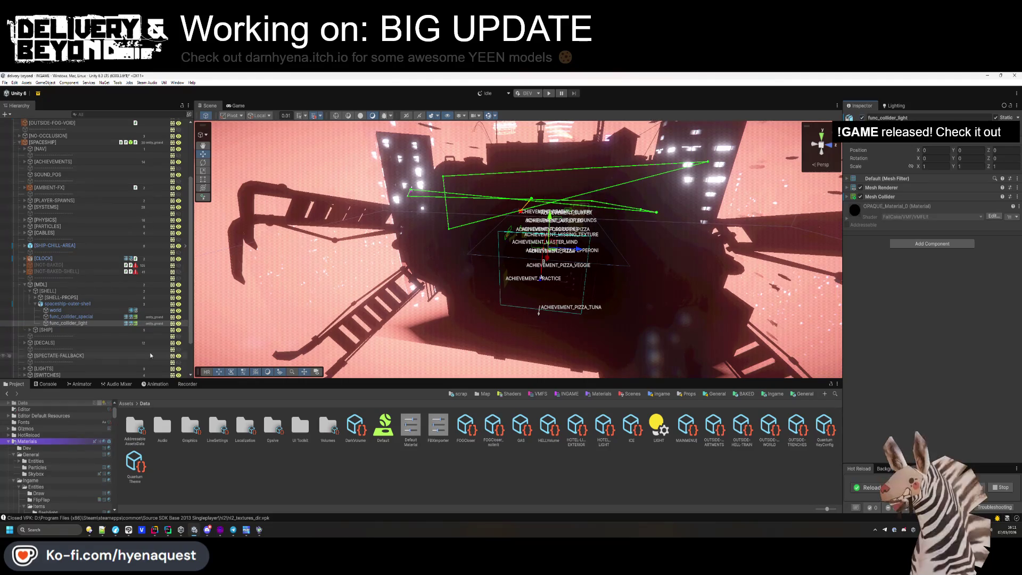
left_click(71, 317)
- Deactivate [SHELL] again, collapse [MDL], and orbit to view the ship's underside
left_click(54, 291)
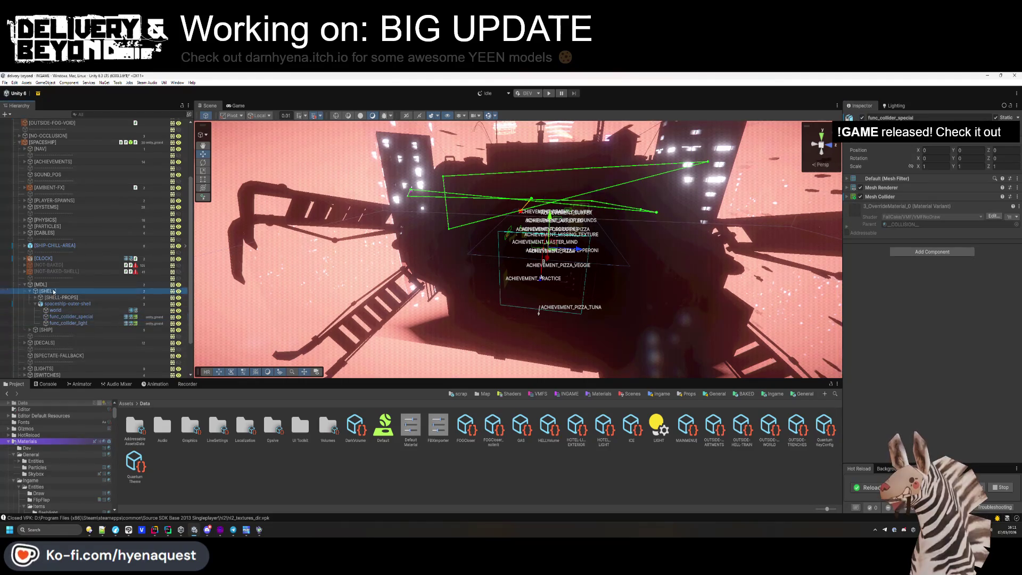
key("alt+shift+a")
left_click(25, 285)
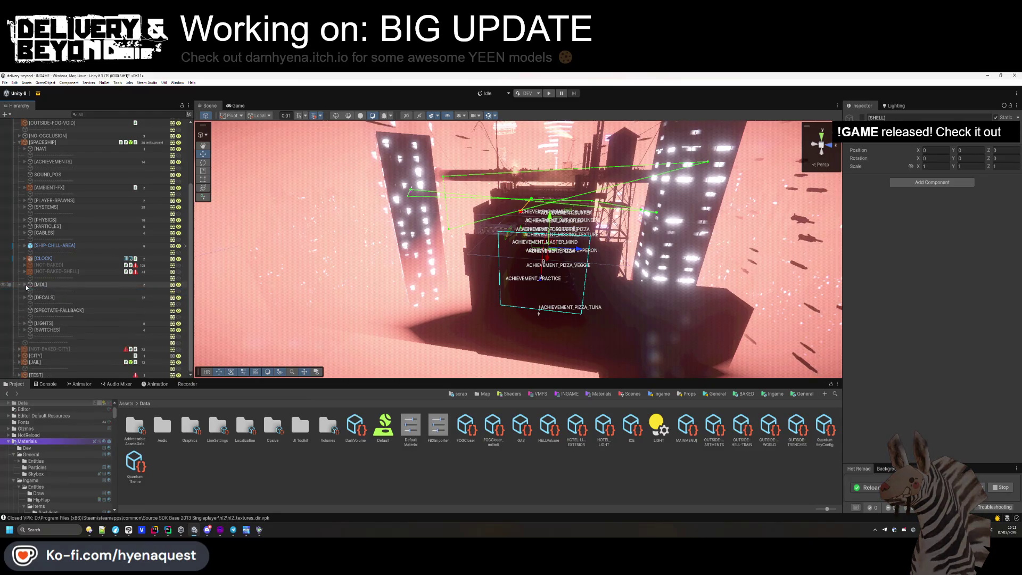
left_click(612, 239)
mouse_move(612, 255)
left_mouse_down()
mouse_move(624, 235)
mouse_move(777, 266)
left_mouse_up()
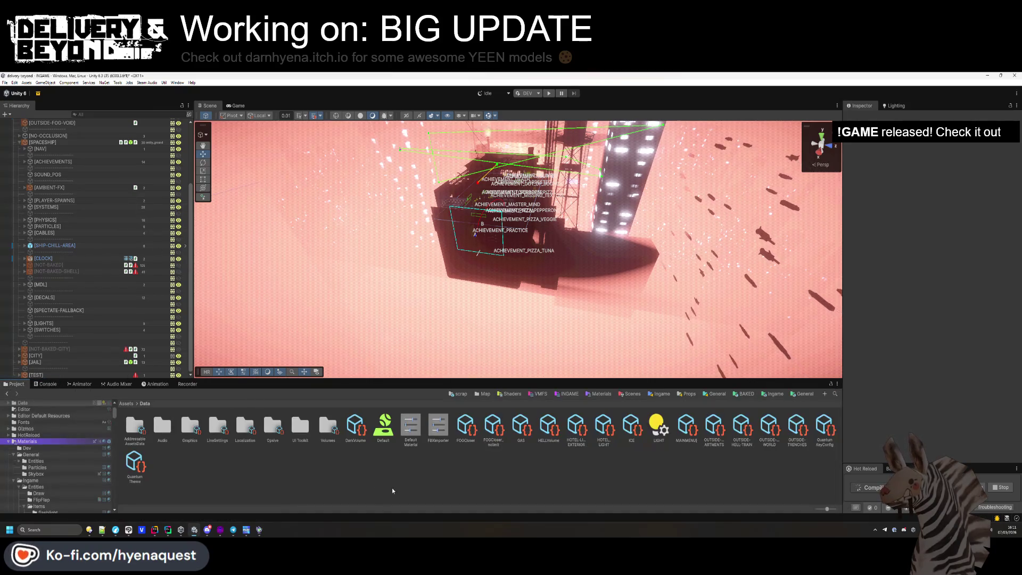
- Start the game in Play mode and let the level generate
left_click(549, 95)
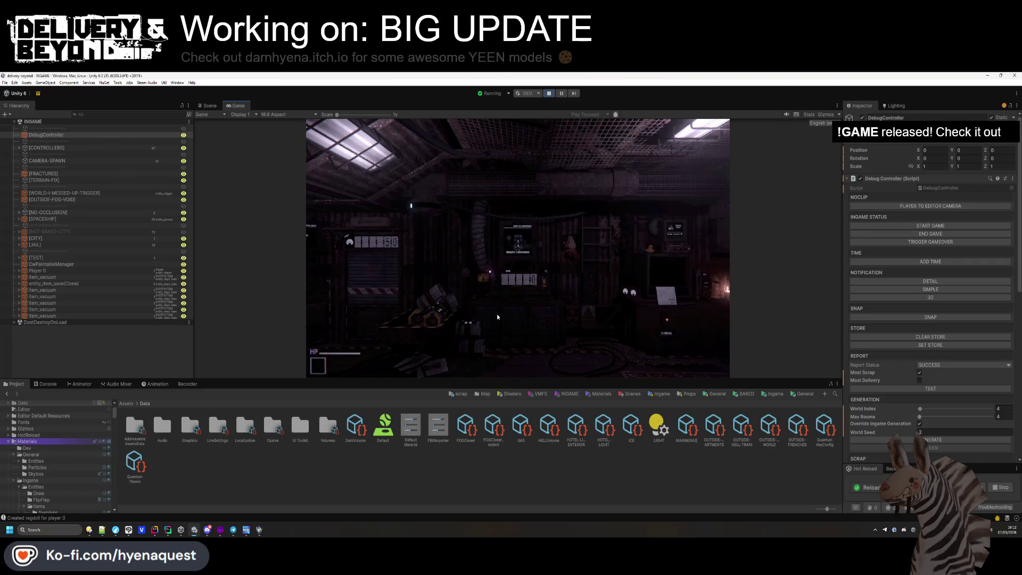
- Focus the running game, release control, and show the console log messages
left_click(496, 314)
key("Escape")
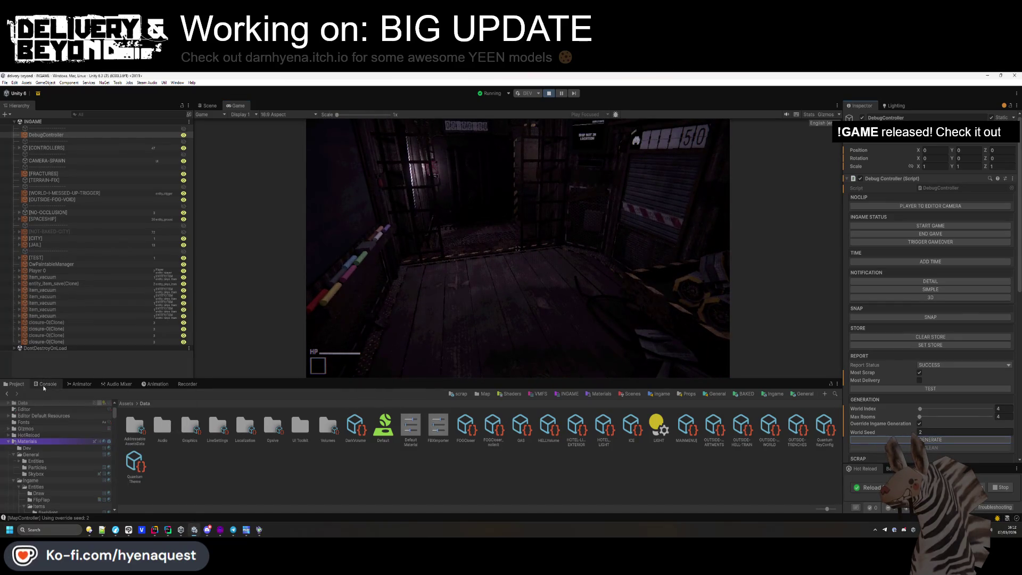
left_click(46, 384)
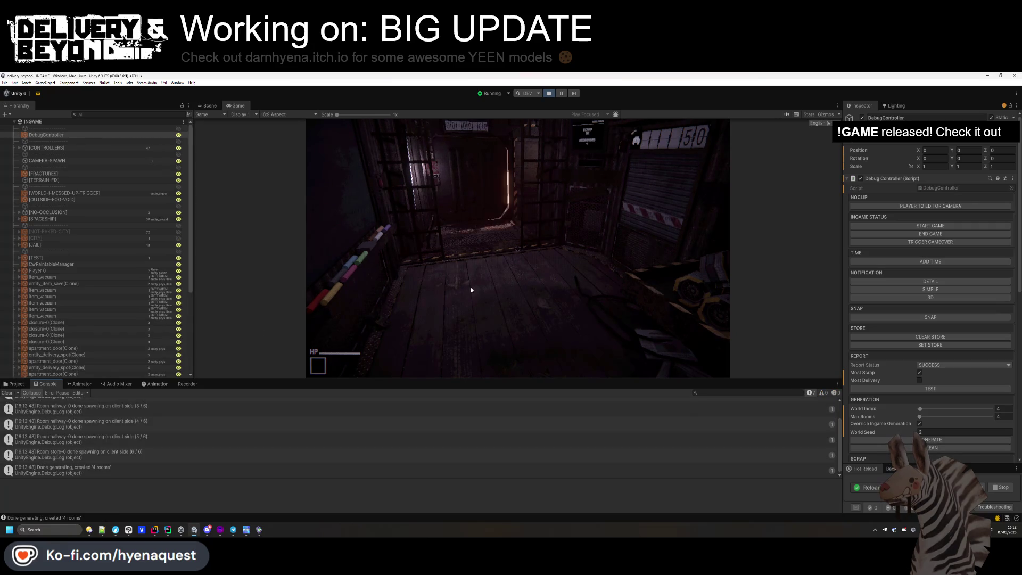
- Walk the player through the cage room and out the lit doorway, looking up at the sky
key("w")
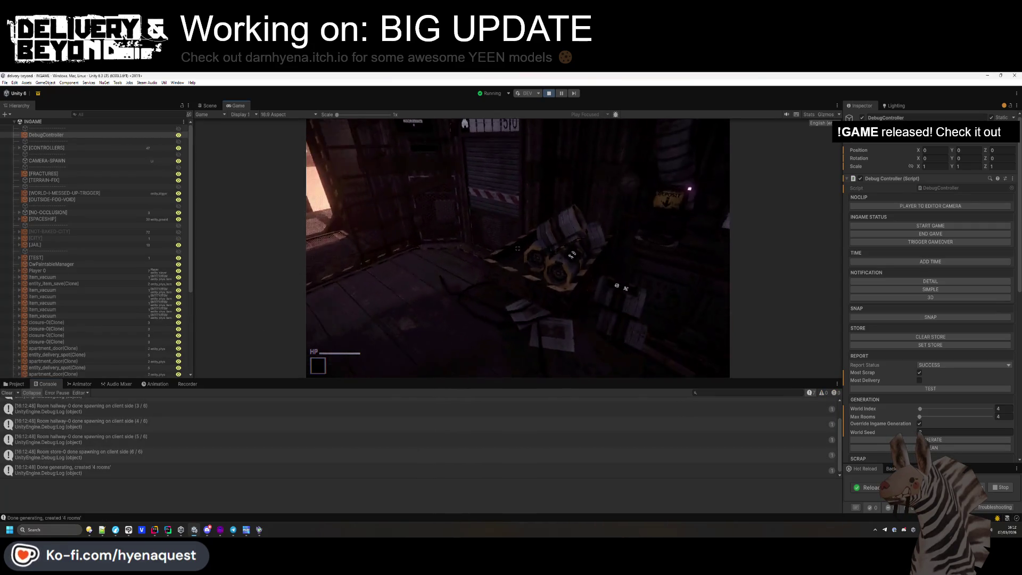
key("w")
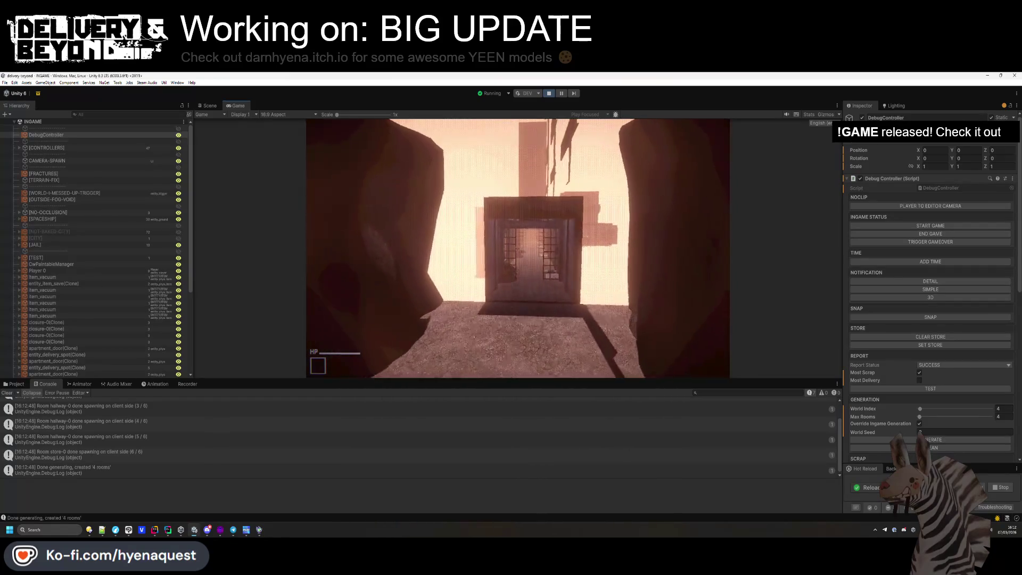
key("w")
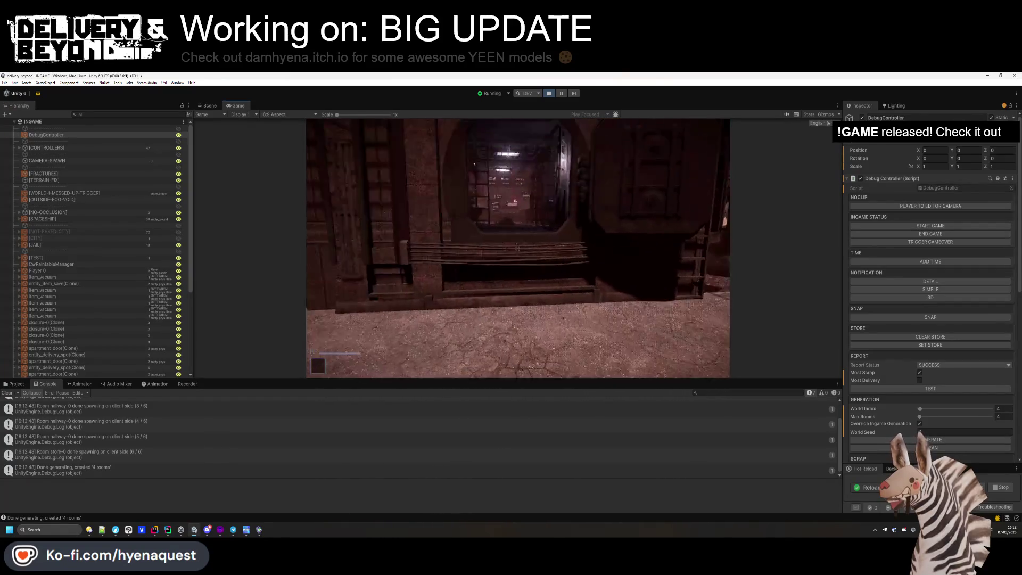
key("super")
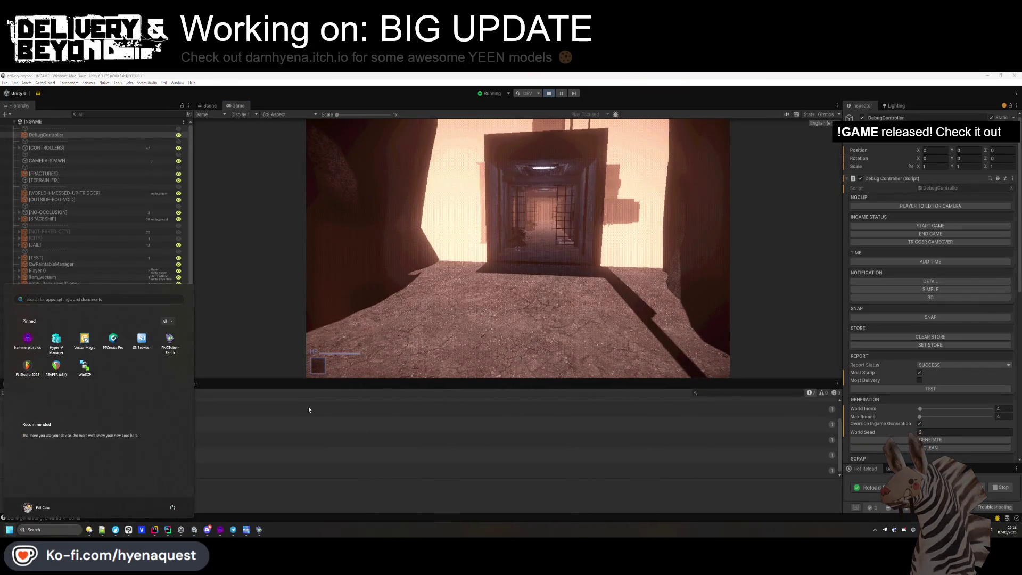
left_click(508, 350)
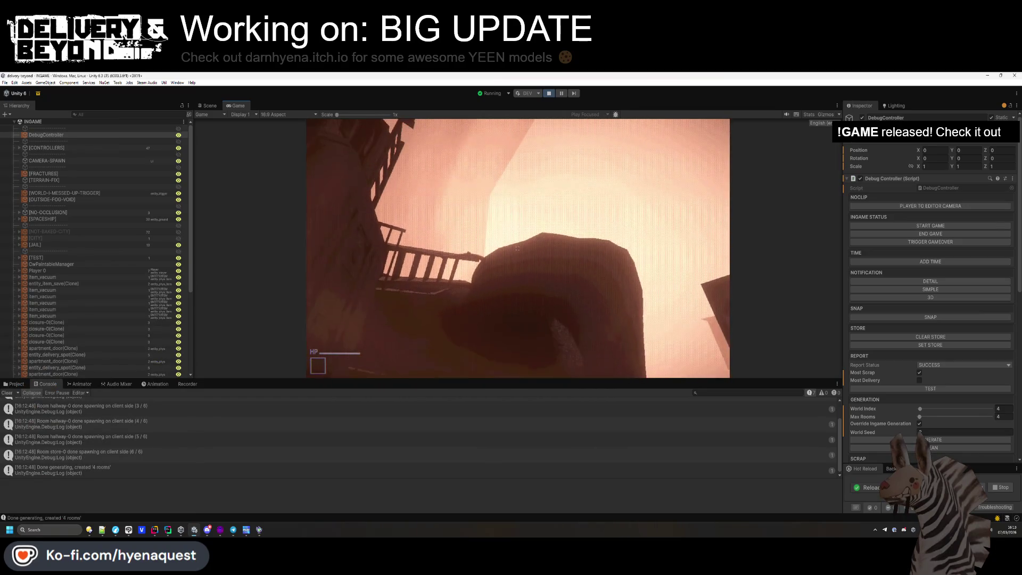
key("super")
left_click(101, 183)
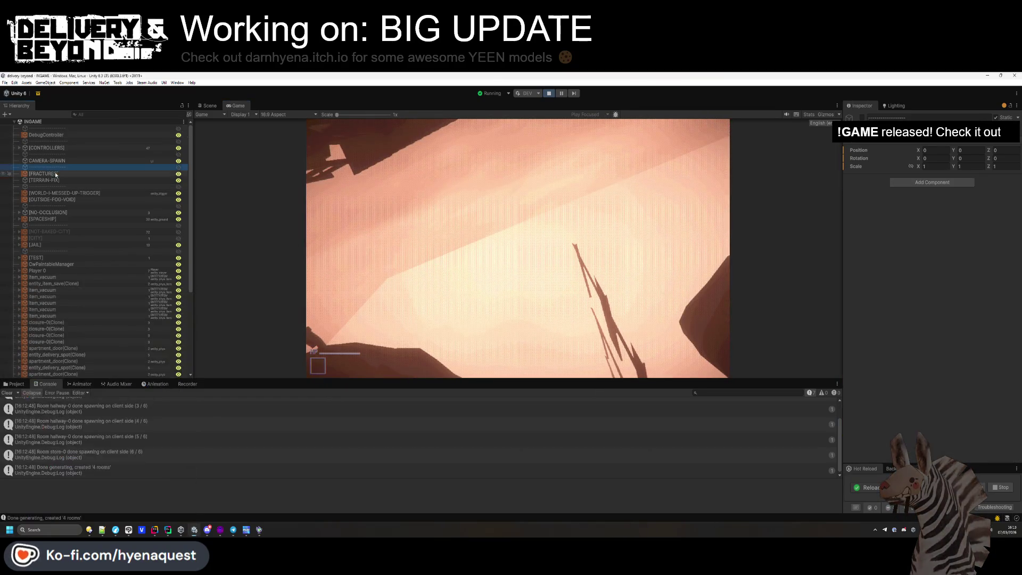
scroll(51, 186, "down", 2)
scroll(91, 247, "up", 3)
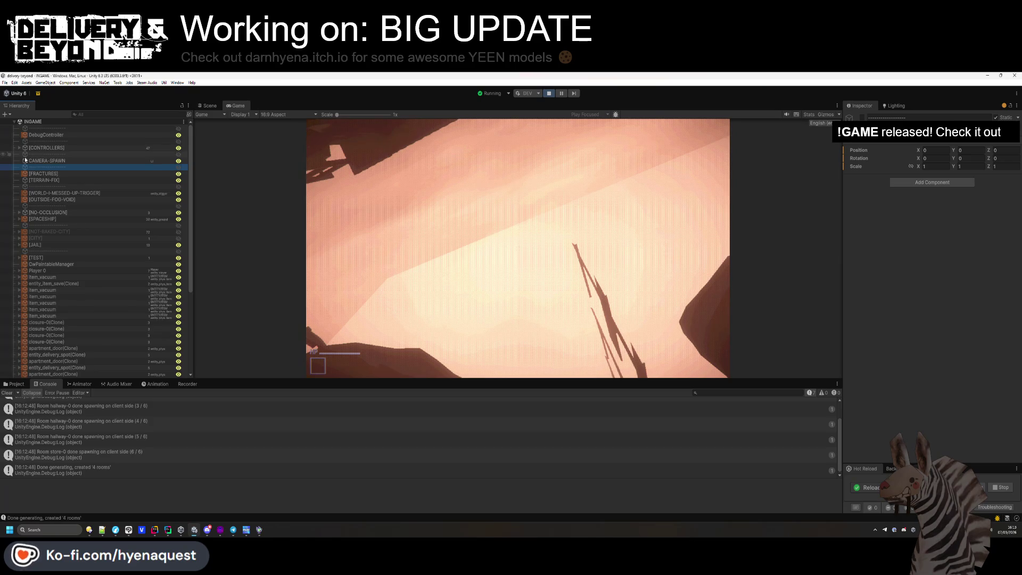
scroll(33, 218, "down", 8)
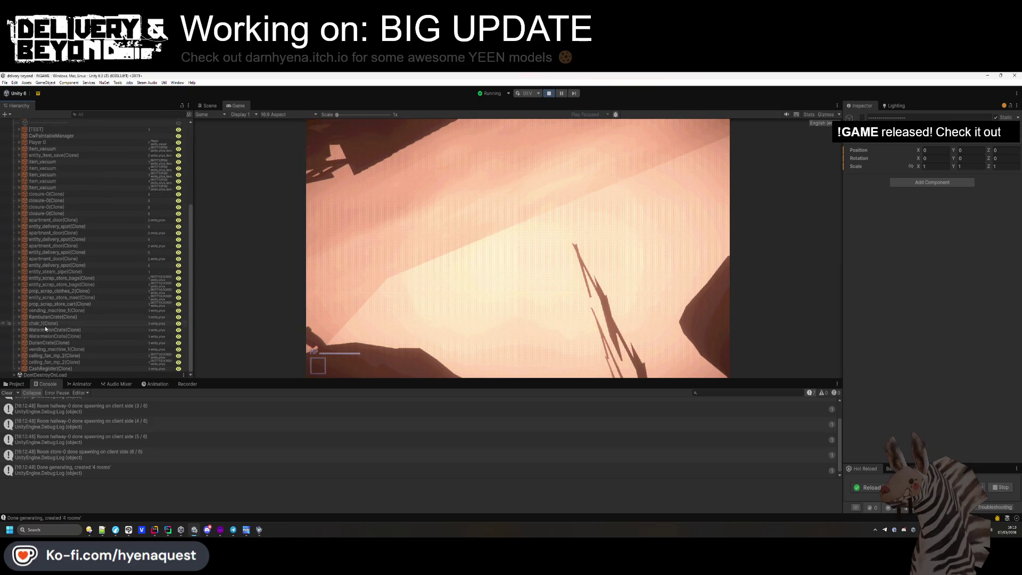
left_click(420, 256)
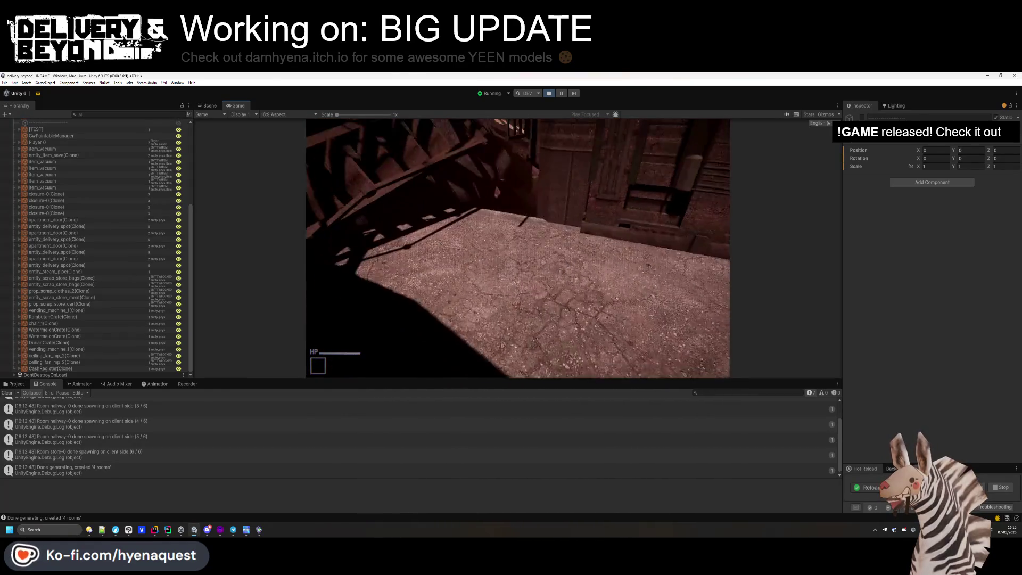
- Switch to the Scene view, orbit to a lower angle, and select DebugController
left_click(219, 105)
left_click_drag(520, 246, 530, 208)
scroll(103, 194, "up", 7)
left_click(46, 134)
- Move the player to the editor camera and return to the running Game view
left_click(930, 205)
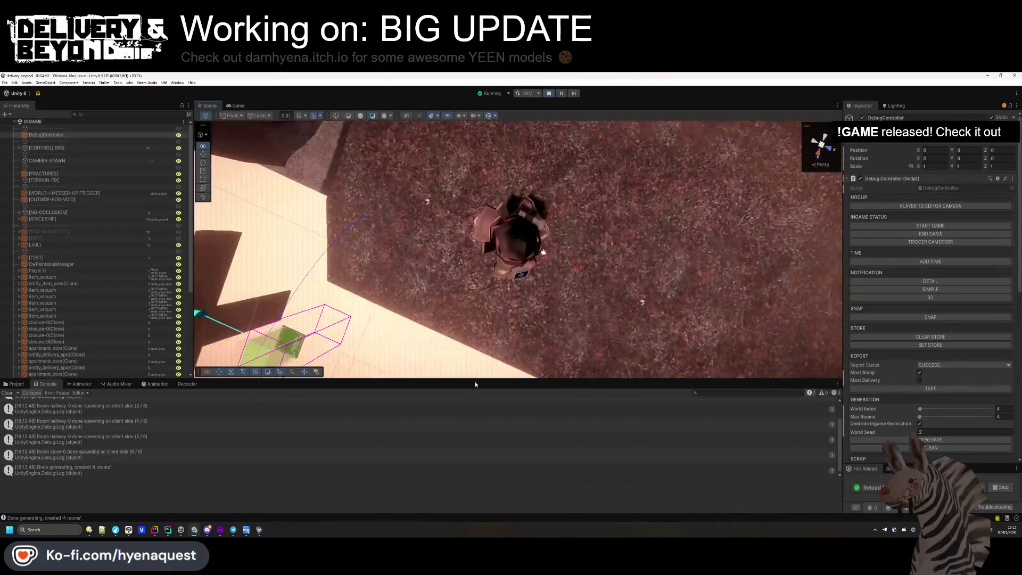
left_click(228, 106)
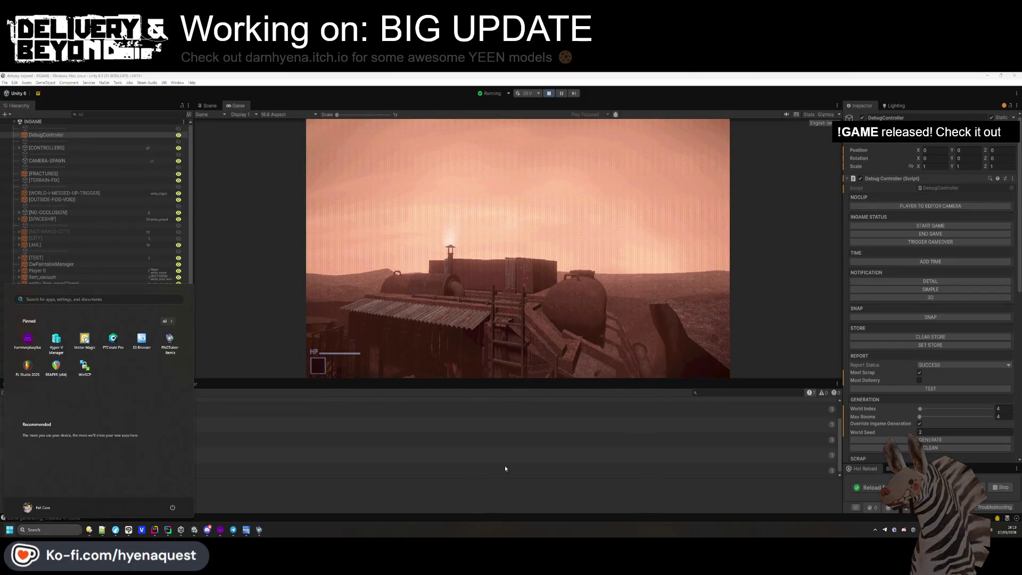
left_click(107, 206)
scroll(80, 239, "down", 5)
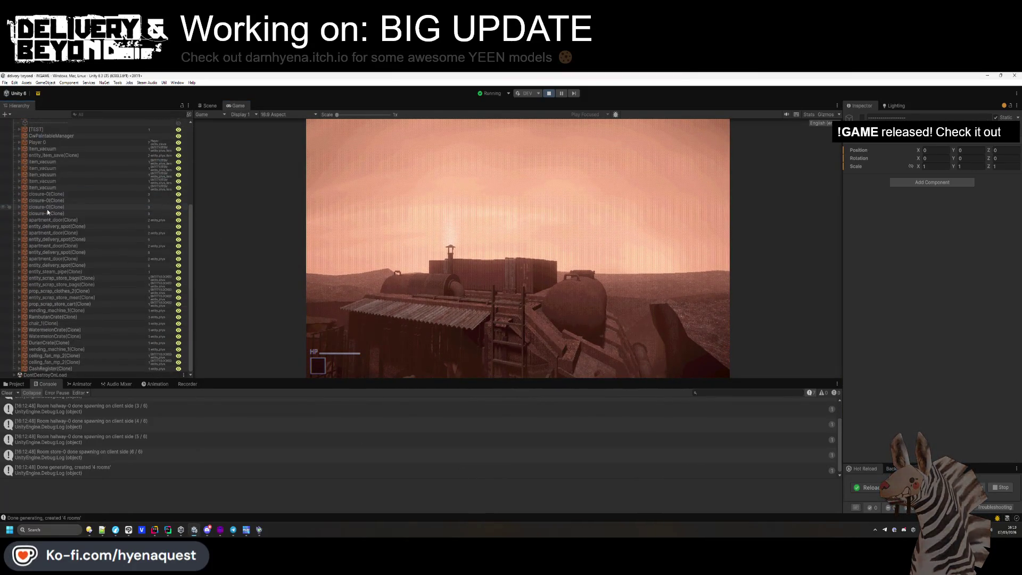
scroll(66, 346, "up", 2)
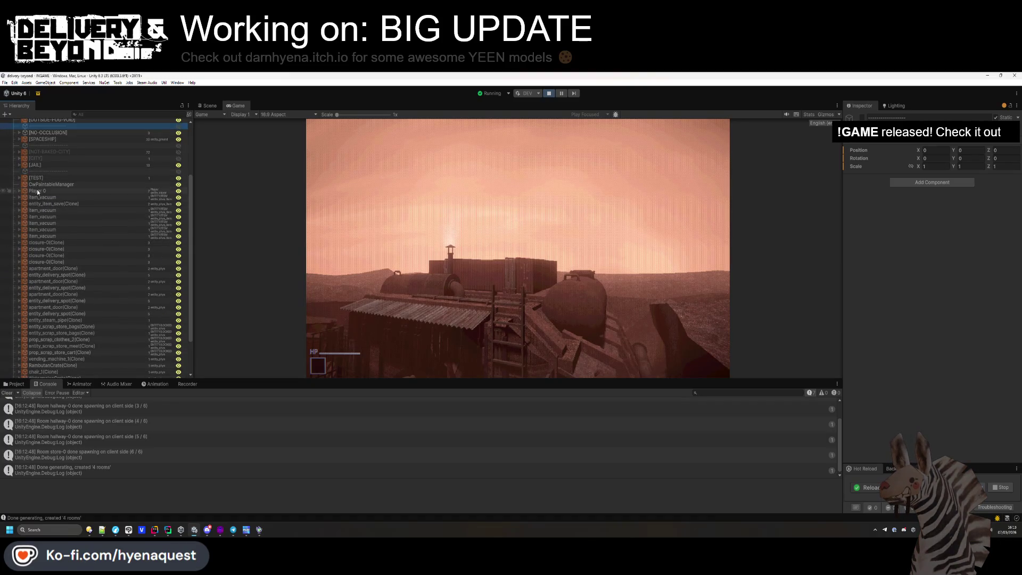
- Inspect the spaceship's colliders in the Scene view, then select OUTSIDE under LIGHTS
left_click(208, 105)
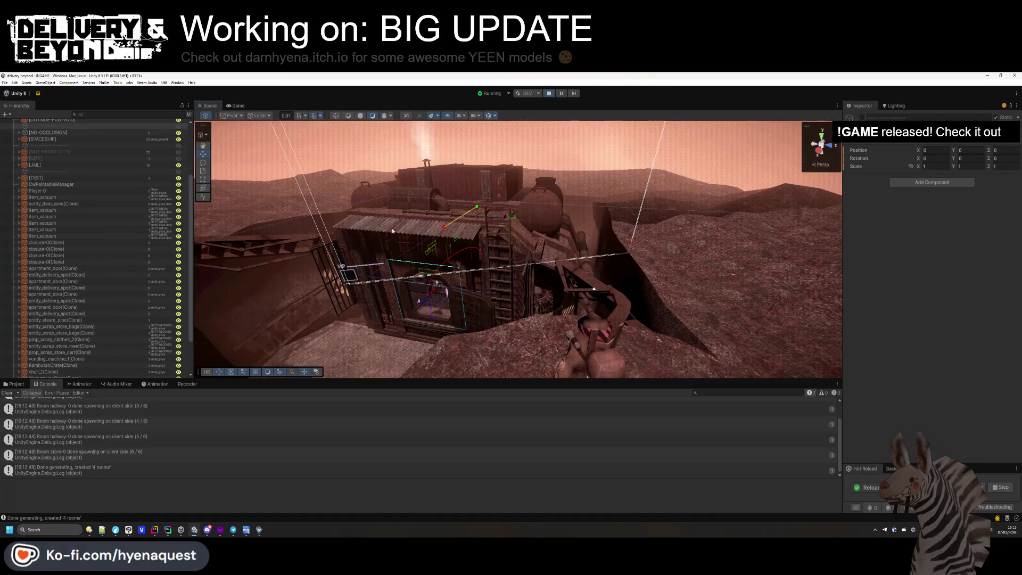
left_click(551, 268)
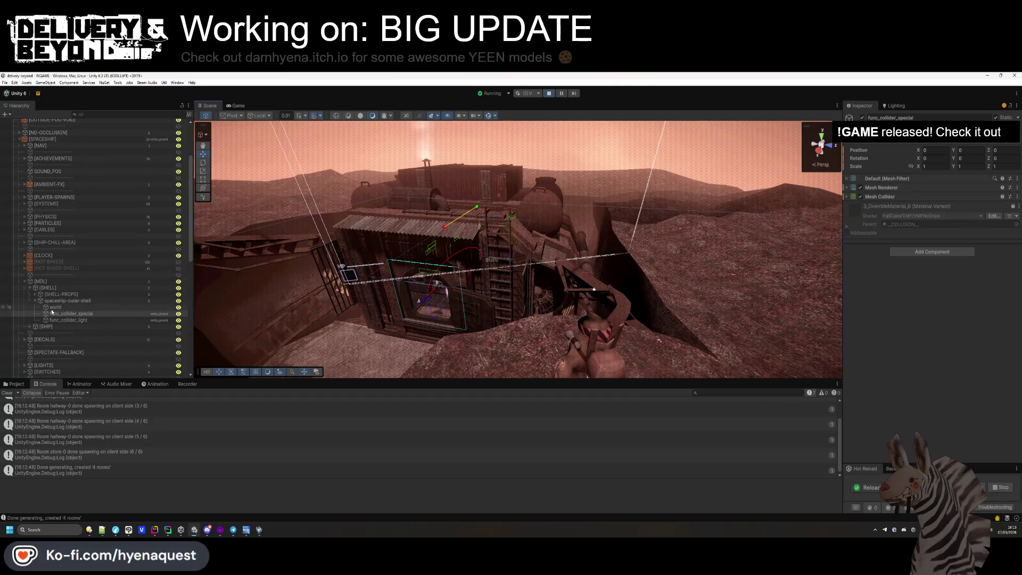
left_click(781, 333)
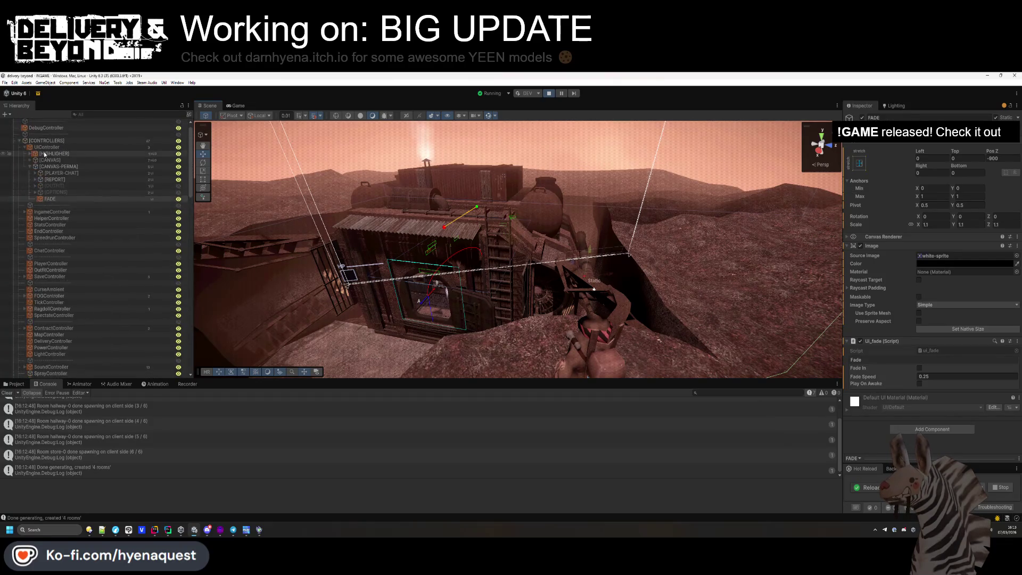
left_click(455, 199)
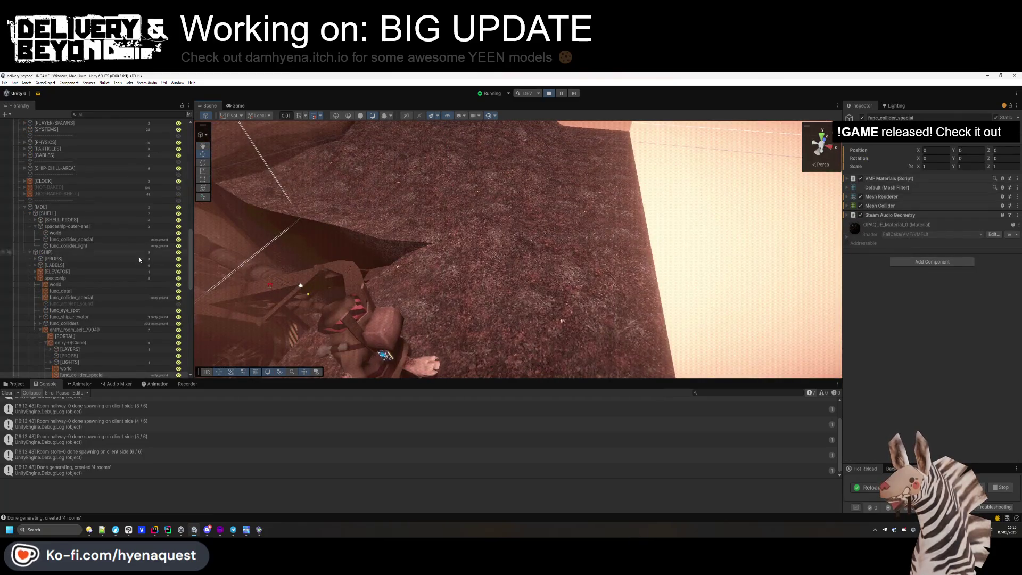
scroll(162, 256, "down", 1)
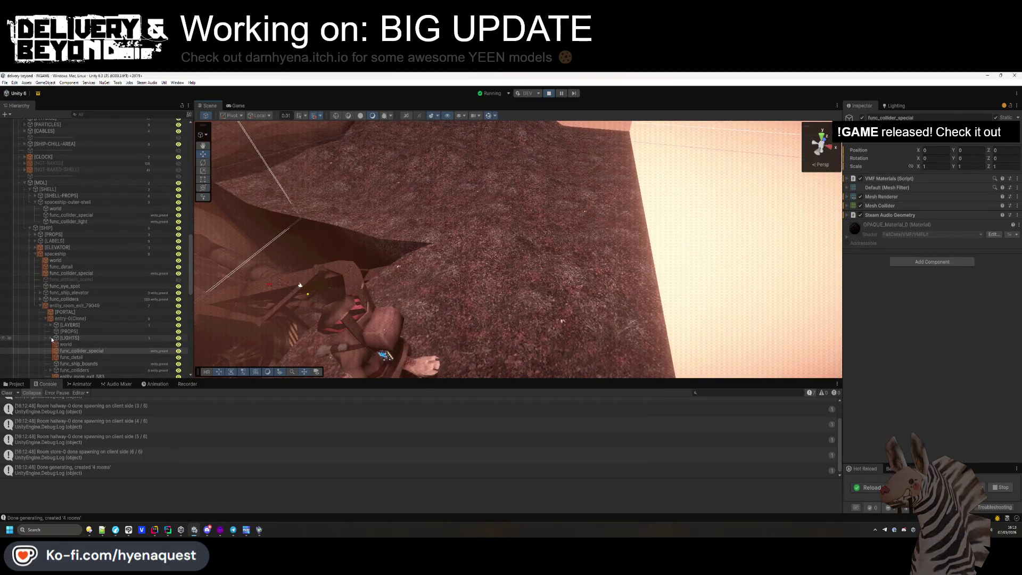
left_click(51, 338)
left_click(75, 345)
left_click(236, 106)
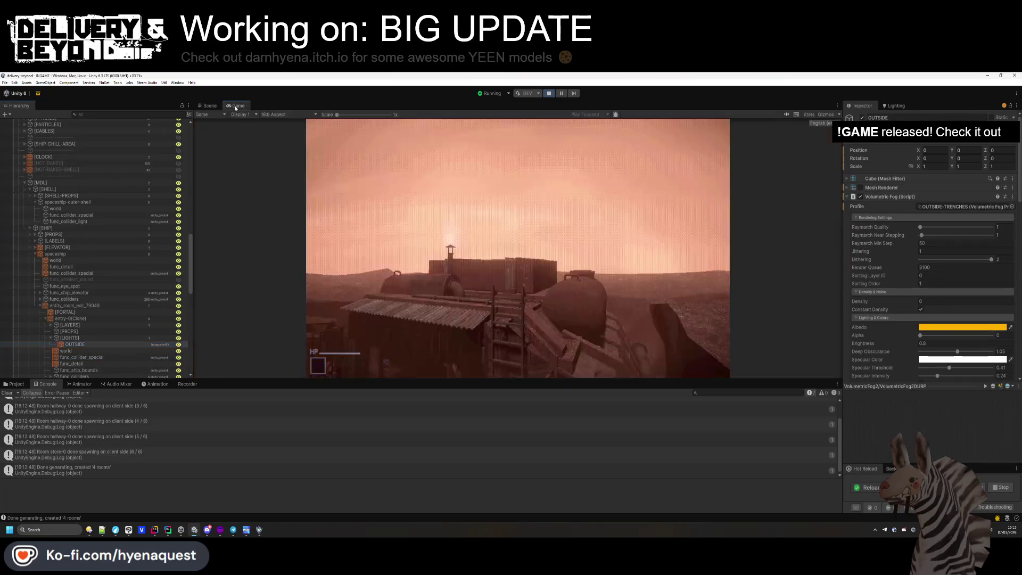
- Enlarge the Game view and shift the fog Albedo from orange to red FF3700
left_click_drag(603, 380, 608, 503)
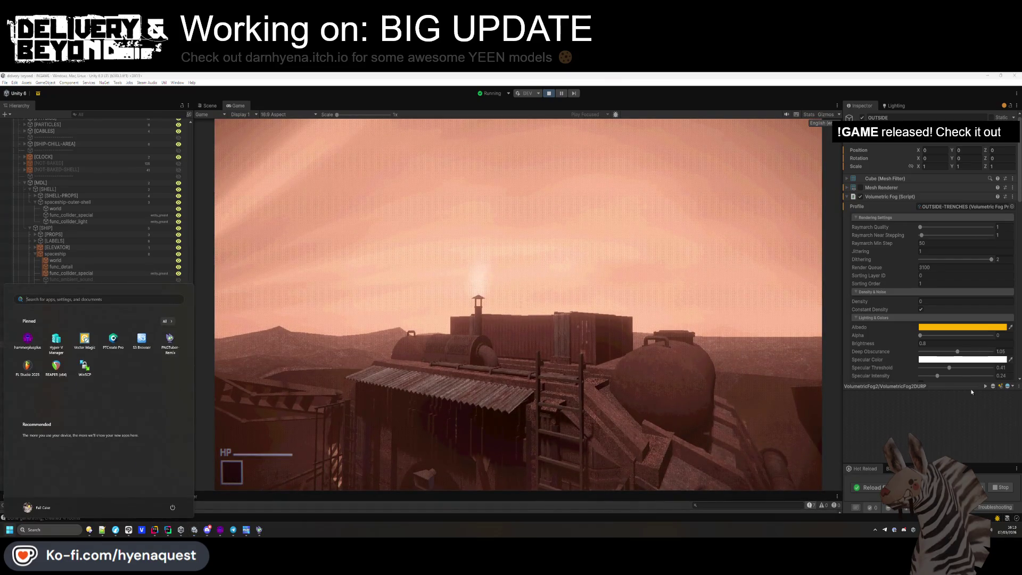
left_click(962, 327)
left_click_drag(1006, 303, 1017, 317)
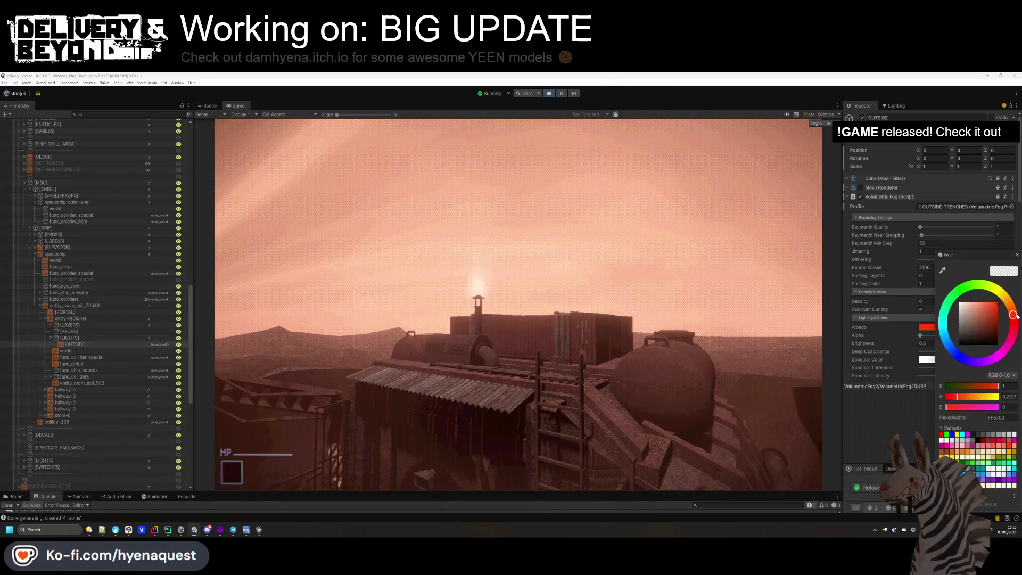
left_click(957, 260)
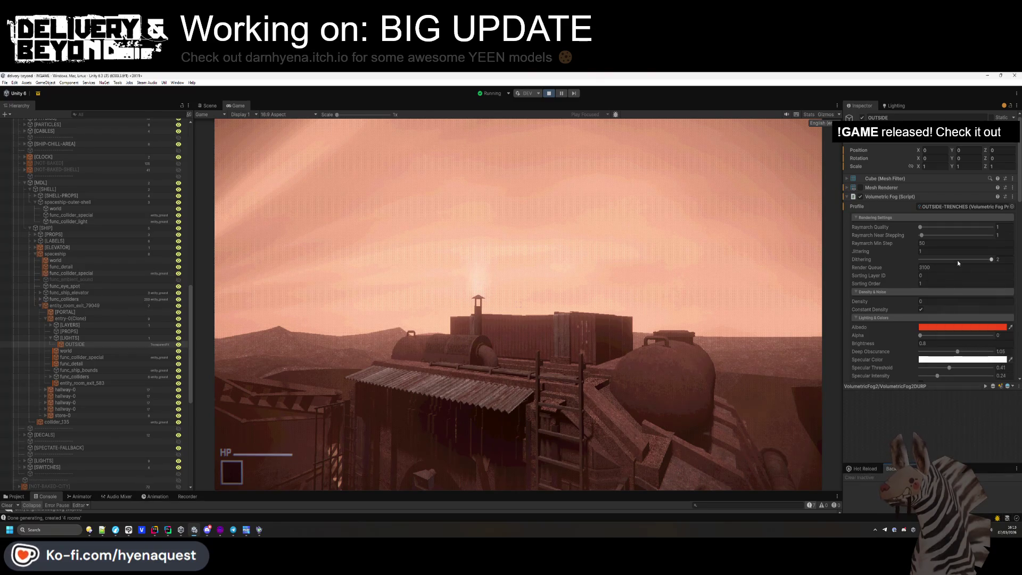
- Try pink, cyan and grey Distant Fog Colors, then settle on a vivid red-orange
scroll(958, 265, "down", 3)
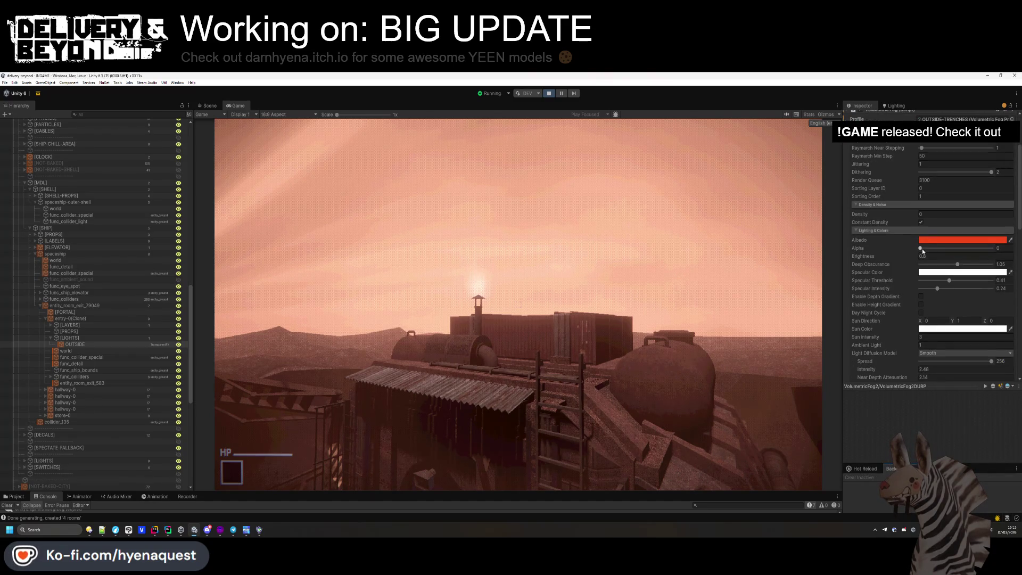
scroll(937, 255, "down", 9)
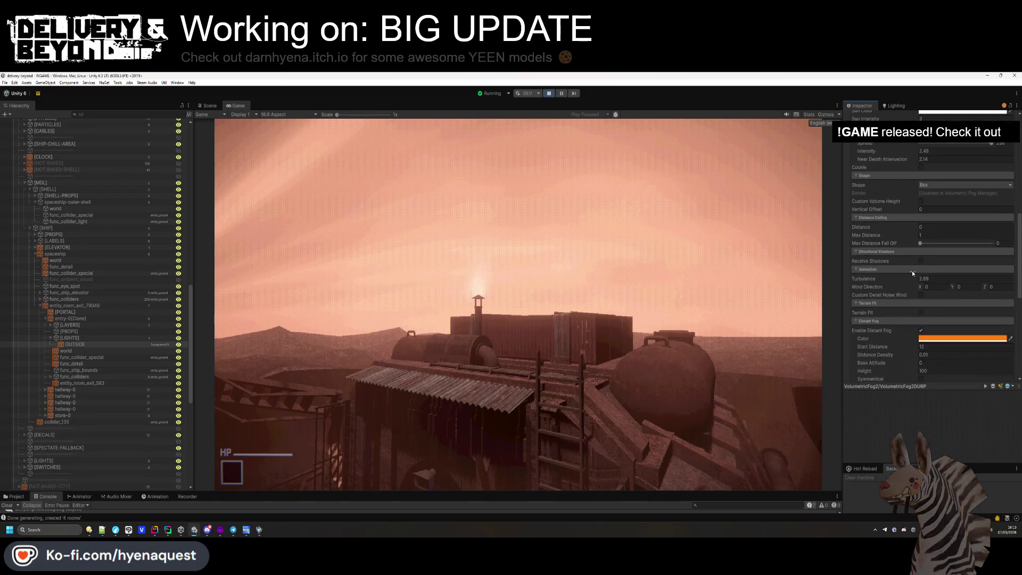
left_click(926, 294)
left_click_drag(1008, 305, 1020, 341)
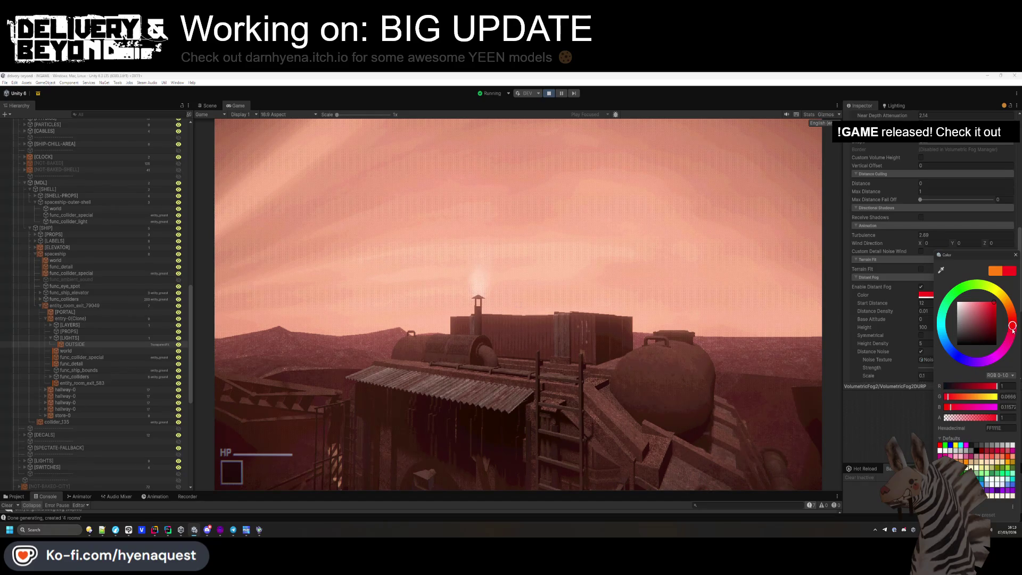
mouse_move(1012, 330)
left_mouse_down()
mouse_move(906, 346)
mouse_move(886, 328)
mouse_move(886, 310)
left_mouse_up()
left_click(958, 311)
left_click_drag(958, 314, 940, 320)
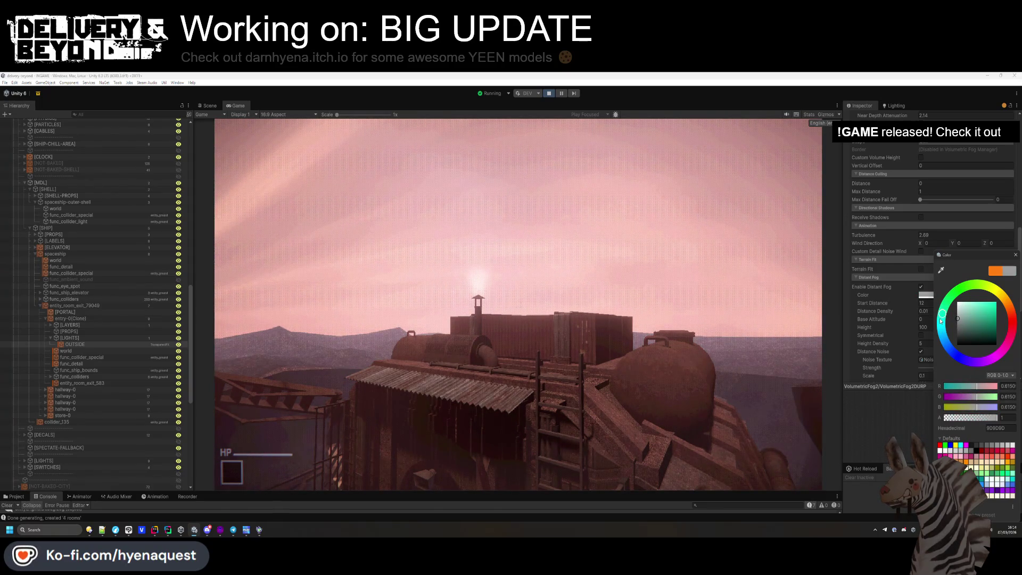
left_click(1013, 305)
mouse_move(985, 309)
left_mouse_down()
mouse_move(996, 305)
mouse_move(997, 323)
mouse_move(995, 302)
mouse_move(1020, 319)
left_mouse_up()
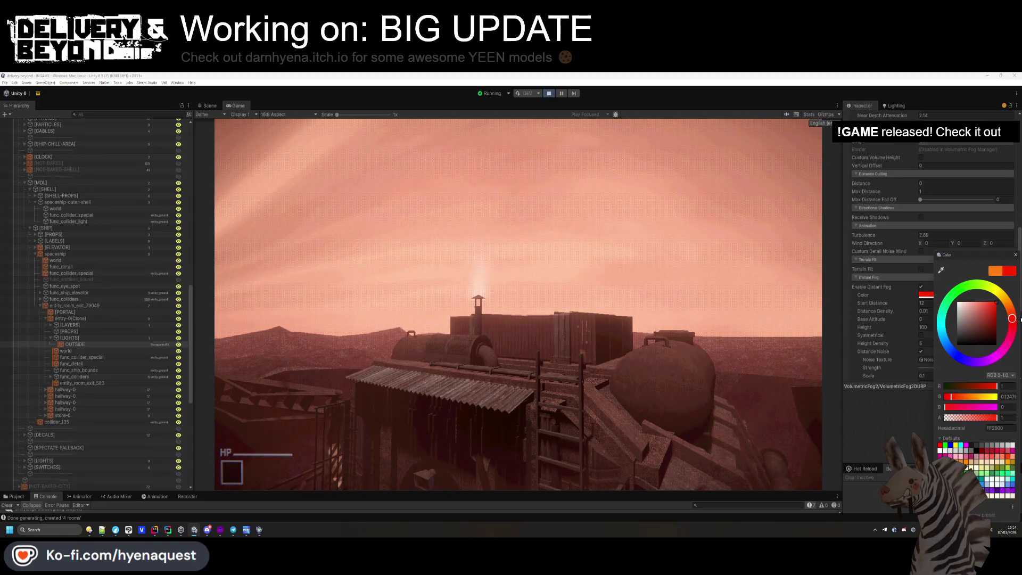
left_click(915, 305)
- Lower the fog Start Distance to 8 and set Height Density to 5
mouse_move(910, 305)
left_mouse_down()
mouse_move(849, 307)
mouse_move(862, 308)
left_mouse_up()
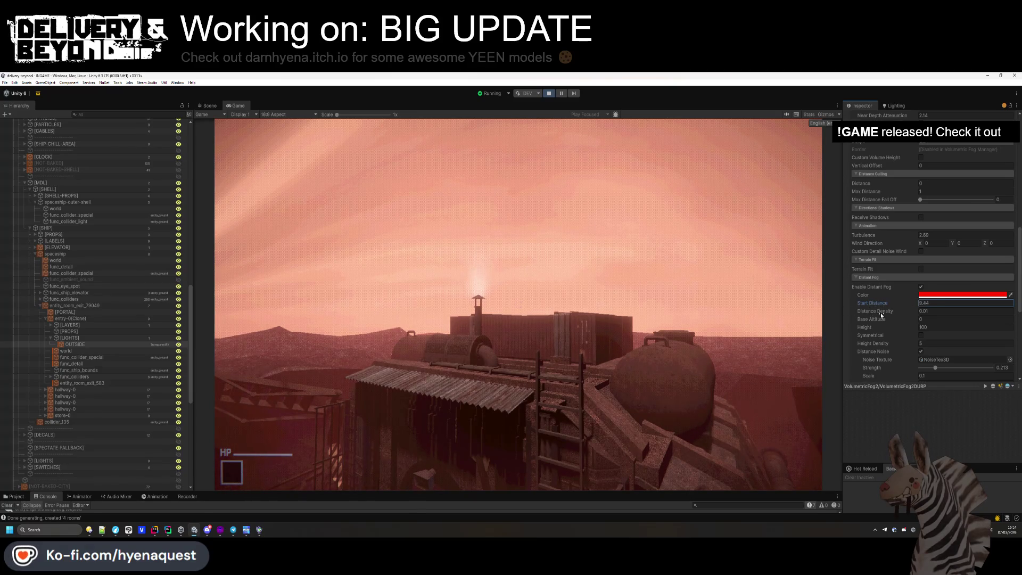
left_click(925, 302)
type("8")
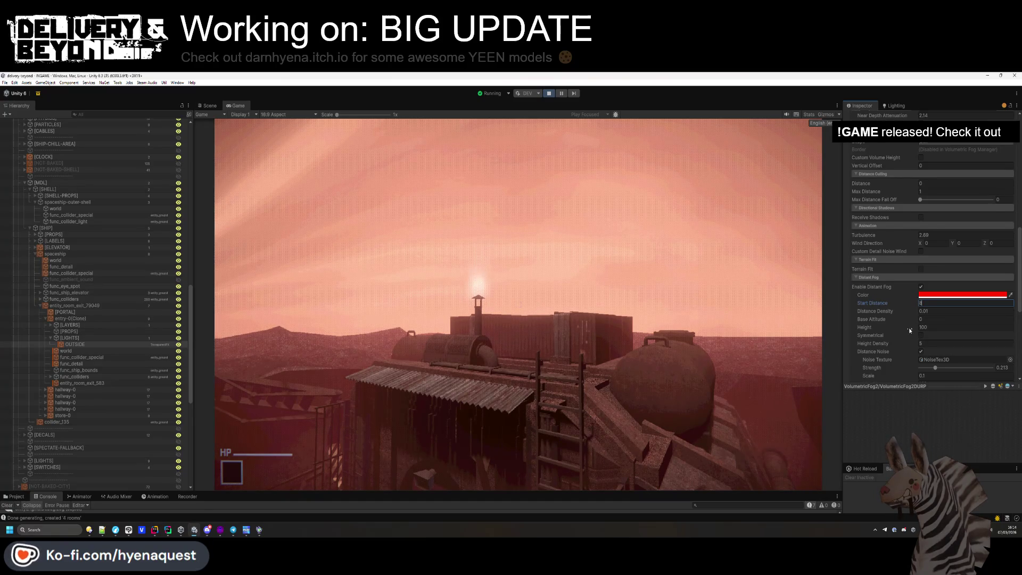
scroll(909, 328, "down", 2)
left_click_drag(905, 302, 913, 300)
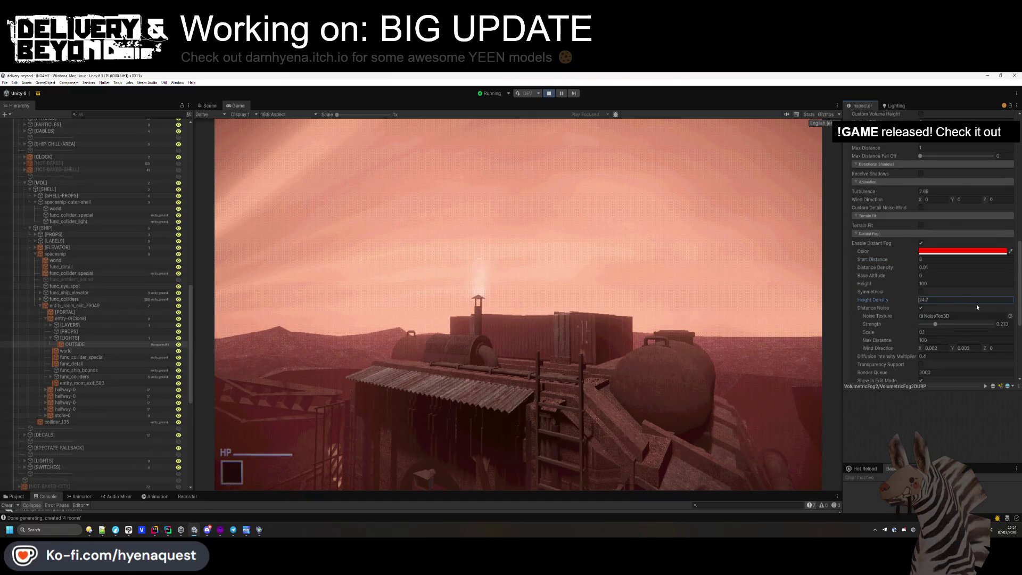
type("5")
- Revert a Diffusion Intensity Multiplier change to 0.4 and turn Distance Noise off
scroll(904, 355, "down", 2)
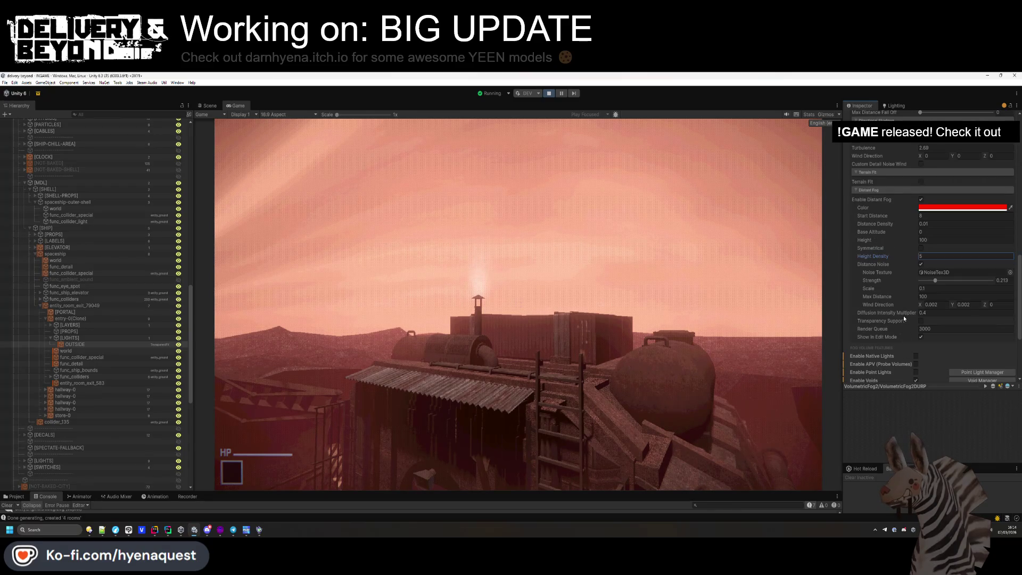
left_click_drag(893, 312, 912, 319)
key("ctrl+z")
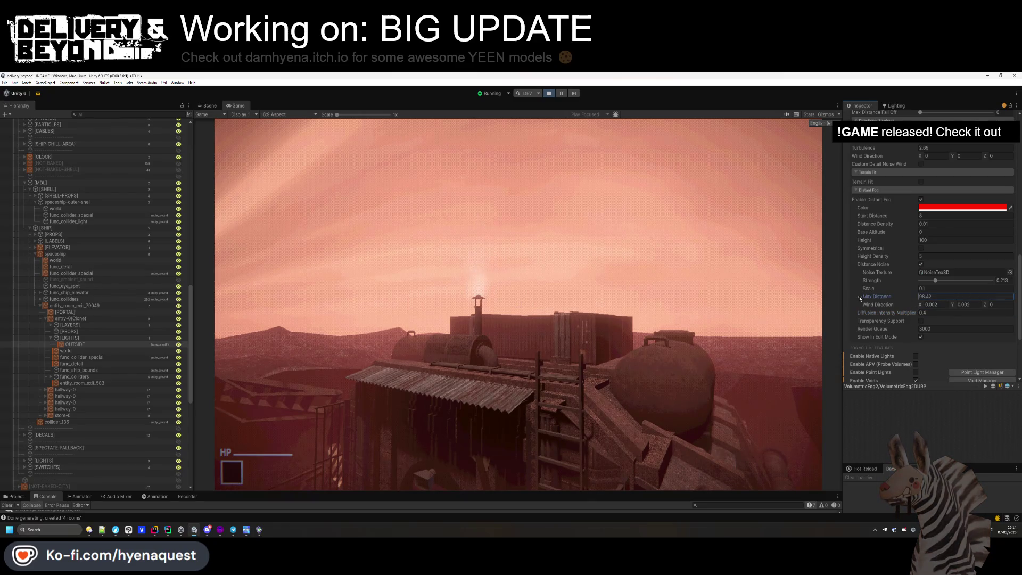
left_click(920, 265)
left_click(921, 264)
left_click(921, 265)
- Set the volumetric fog Brightness to 0.8 after briefly trying 0.9
scroll(917, 256, "up", 10)
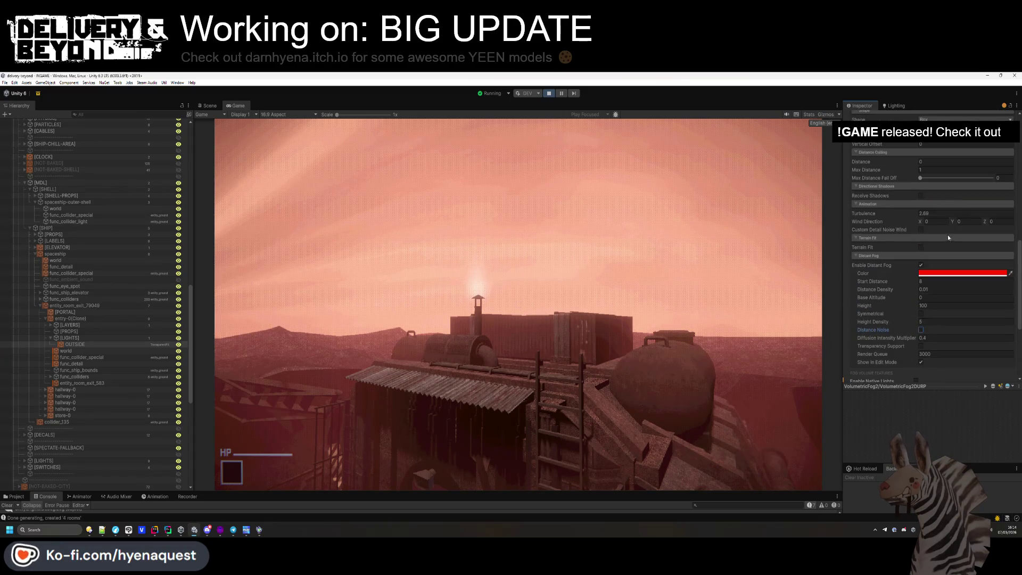
scroll(913, 261, "up", 5)
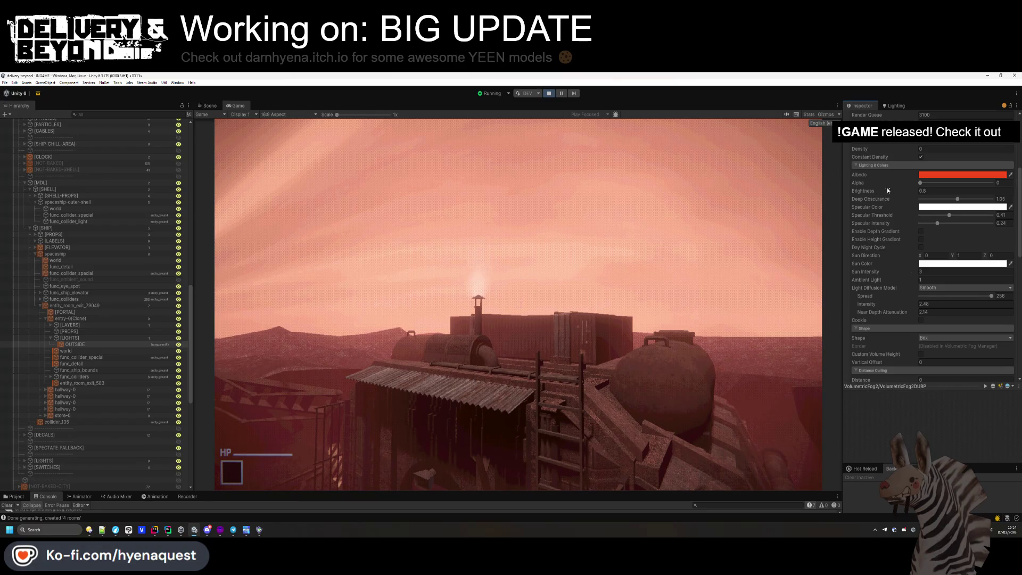
left_click_drag(916, 193, 914, 195)
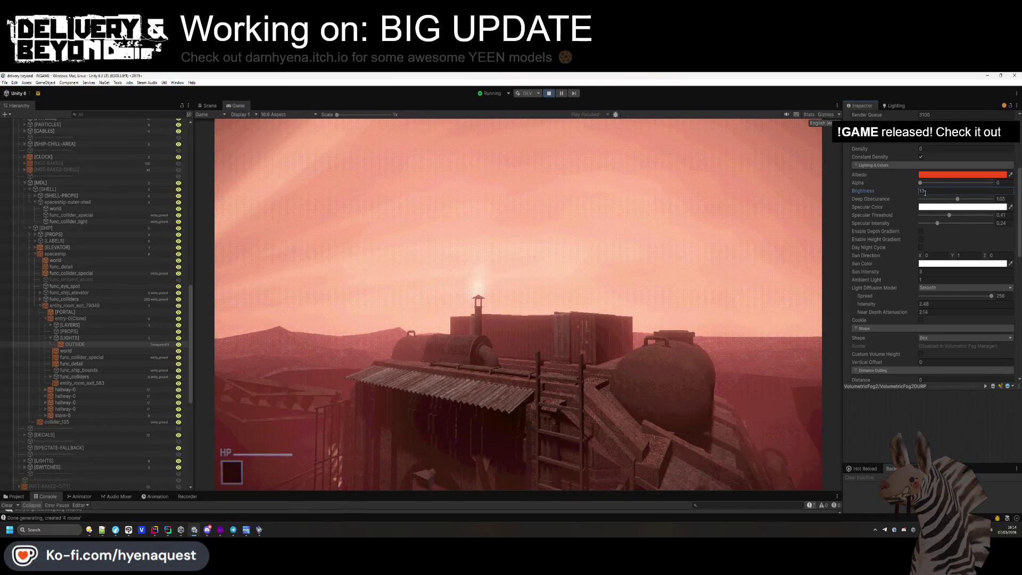
type("0.9")
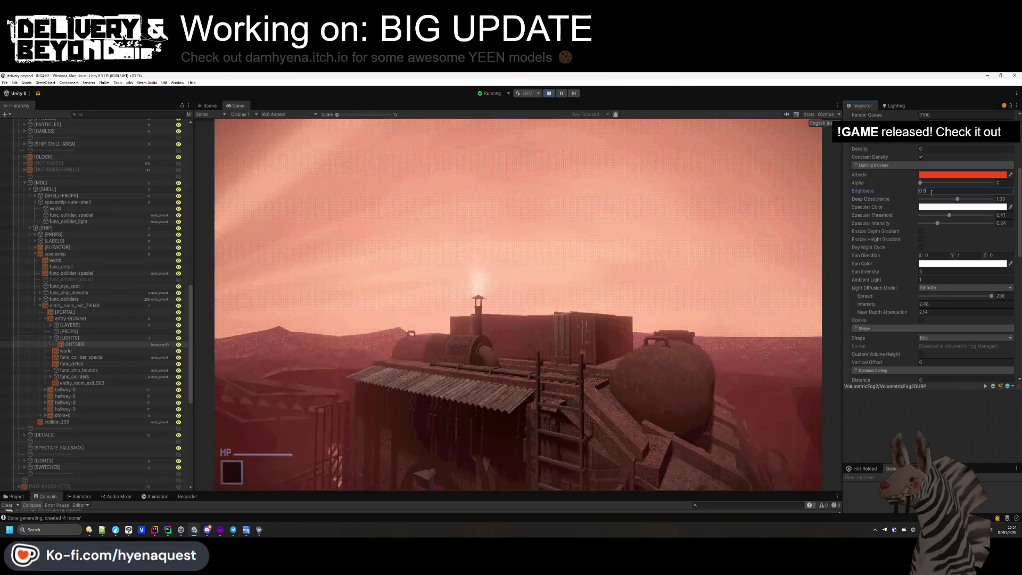
left_click(931, 193)
type("0.8")
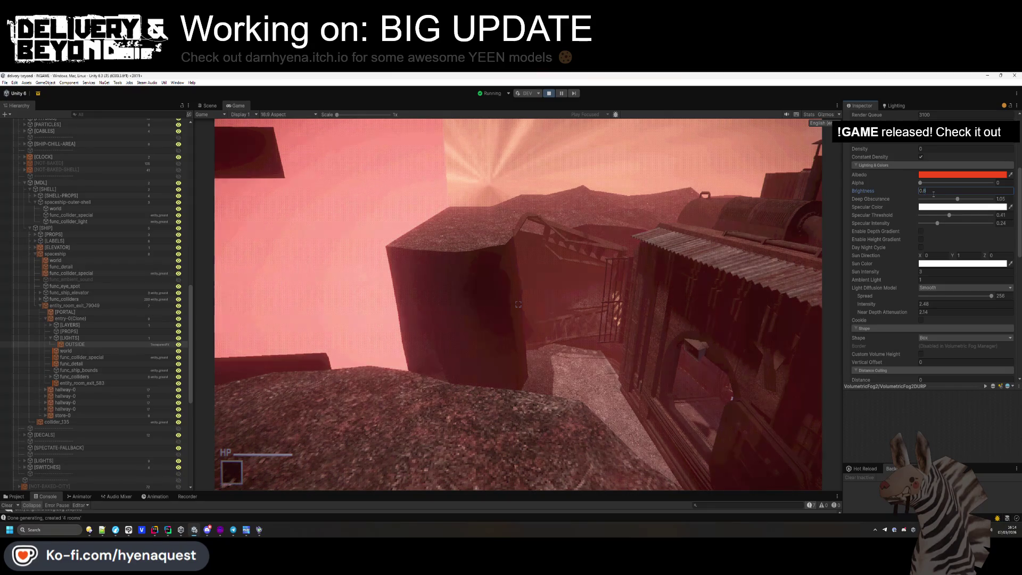
key("super")
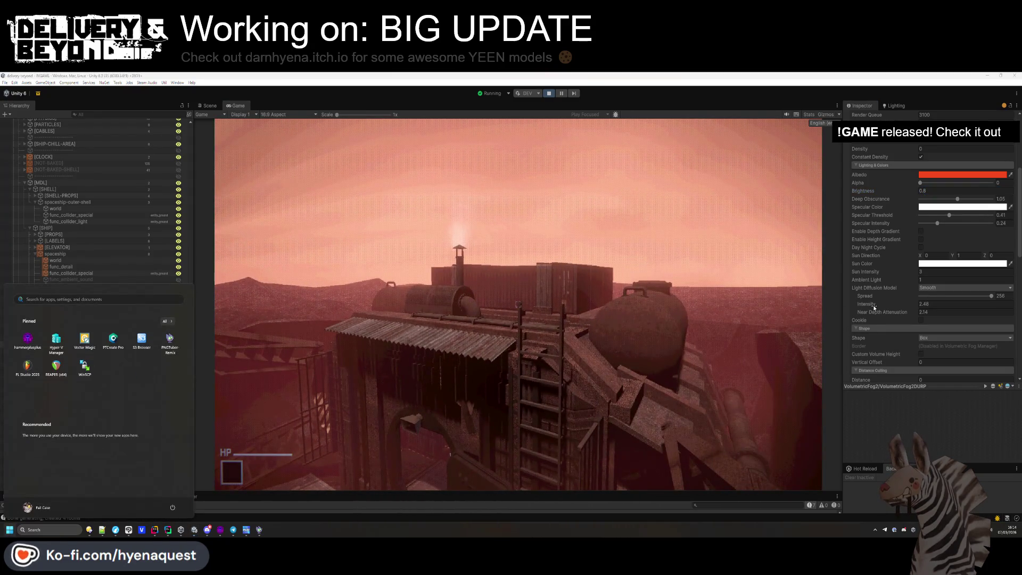
- Set the fog max distance to 1 and thicken distant fog density to 0.05
scroll(874, 305, "down", 3)
scroll(875, 307, "down", 2)
scroll(904, 277, "down", 3)
left_click(910, 208)
left_click_drag(907, 191, 898, 191)
type("1")
left_click(902, 304)
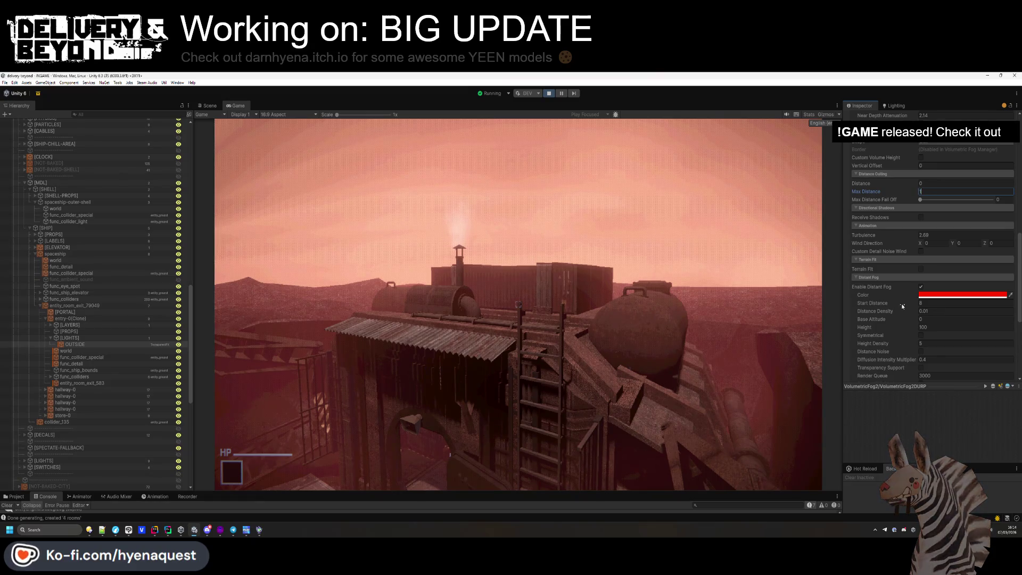
left_click_drag(902, 311, 902, 313)
- Make the distant fog a saturated red and turn on custom detail noise wind
left_click(962, 294)
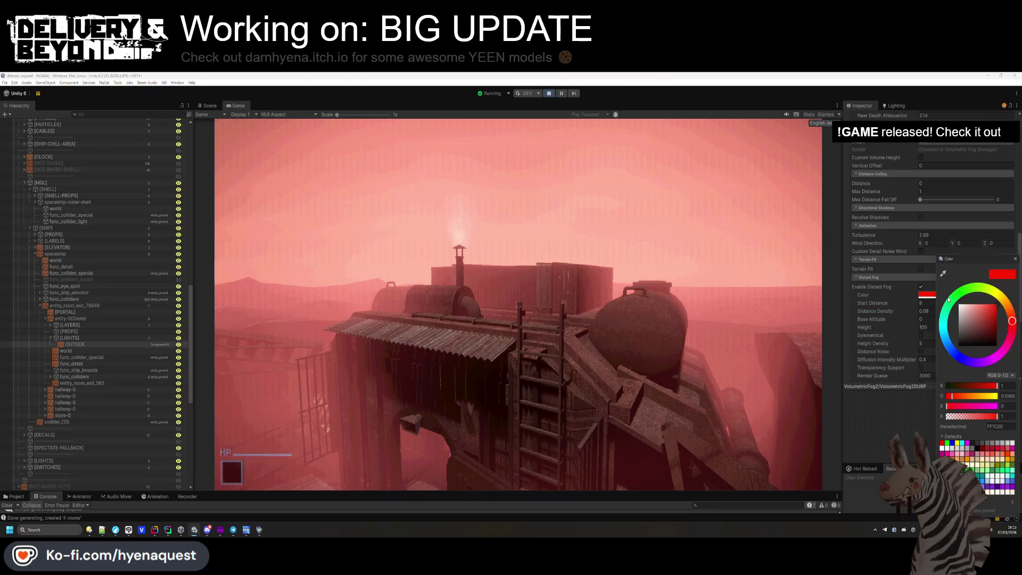
mouse_move(966, 311)
left_mouse_down()
mouse_move(946, 296)
mouse_move(971, 309)
left_mouse_up()
left_click(997, 302)
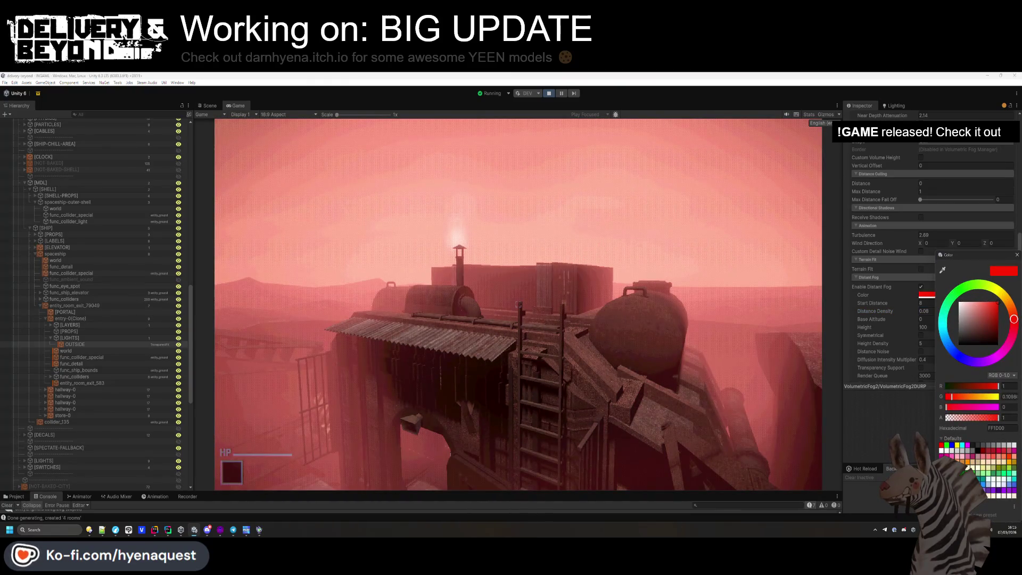
mouse_move(998, 301)
left_mouse_down()
mouse_move(995, 311)
mouse_move(998, 302)
left_mouse_up()
scroll(921, 268, "up", 1)
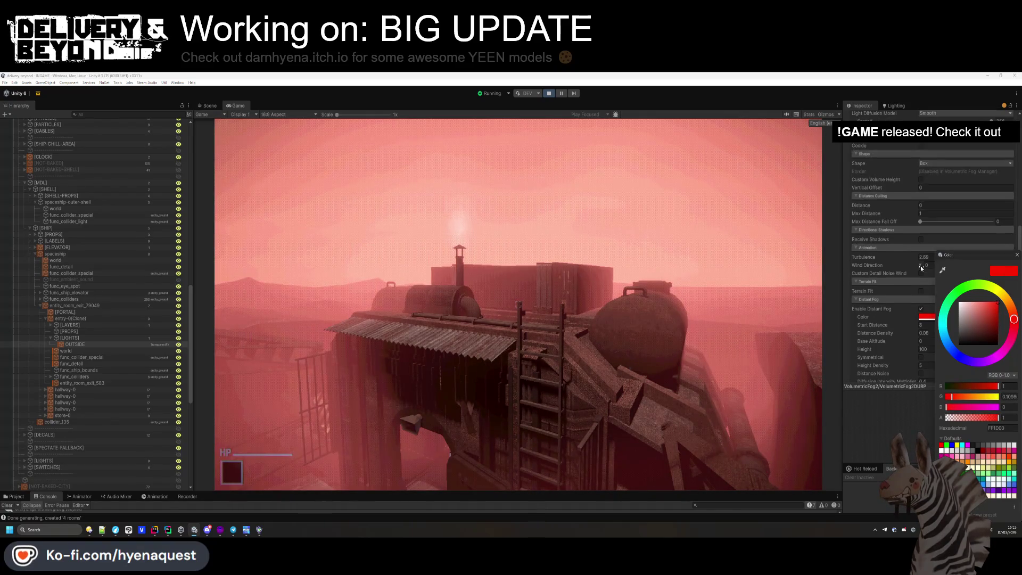
left_click(921, 273)
- Lower fog brightness to 0.51 and adjust the fog albedo colour
scroll(922, 272, "up", 6)
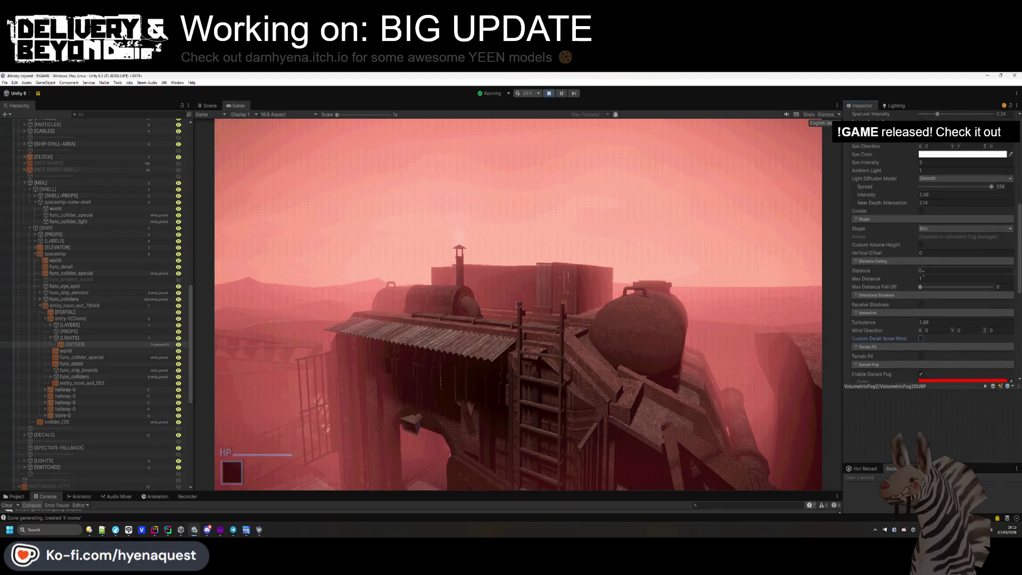
left_click_drag(911, 212, 950, 202)
left_click(950, 196)
mouse_move(979, 261)
left_mouse_down()
mouse_move(949, 285)
mouse_move(1010, 237)
left_mouse_up()
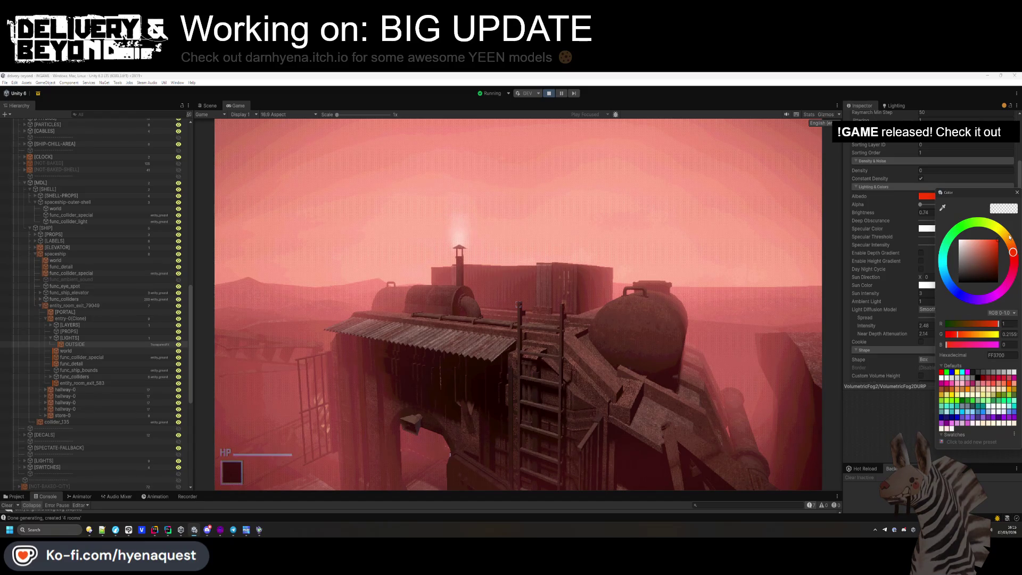
left_click(914, 234)
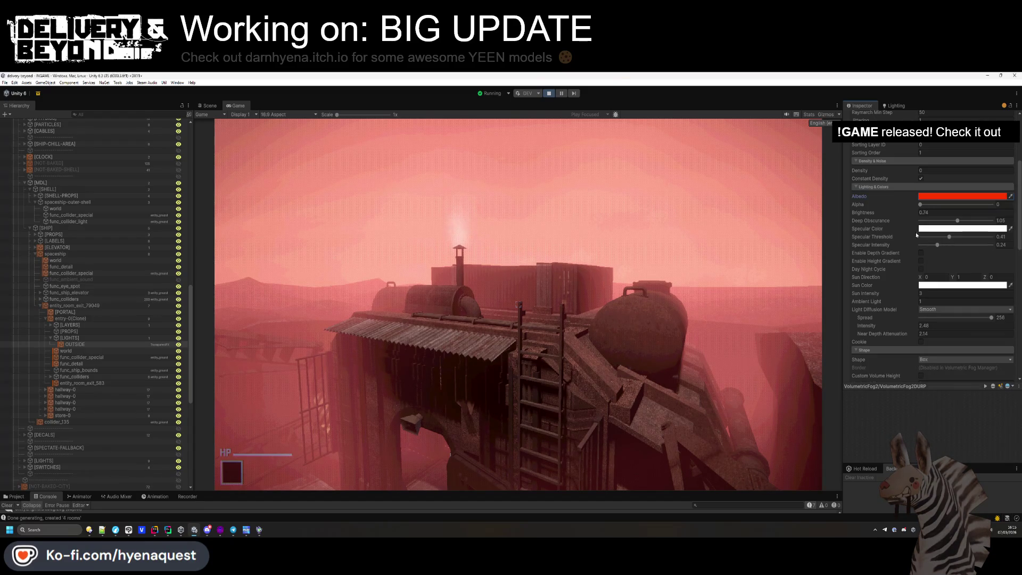
- Try black, white and light grey for the distant fog colour
scroll(914, 245, "down", 10)
left_click(927, 272)
left_click_drag(974, 305, 1014, 353)
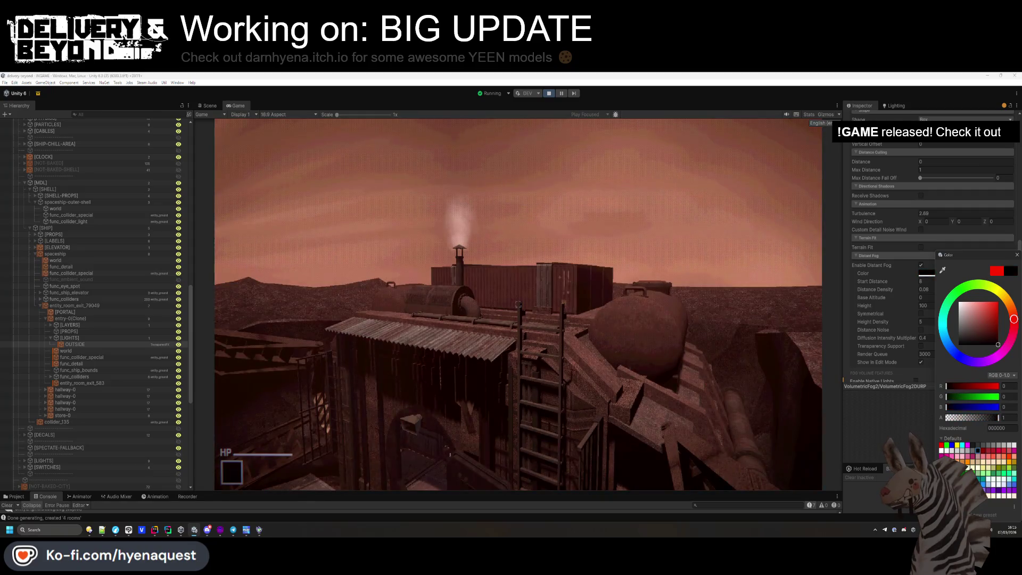
left_click_drag(998, 344, 925, 260)
mouse_move(996, 259)
left_mouse_down()
mouse_move(901, 244)
mouse_move(904, 308)
mouse_move(897, 281)
left_mouse_up()
left_click(903, 280)
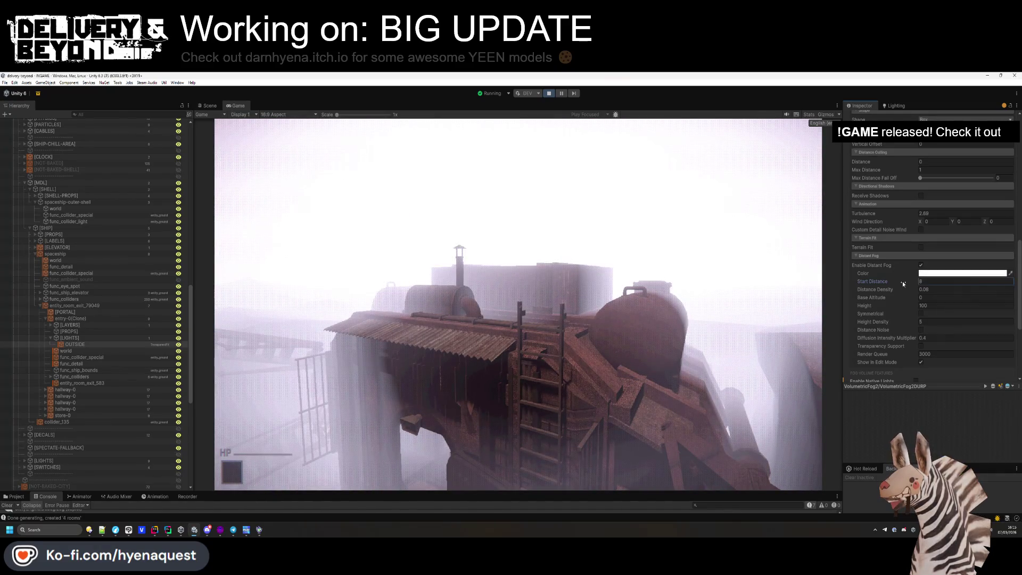
- Set fog brightness to 0.32, start distance to 10 and distant density to 0.49
scroll(898, 277, "up", 5)
left_click_drag(899, 168, 897, 169)
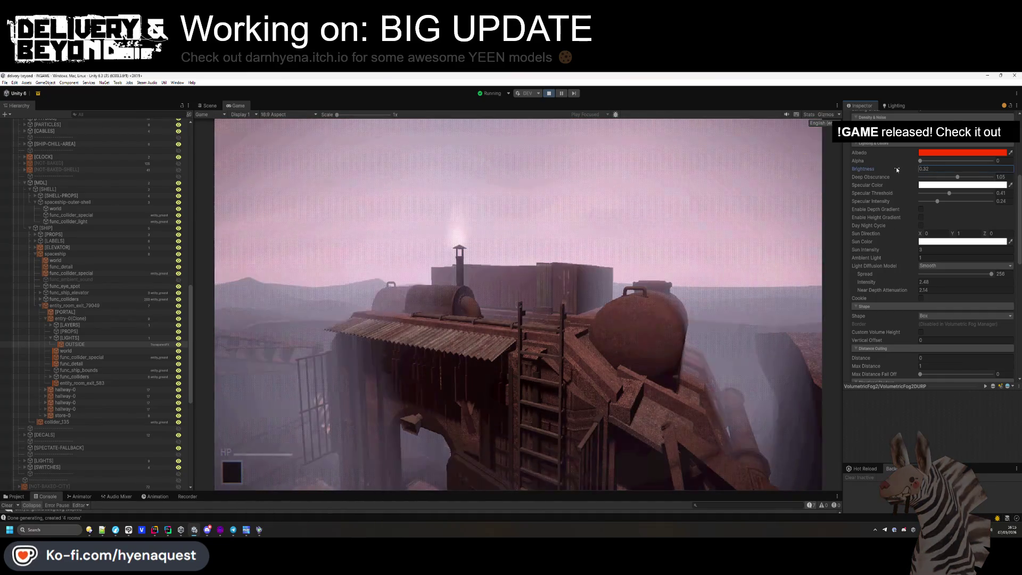
scroll(907, 237, "down", 2)
scroll(908, 238, "down", 8)
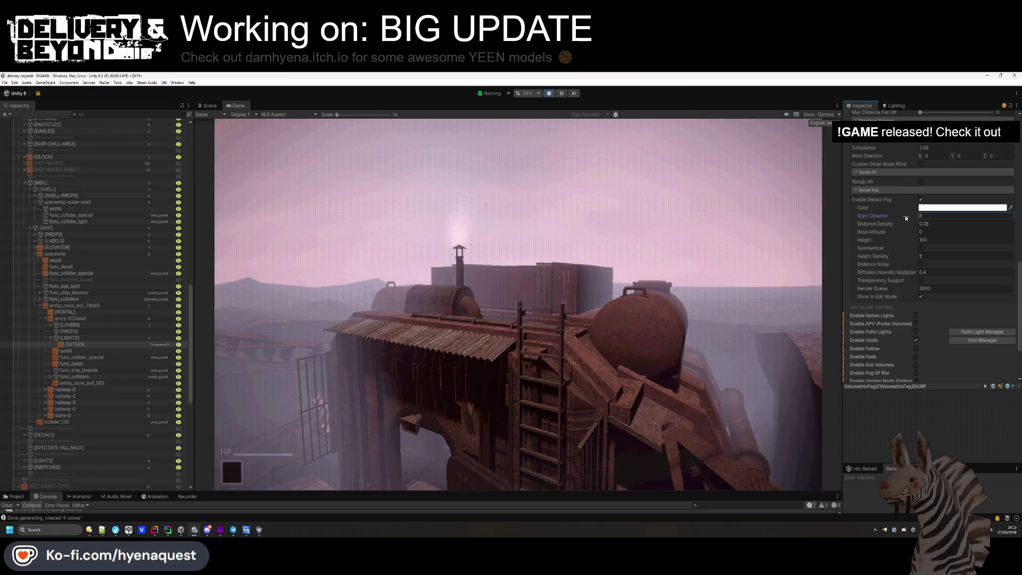
left_click_drag(909, 218, 932, 223)
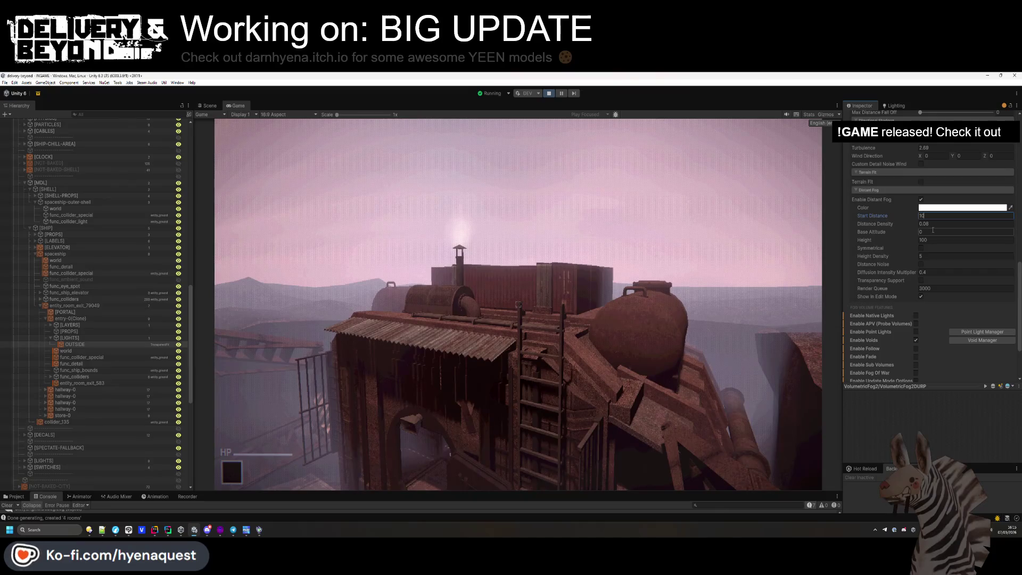
mouse_move(913, 226)
left_mouse_down()
mouse_move(929, 226)
mouse_move(918, 226)
left_mouse_up()
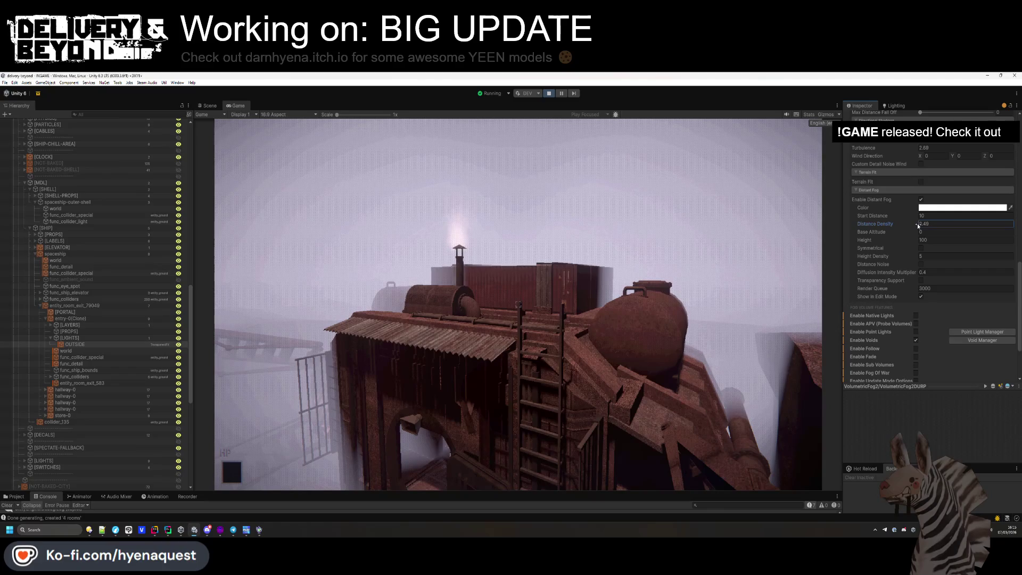
- Change the distant fog colour to a dark blood red
left_click(627, 260)
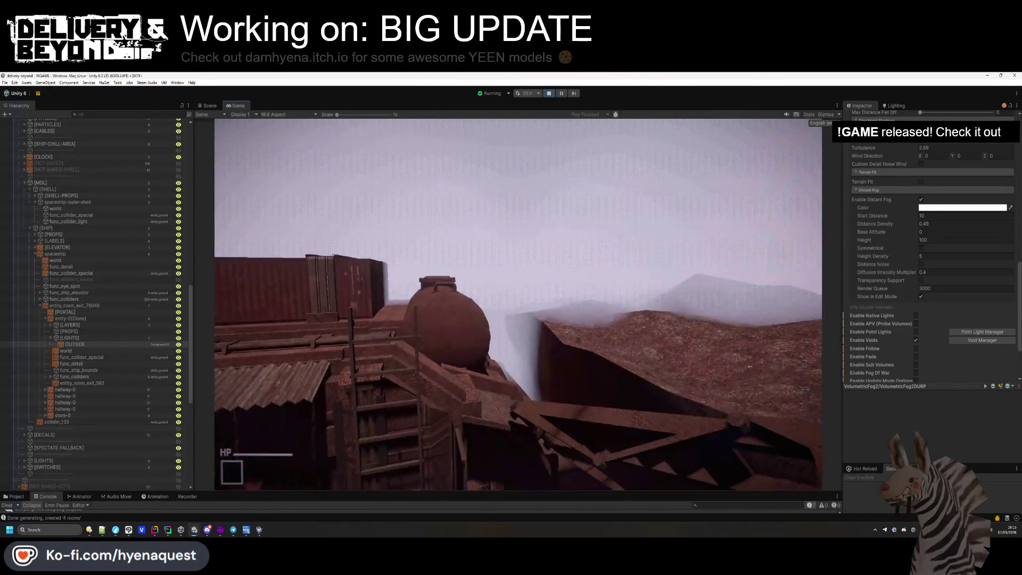
left_click(962, 207)
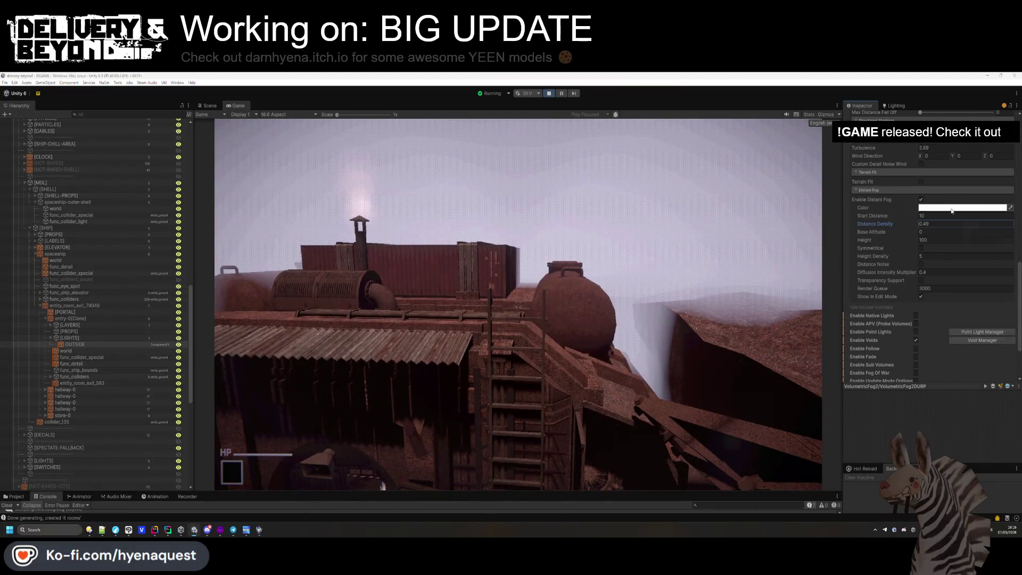
mouse_move(1014, 276)
left_mouse_down()
mouse_move(1013, 266)
mouse_move(956, 281)
mouse_move(933, 313)
mouse_move(921, 291)
mouse_move(1003, 284)
left_mouse_up()
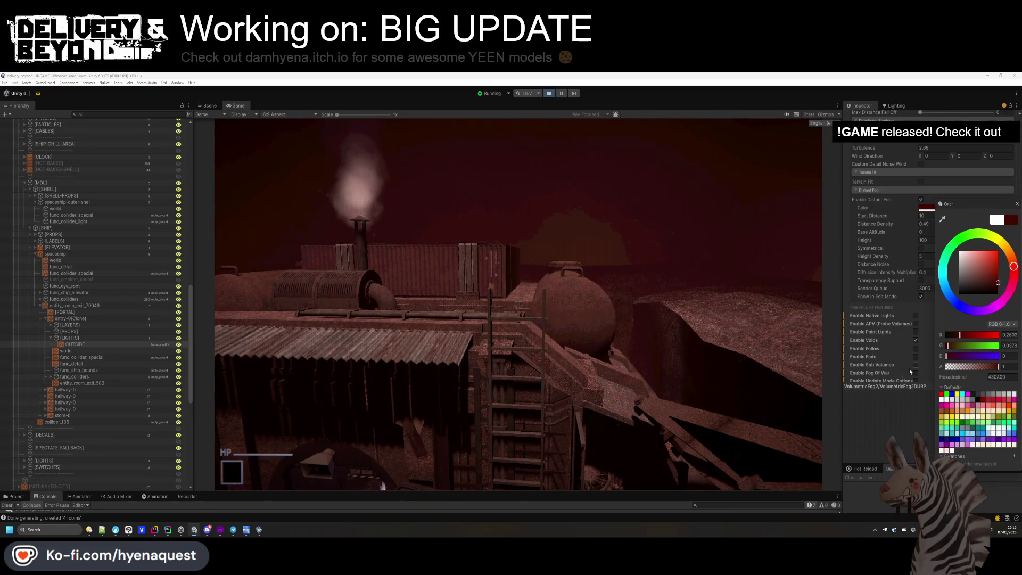
left_click(518, 304)
mouse_move(519, 304)
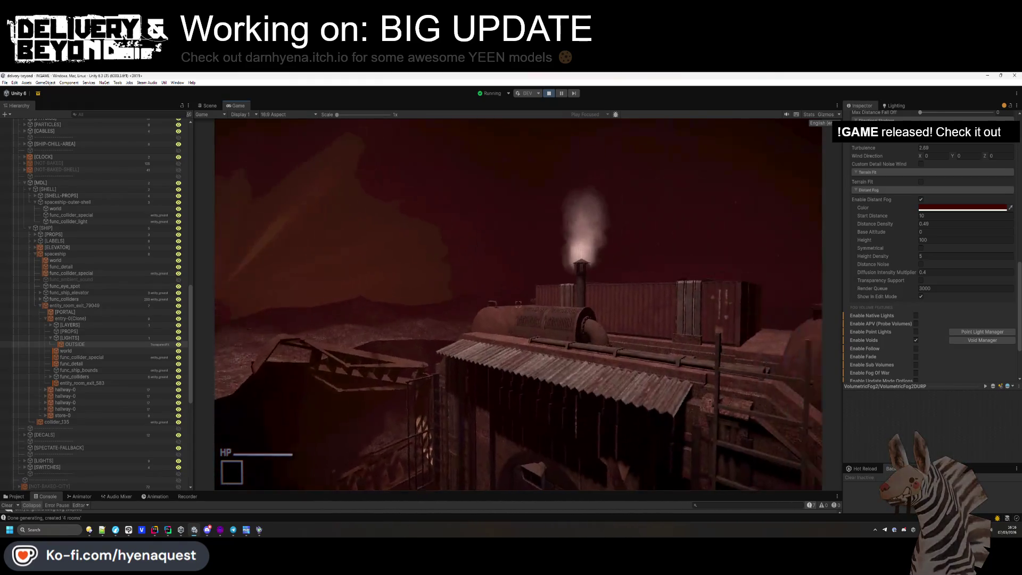
key("super")
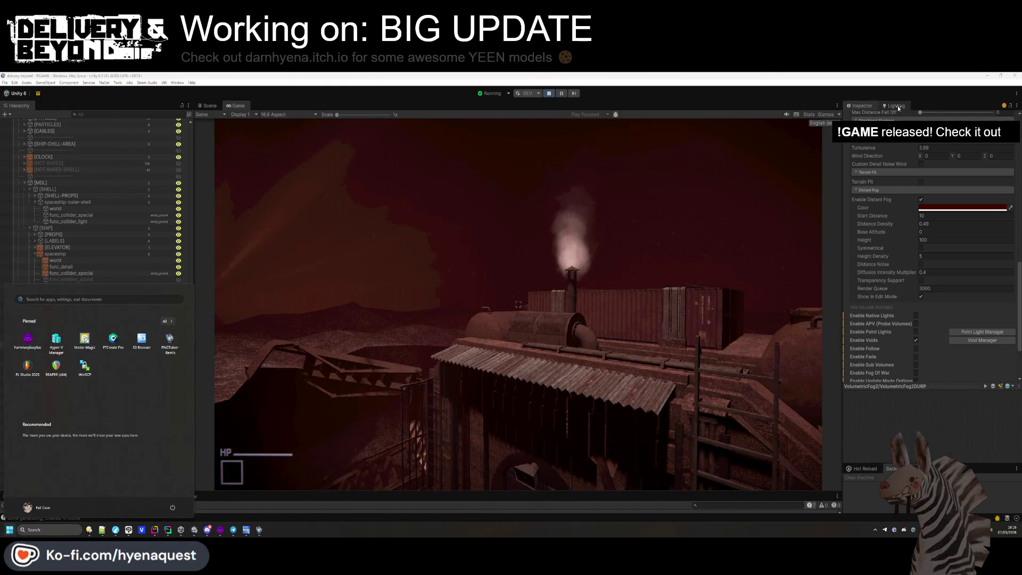
- In Lighting Environment, make the fog colour black and adjust its density
left_click(897, 106)
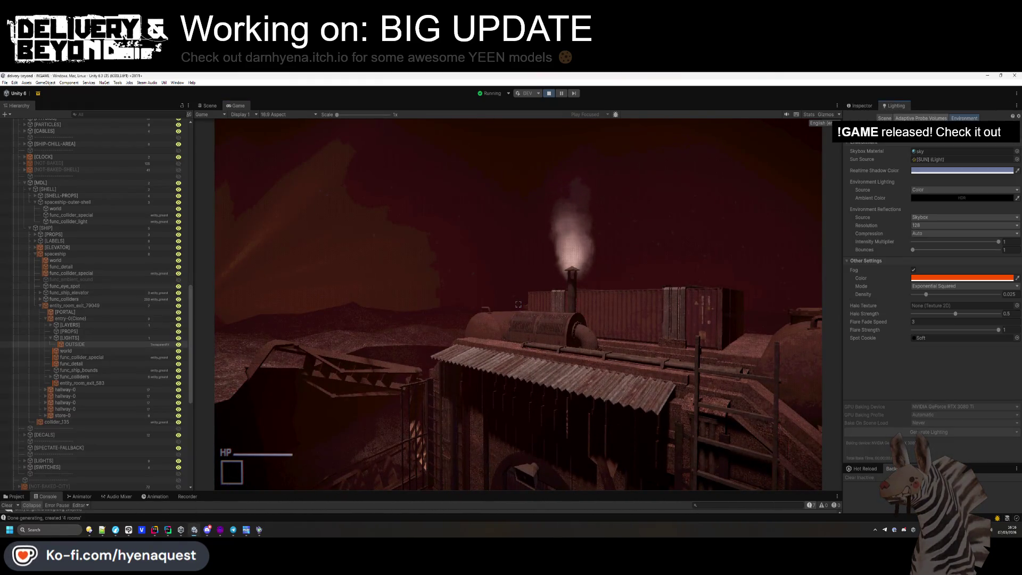
left_click(958, 278)
left_click_drag(991, 319, 880, 390)
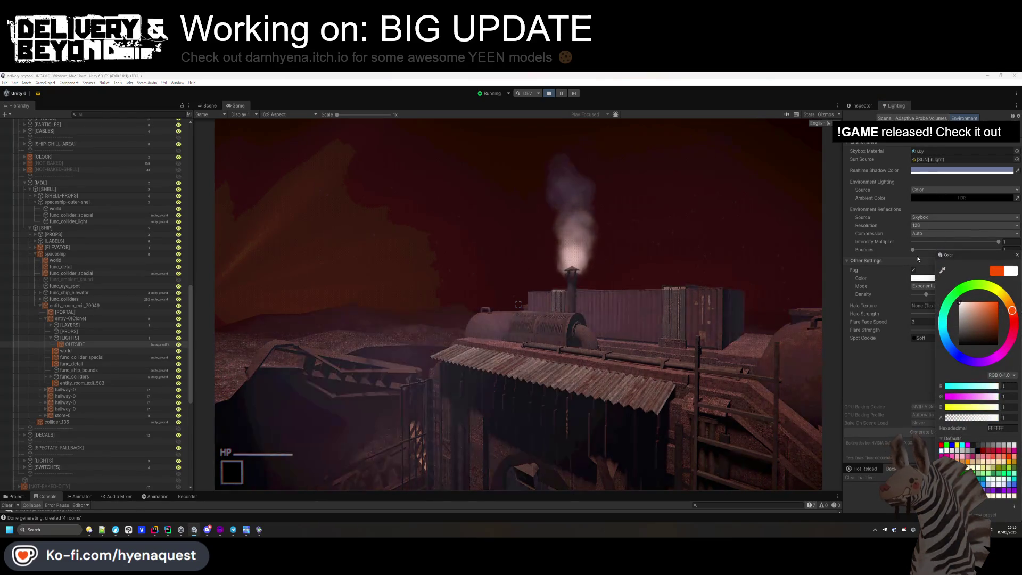
left_click(879, 388)
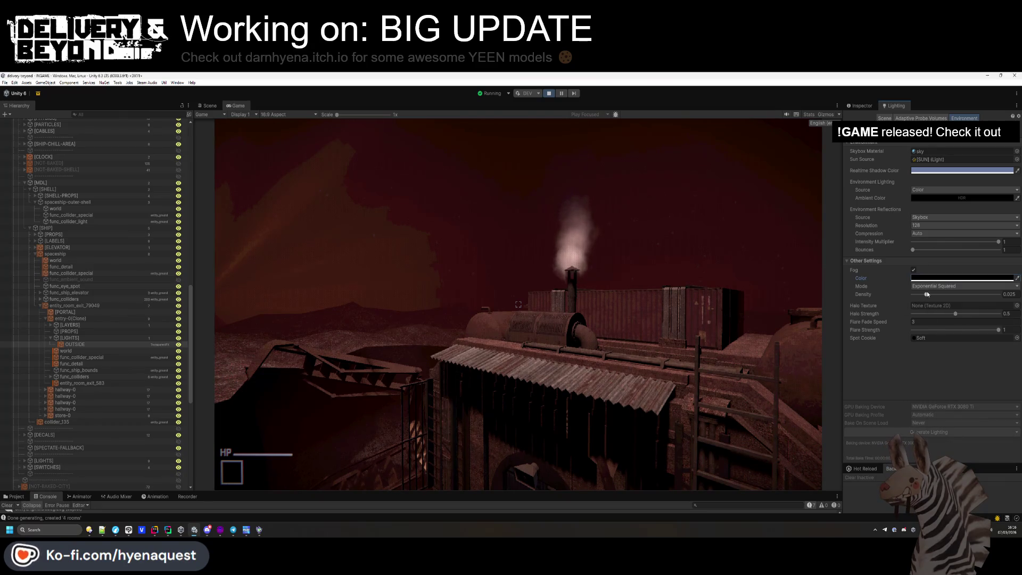
left_click_drag(913, 296, 938, 304)
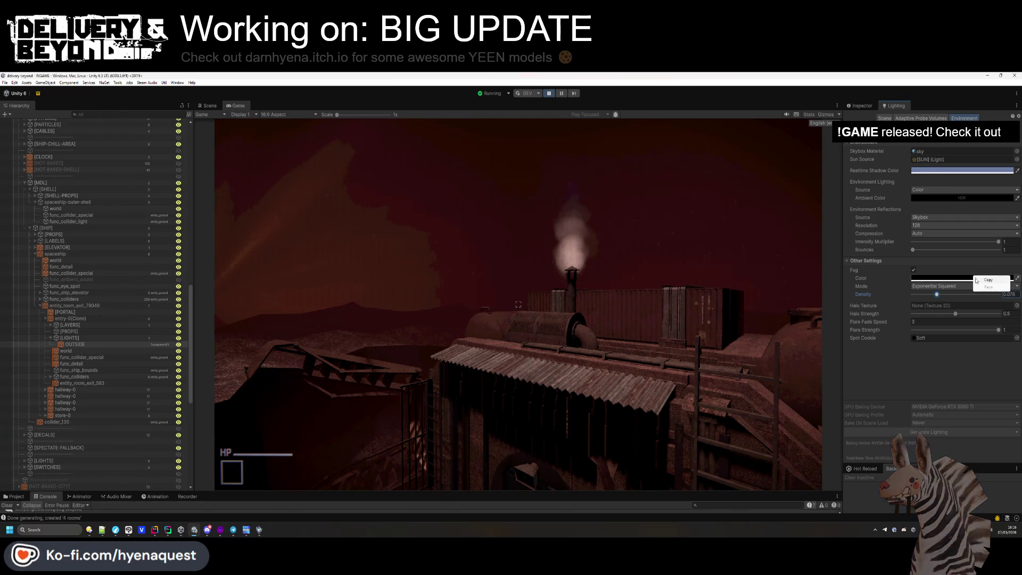
- Show the project asset folders in an enlarged bottom panel; raise fog density to 0.126
left_click_drag(278, 492, 281, 468)
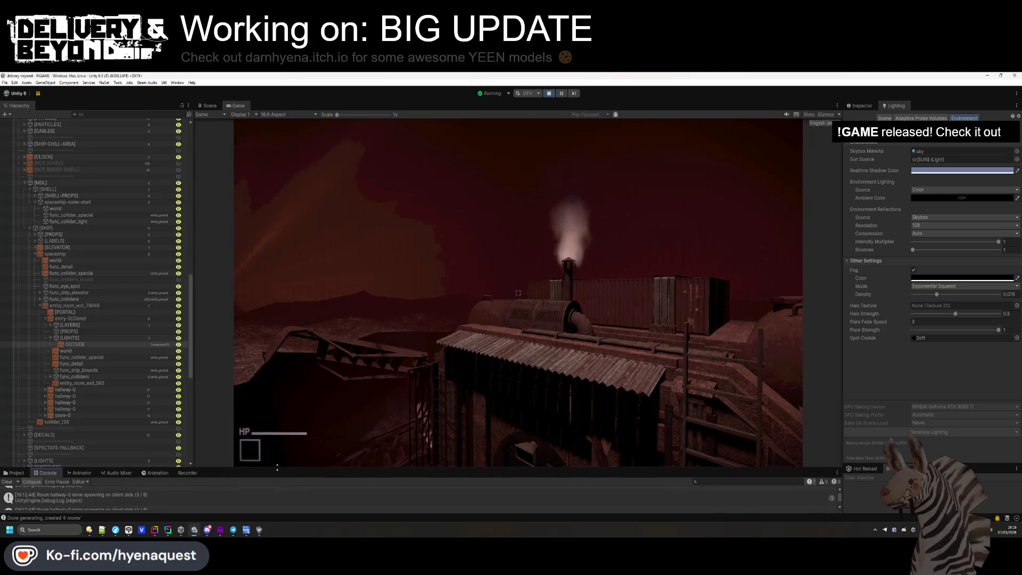
left_click(13, 472)
left_click_drag(936, 294, 941, 296)
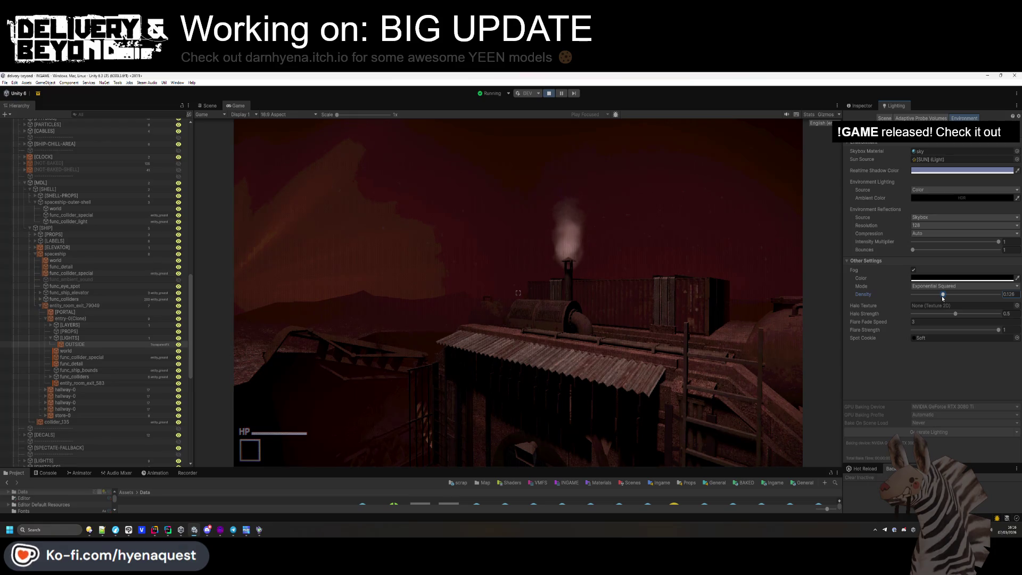
left_click_drag(488, 470, 487, 418)
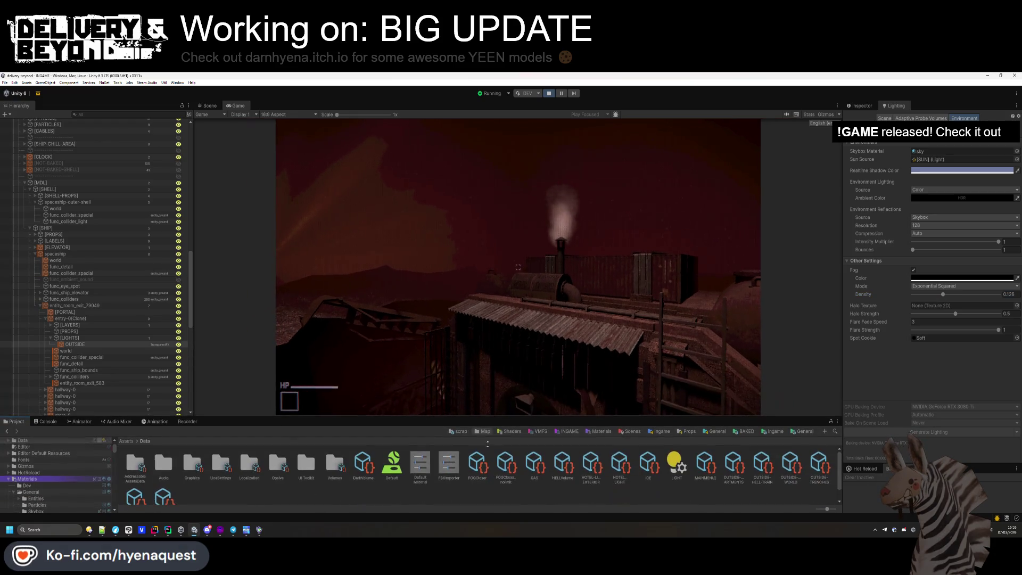
- Browse the Project panel to Assets/Resources/World to list the level assets
double_click(533, 469)
left_click(176, 441)
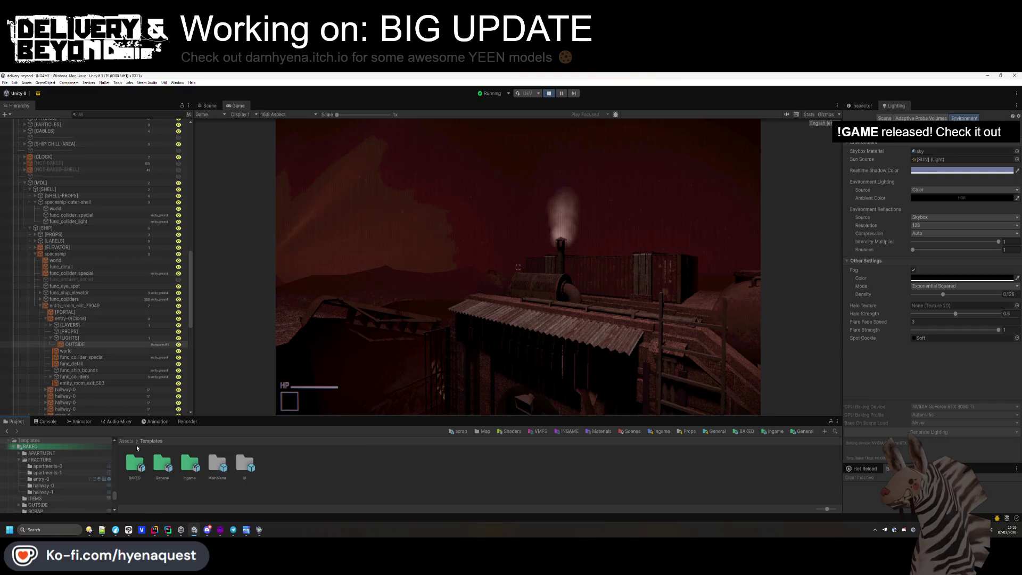
left_click(126, 441)
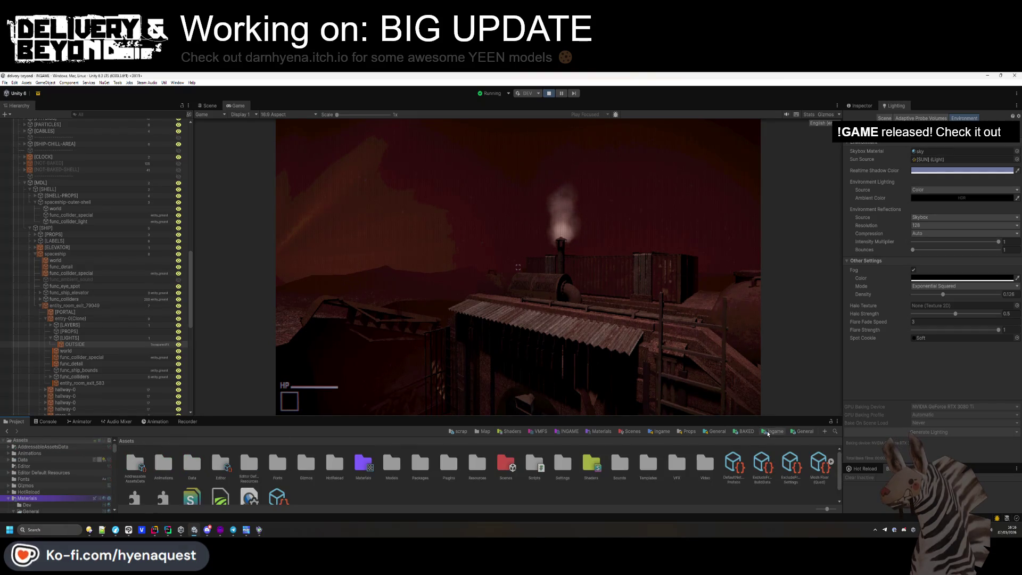
left_click(475, 431)
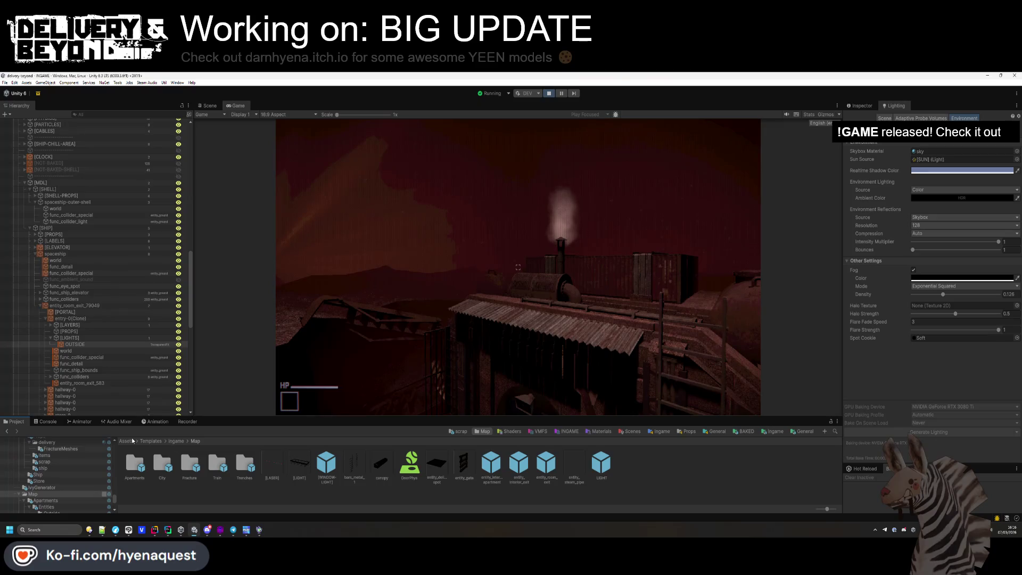
left_click(128, 441)
double_click(469, 458)
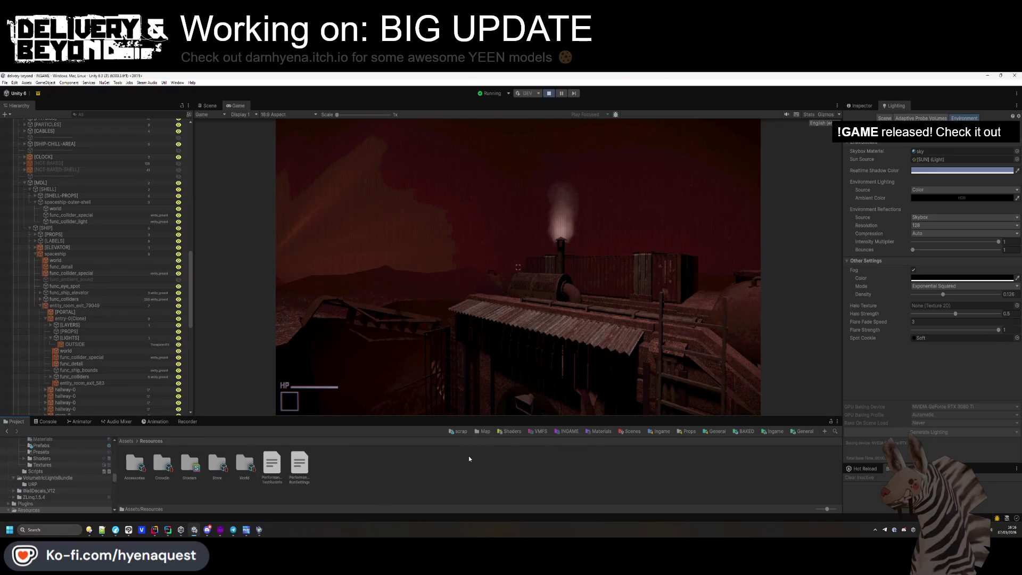
double_click(238, 465)
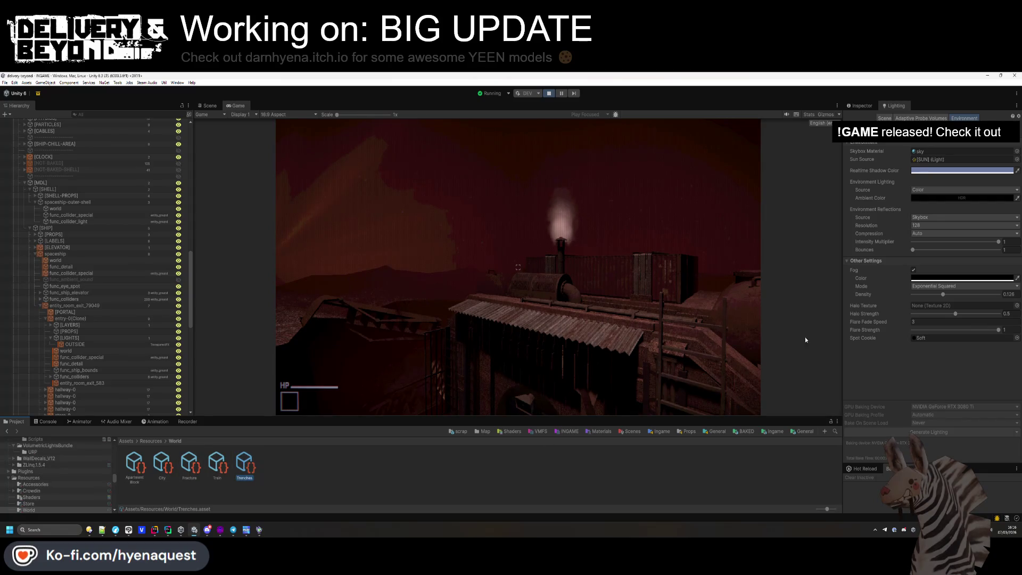
- Clear the fog density to preview without fog, then restore it to 0.126
left_click(1008, 294)
key("BackSpace")
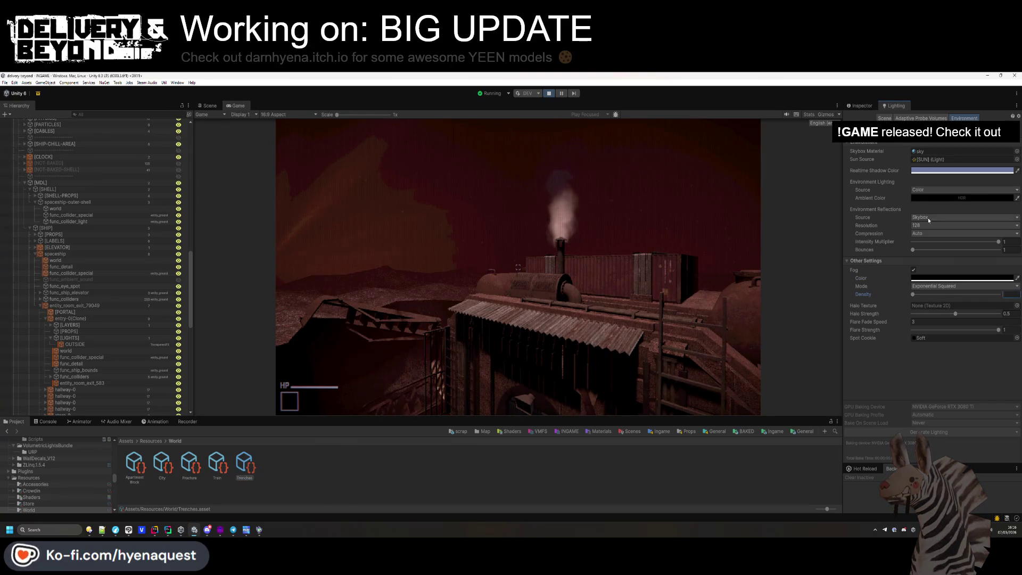
key("ctrl+z")
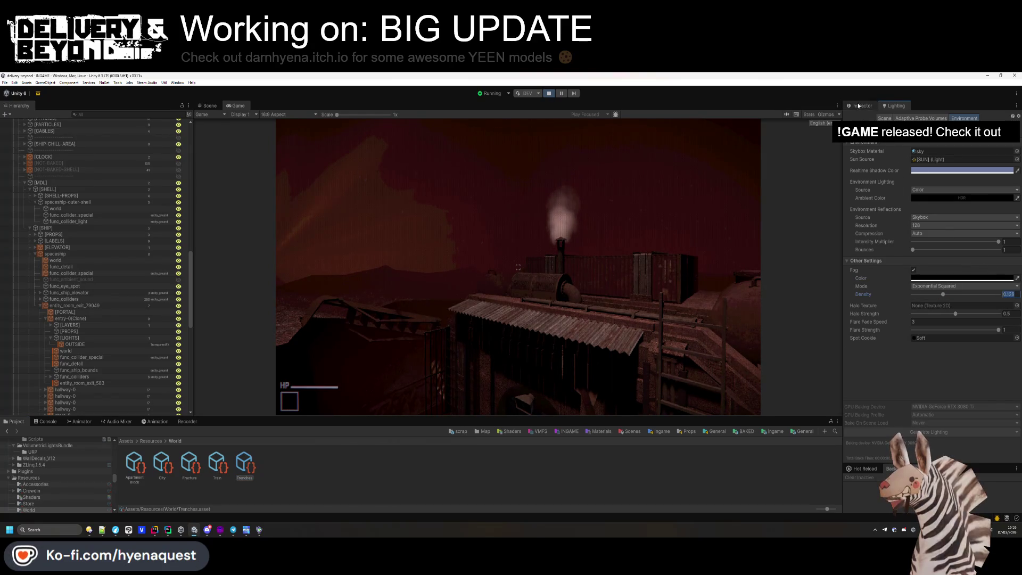
- Show the Trenches asset's properties and expand the Entry template's sun settings
left_click(860, 106)
scroll(912, 280, "down", 5)
scroll(905, 317, "up", 3)
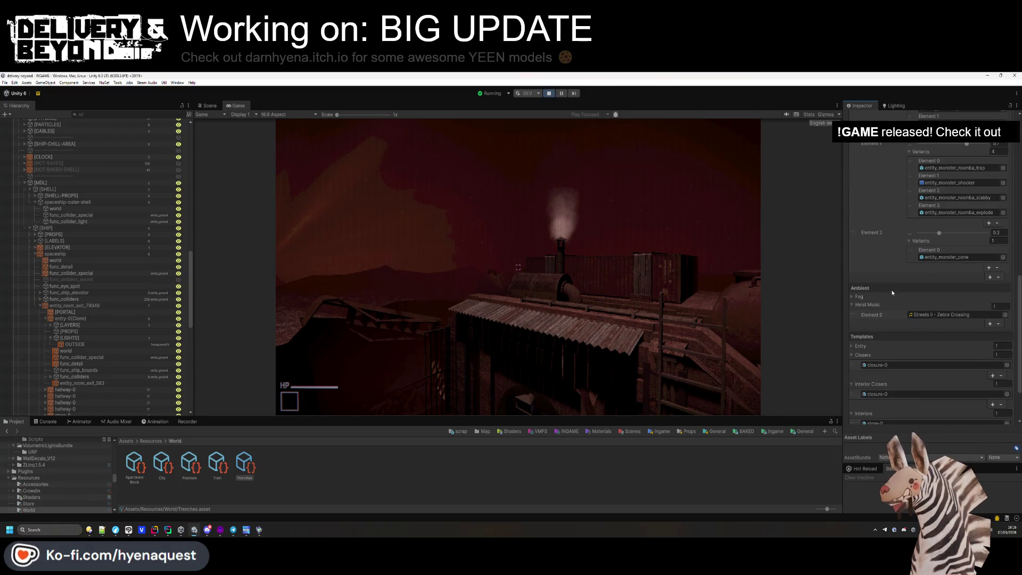
scroll(890, 292, "down", 3)
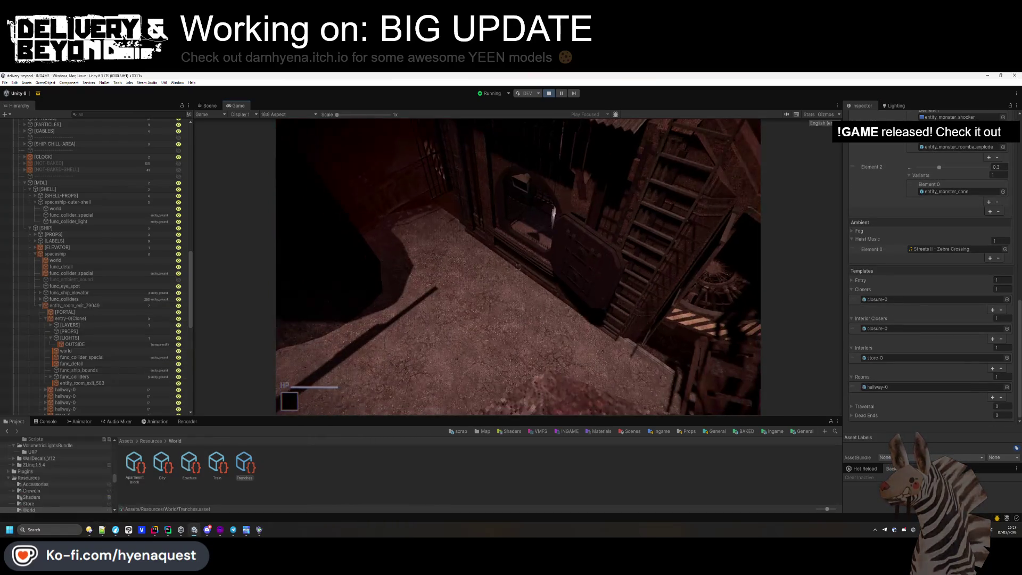
key("super")
scroll(885, 295, "up", 6)
scroll(883, 299, "up", 6)
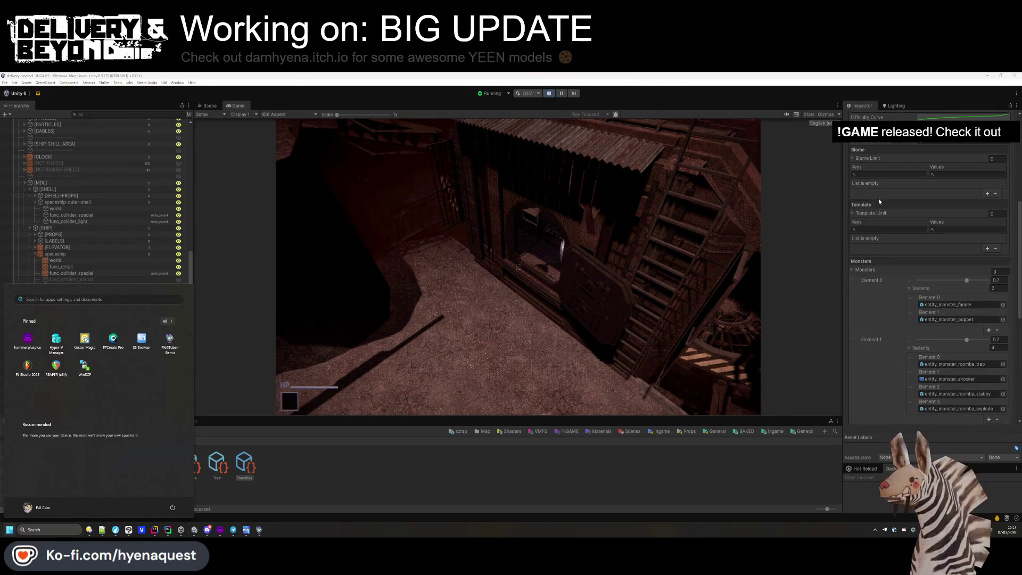
scroll(882, 204, "down", 6)
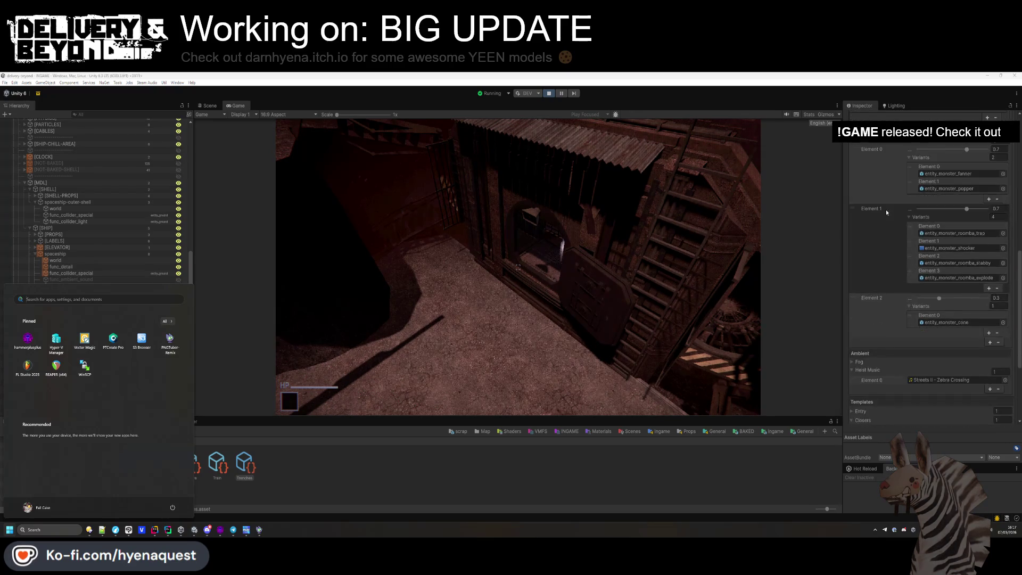
scroll(885, 212, "down", 6)
left_click(860, 280)
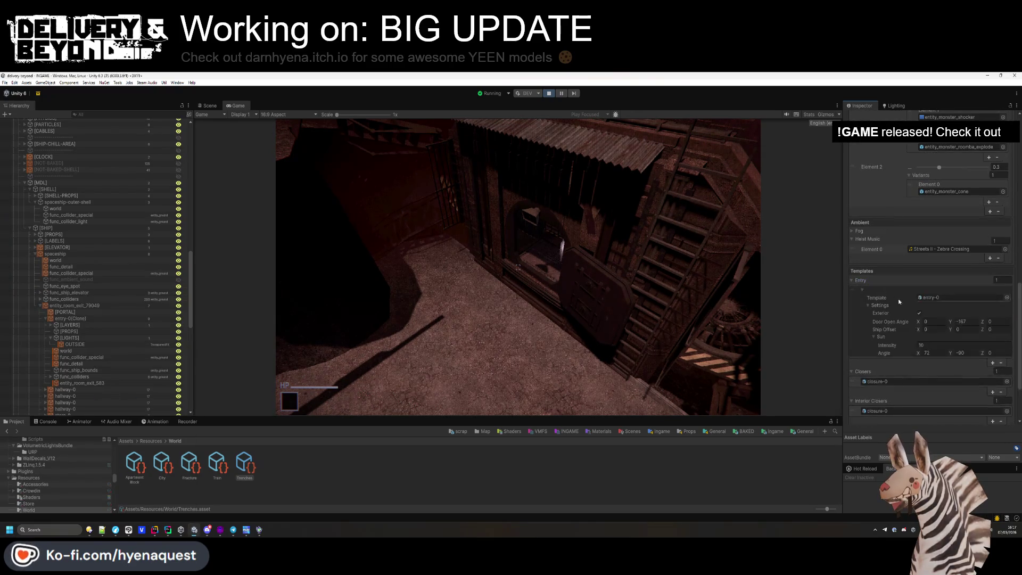
left_click(927, 353)
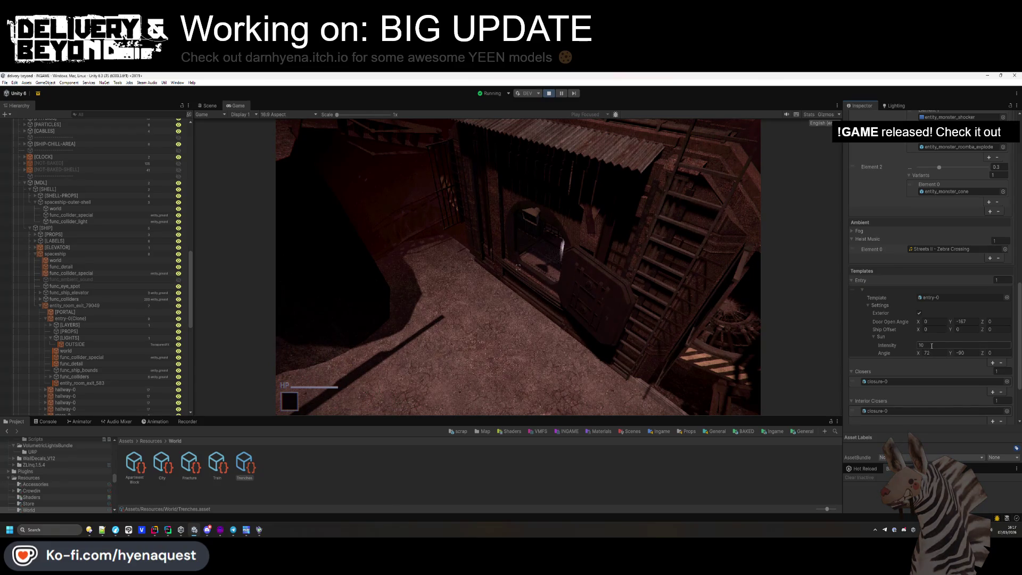
scroll(927, 353, "down", 4)
scroll(876, 399, "up", 6)
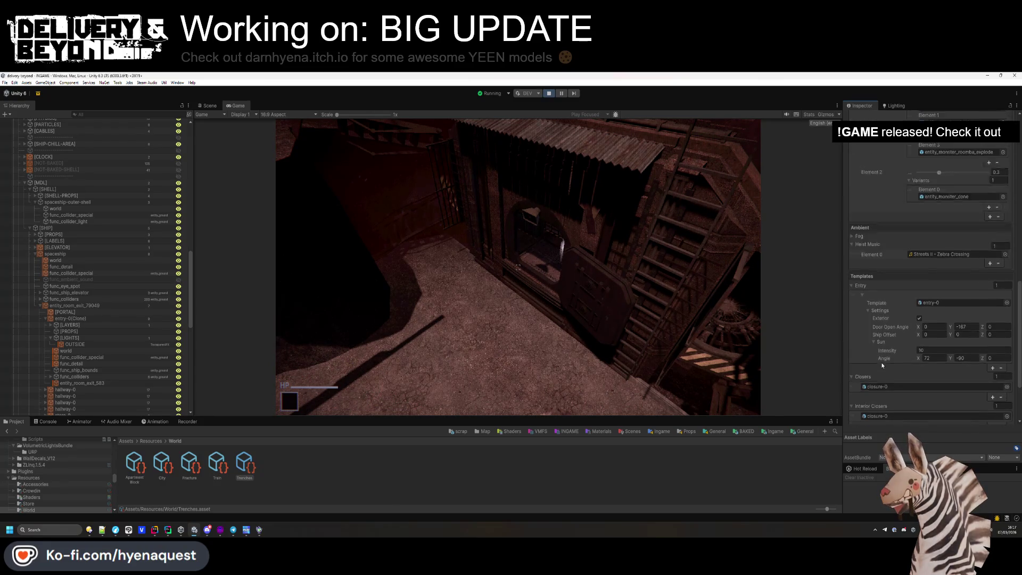
- Set the Trenches fog colour to black and Ship Offset Y to -2
left_click(858, 280)
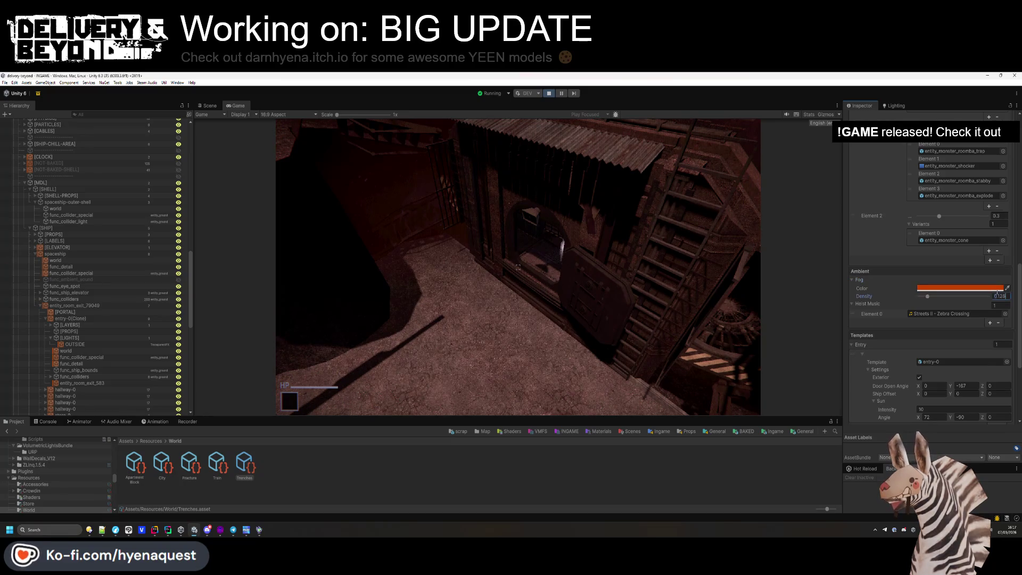
left_click(958, 288)
left_click(883, 322)
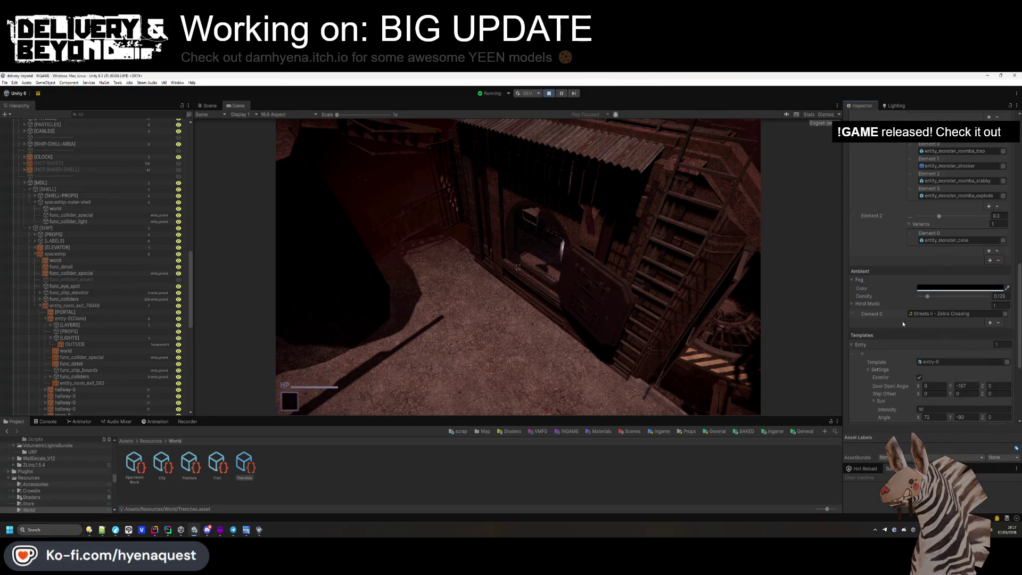
scroll(959, 324, "down", 3)
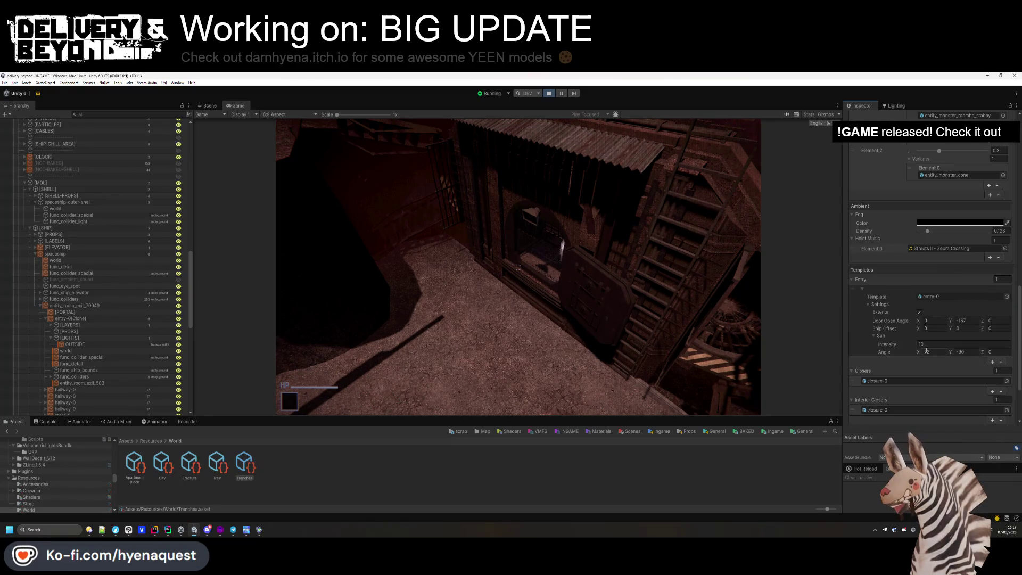
left_click(960, 330)
type("-")
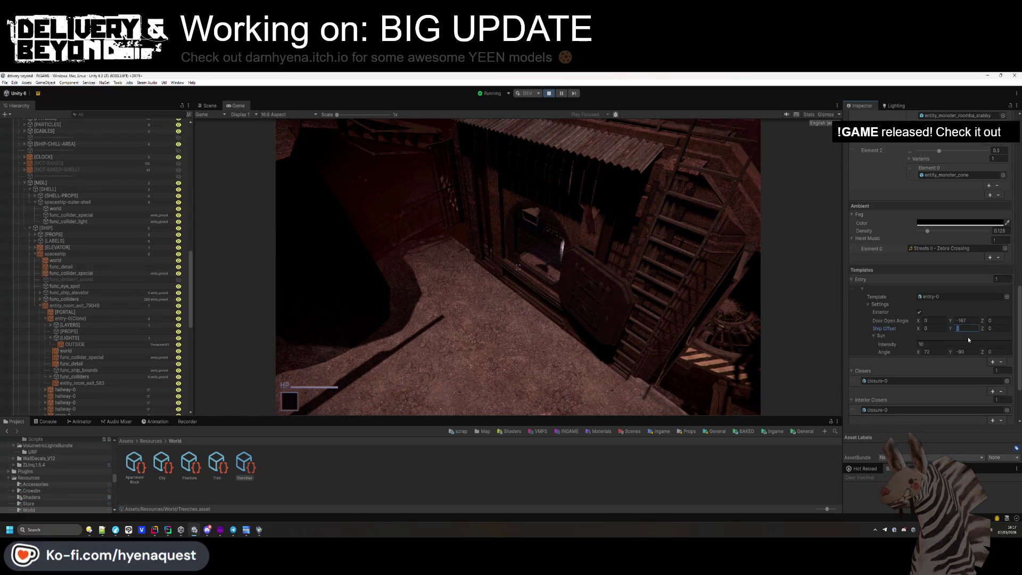
type("2")
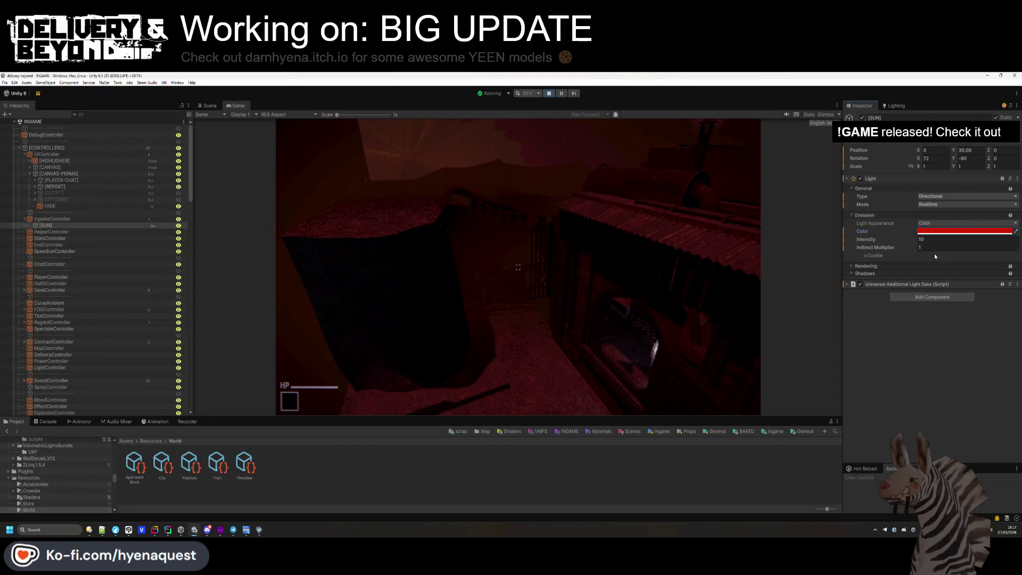
- Give the sun a white filter at 1743 K and intensity 8, then deselect the asset
left_click_drag(927, 240, 832, 258)
left_click(929, 256)
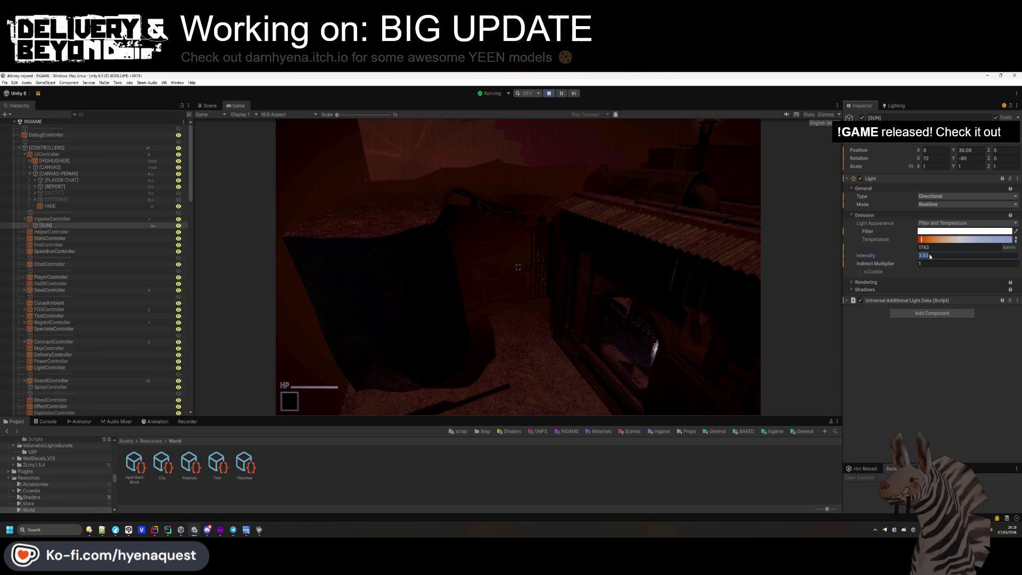
type("8")
key("Return")
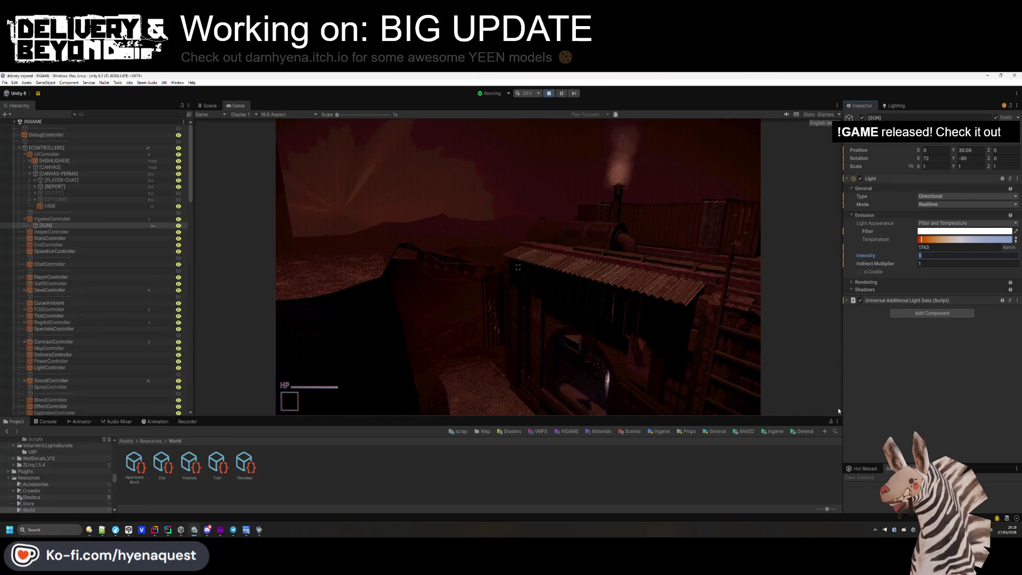
left_click(298, 474)
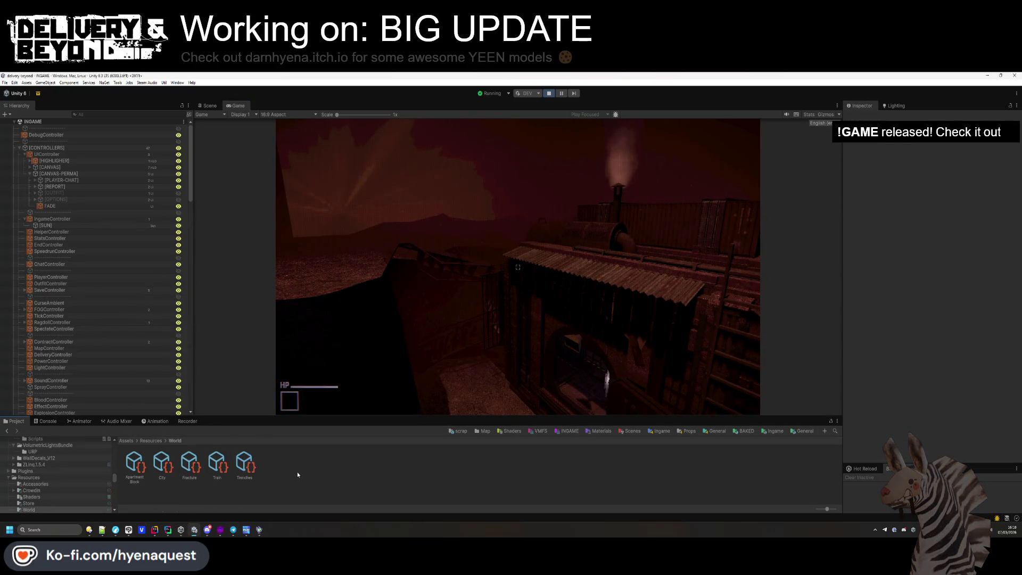
- Lower the Trenches Entry sun intensity from 10 to 8 and switch to Rider
scroll(976, 333, "down", 10)
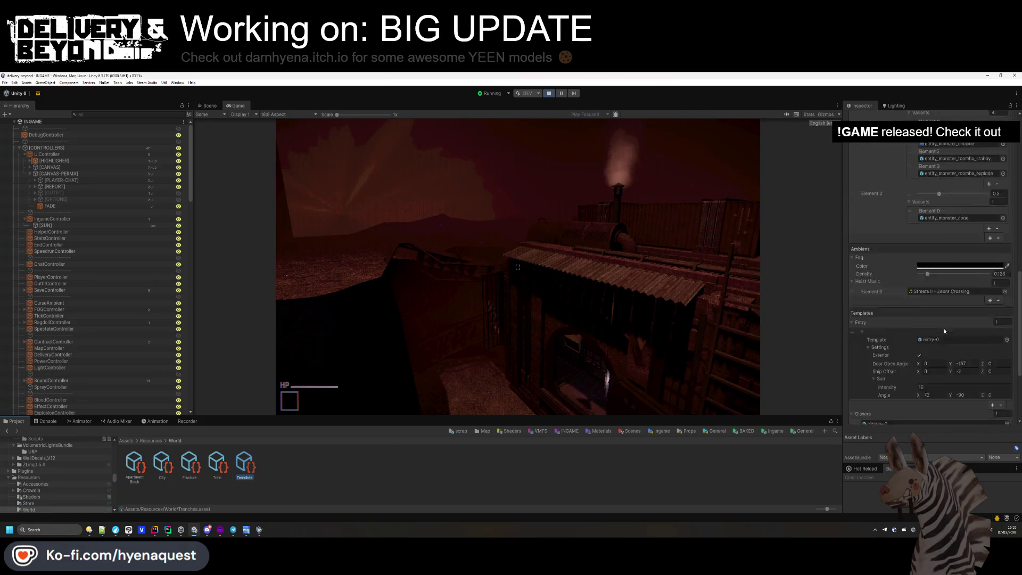
left_click(933, 299)
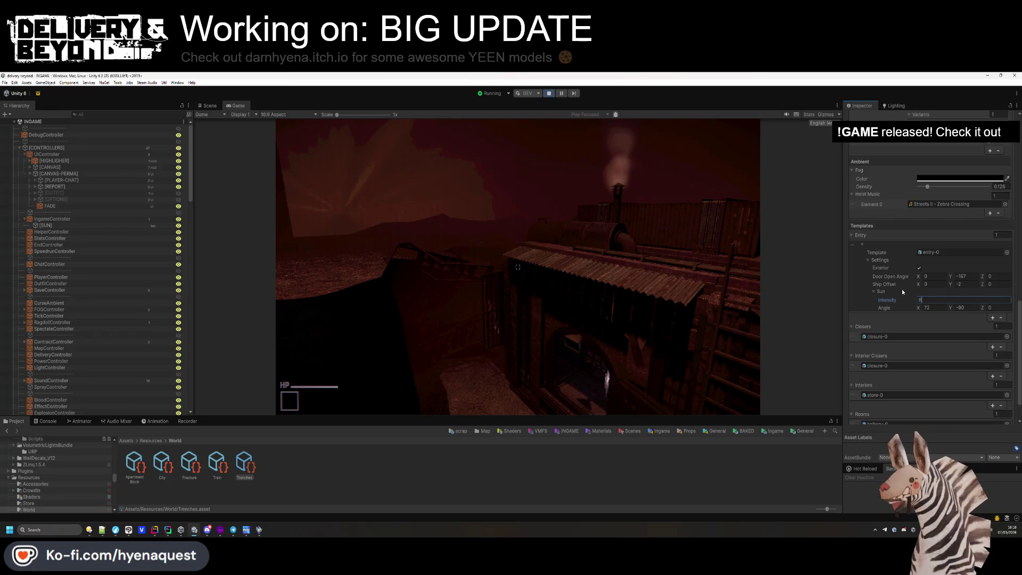
key("alt+Tab")
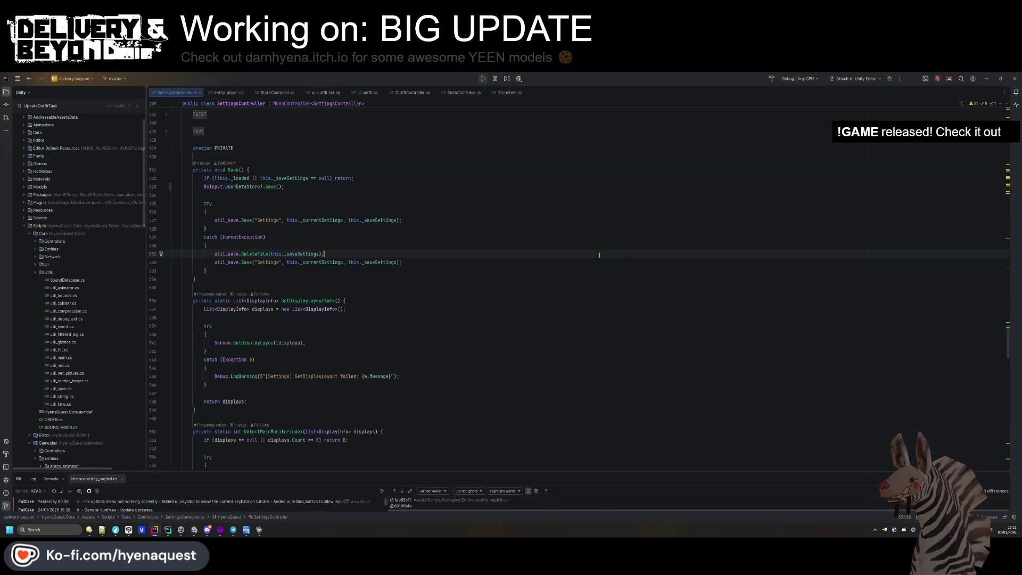
- Open WorldSettings.cs and add a public Color field to SunSettings
key("ctrl+t")
type("worldsettings")
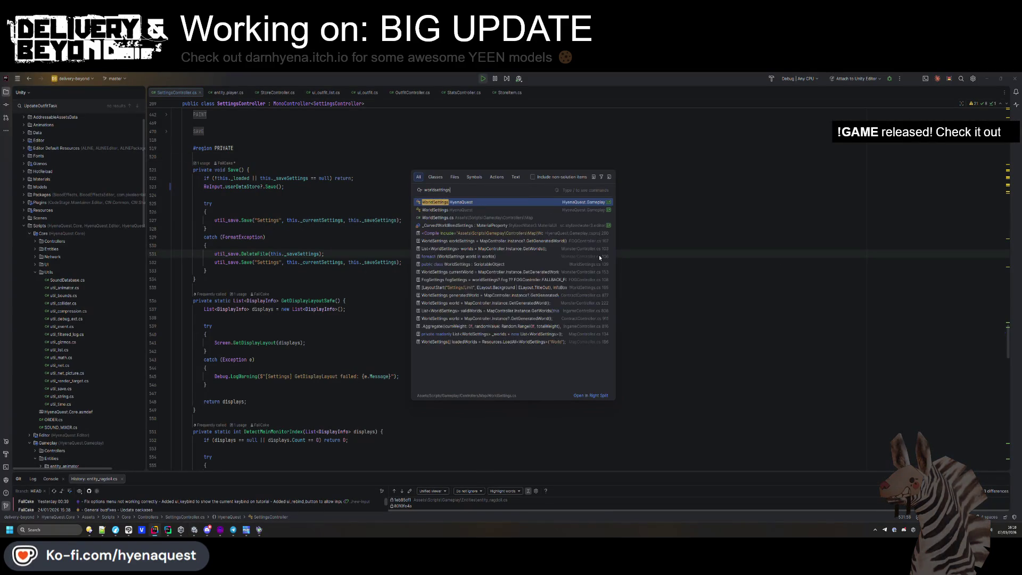
key("Return")
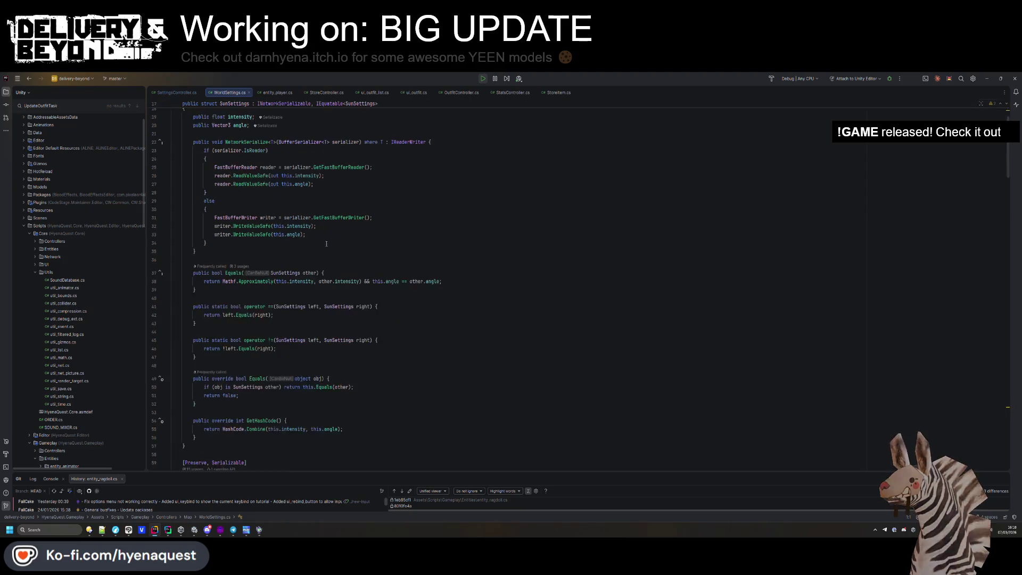
left_click(324, 171)
left_click(358, 182)
key("Return")
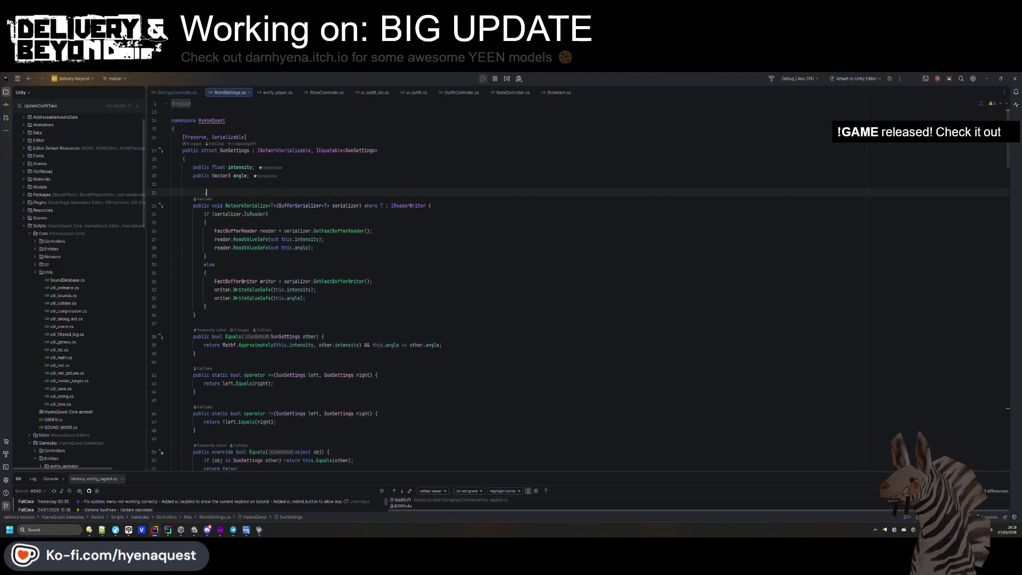
key("Up")
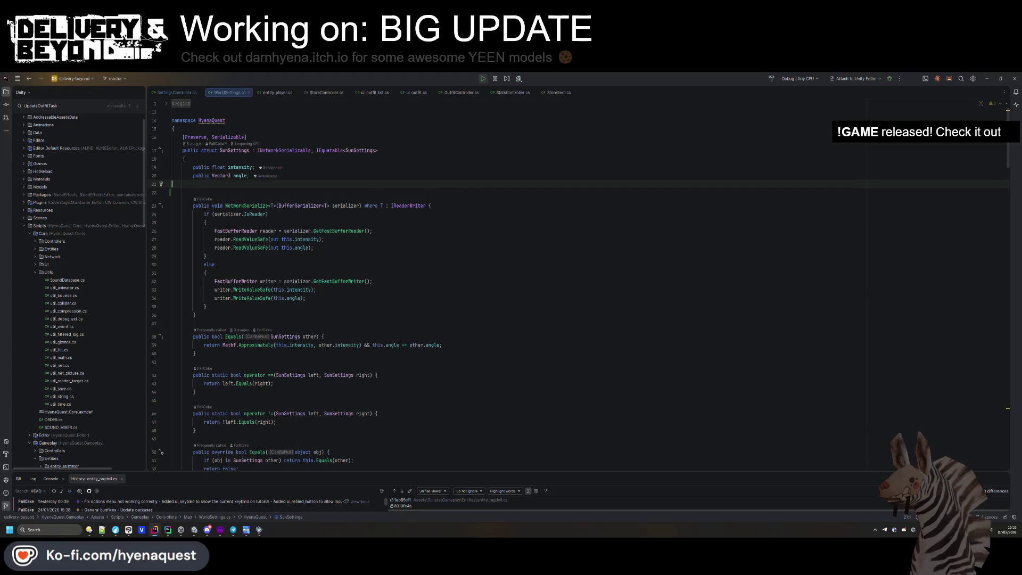
type("public Color colo;")
- Duplicate the angle read and write serializer lines to handle color
key("Down")
key("Down")
key("Down")
key("ctrl+d")
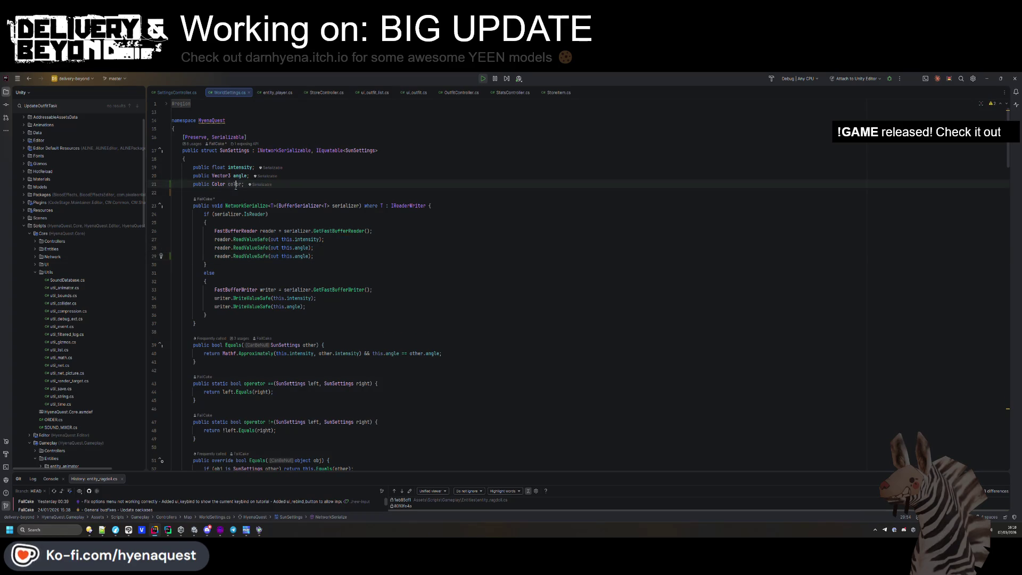
type("color")
left_click_drag(207, 315, 323, 299)
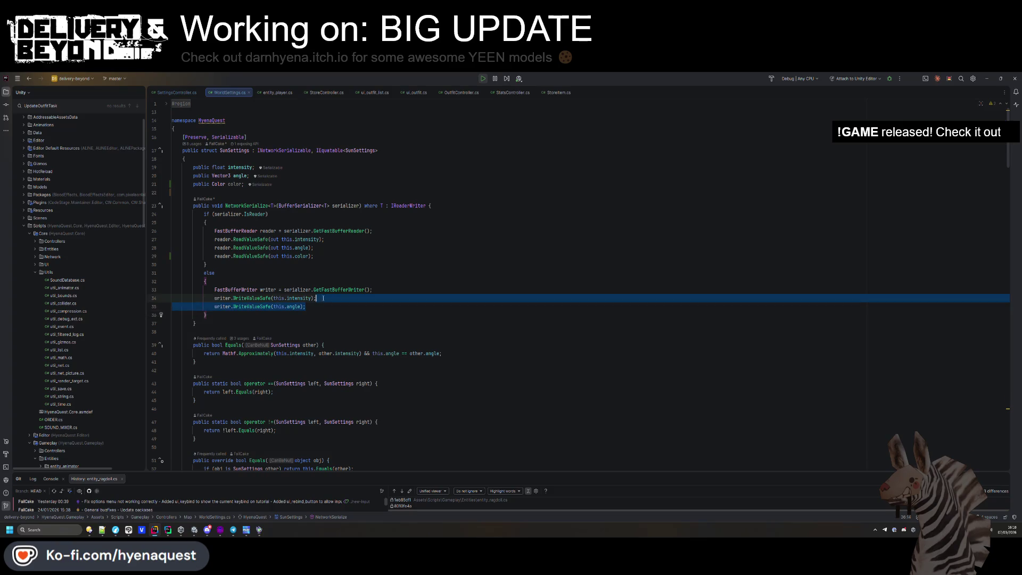
key("ctrl+d")
left_click(300, 314)
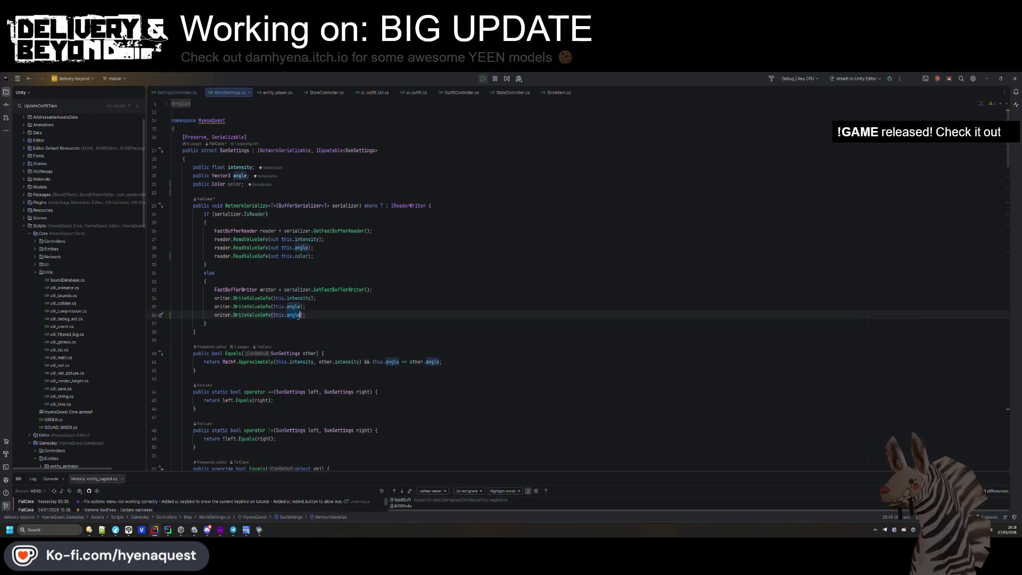
- Add 'this.color == other.color' to Equals and ', this.color' to HashCode.Combine
left_click(439, 362)
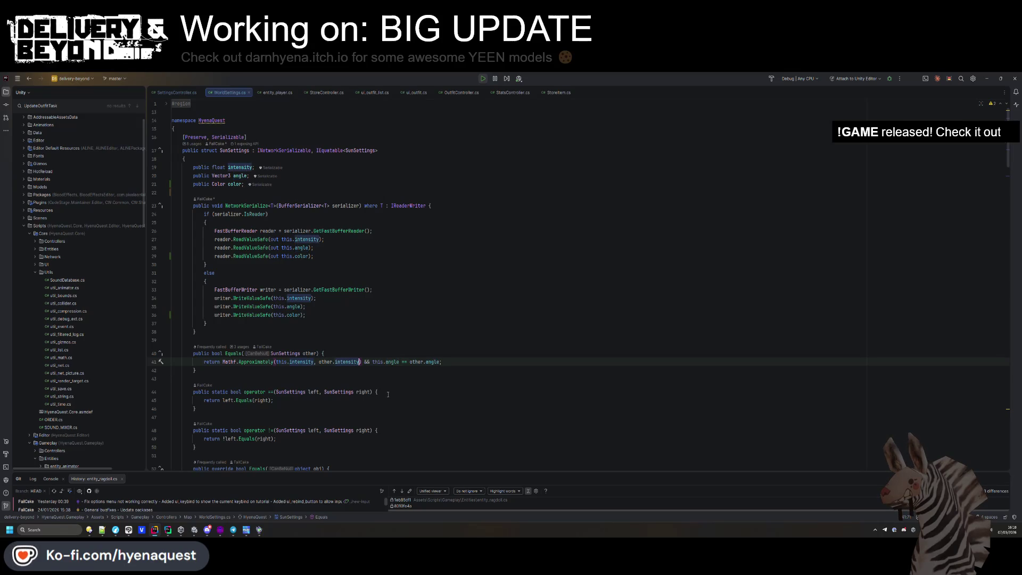
type("& this.color =")
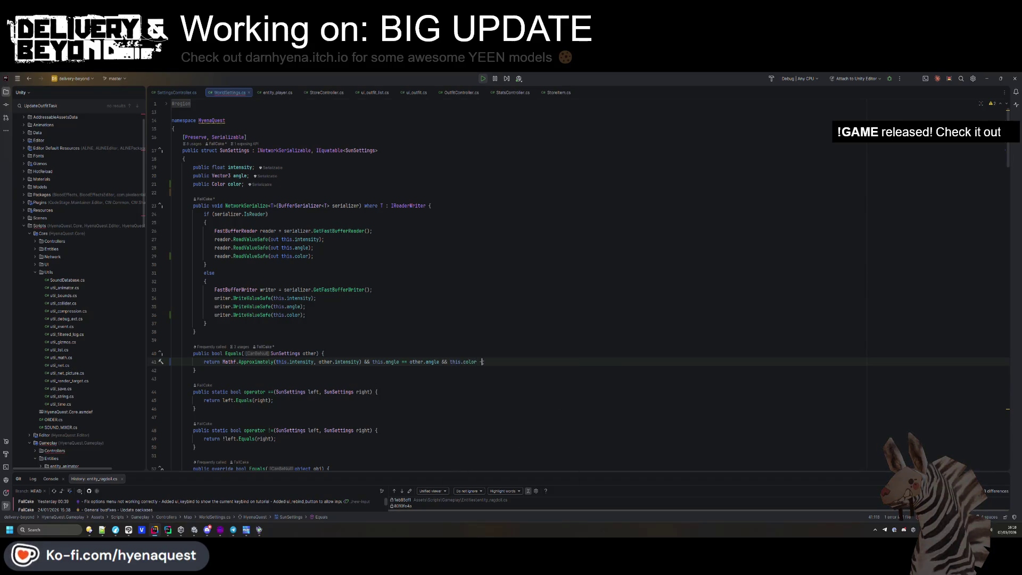
type("= other.color;")
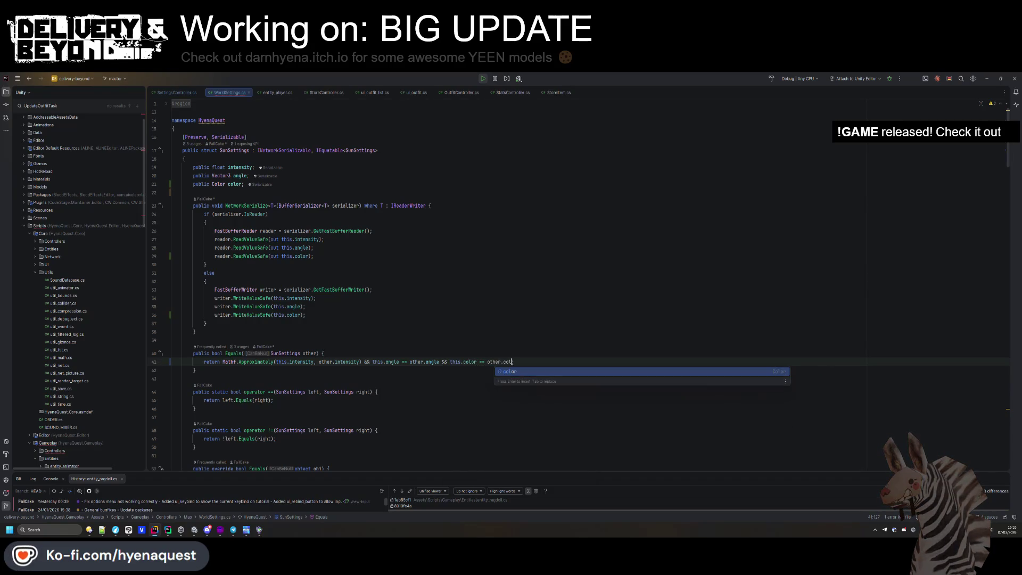
scroll(320, 370, "down", 6)
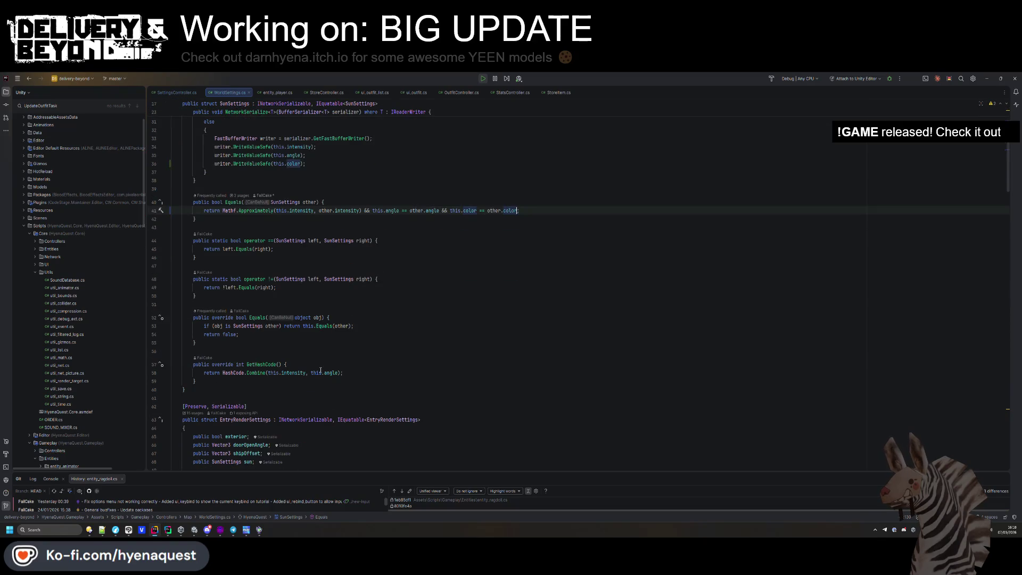
left_click(337, 373)
type(", this.color")
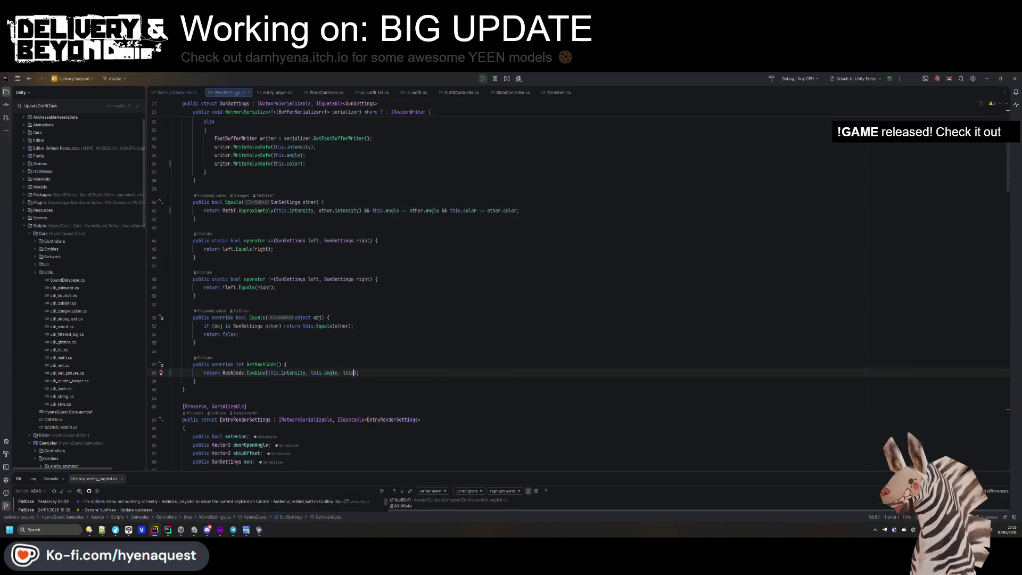
- Search the project for usages of the SunSettings struct
scroll(417, 371, "up", 10)
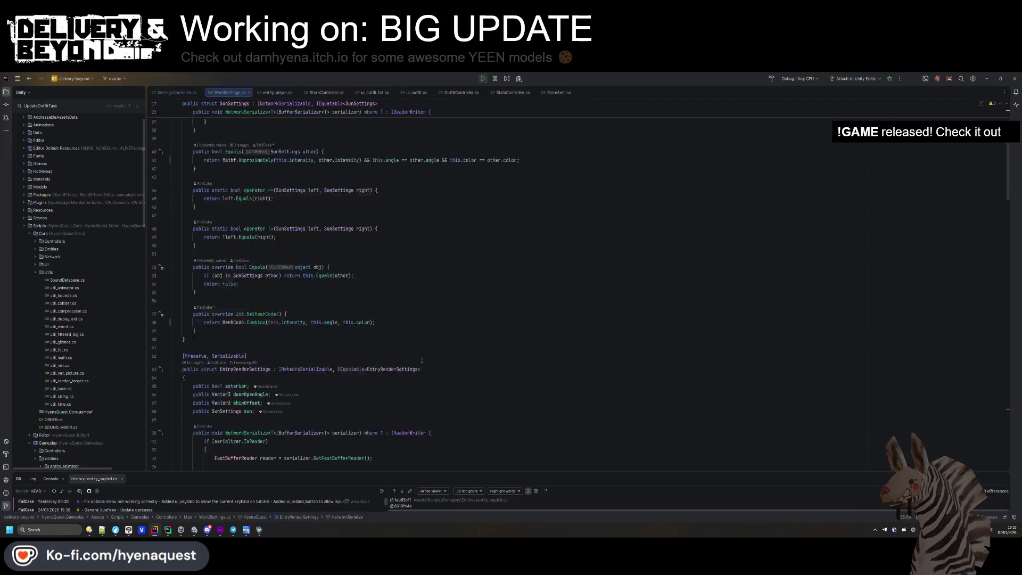
left_click(250, 152)
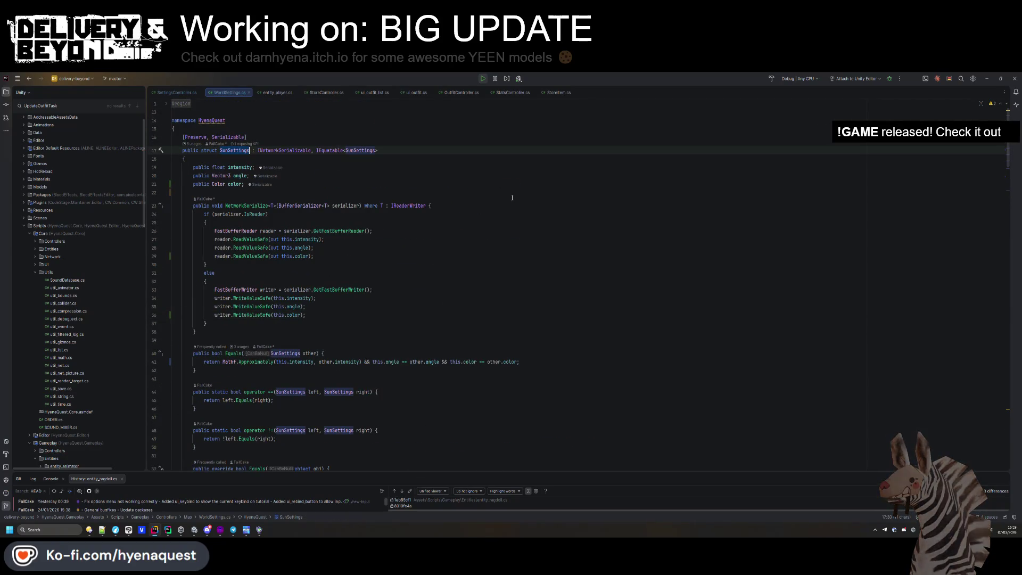
key("ctrl+shift+f")
- Review the SunSettings search results, including the sun field and Equals override matches
key("Down")
left_click(480, 252)
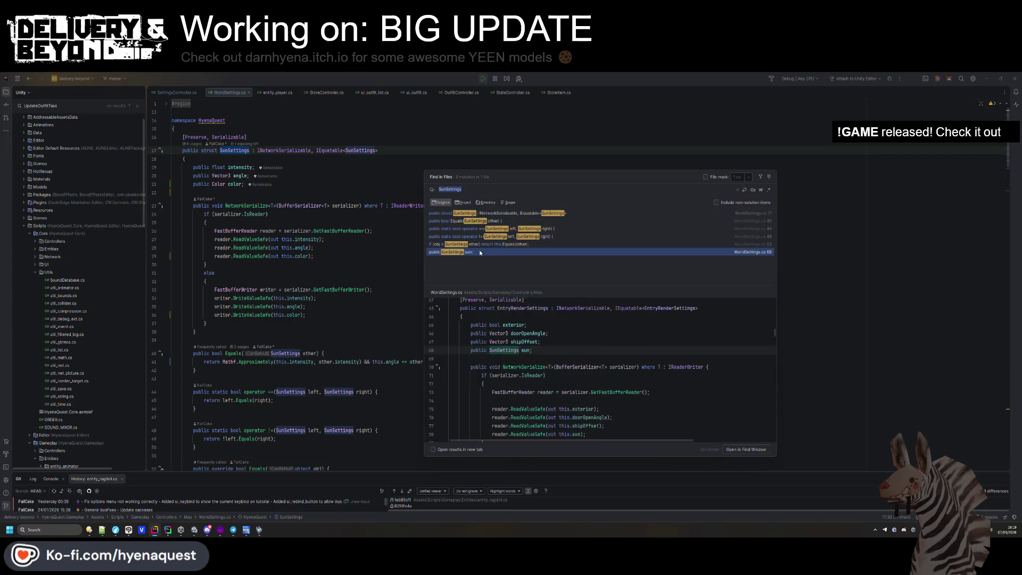
left_click(484, 244)
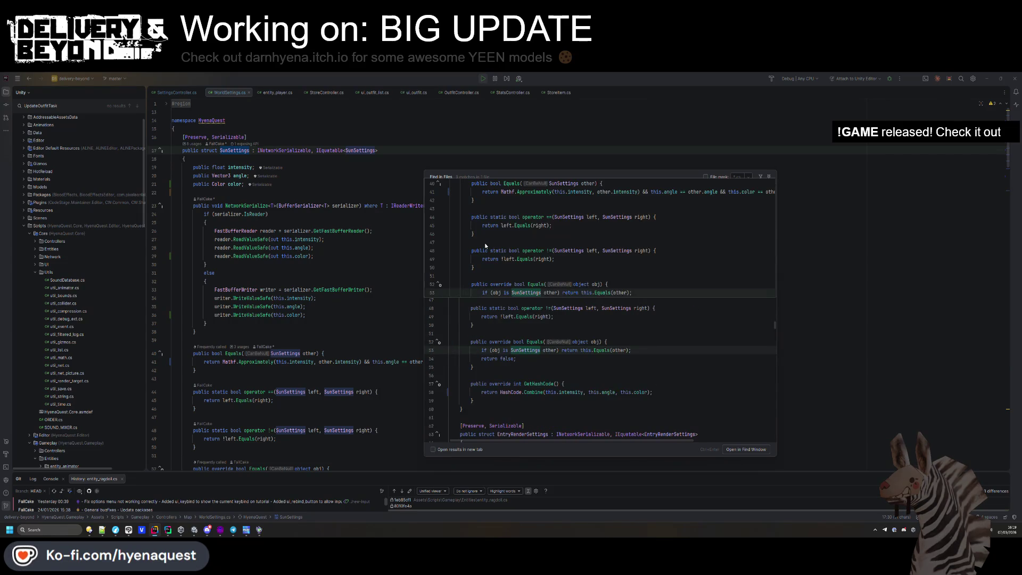
left_click(465, 253)
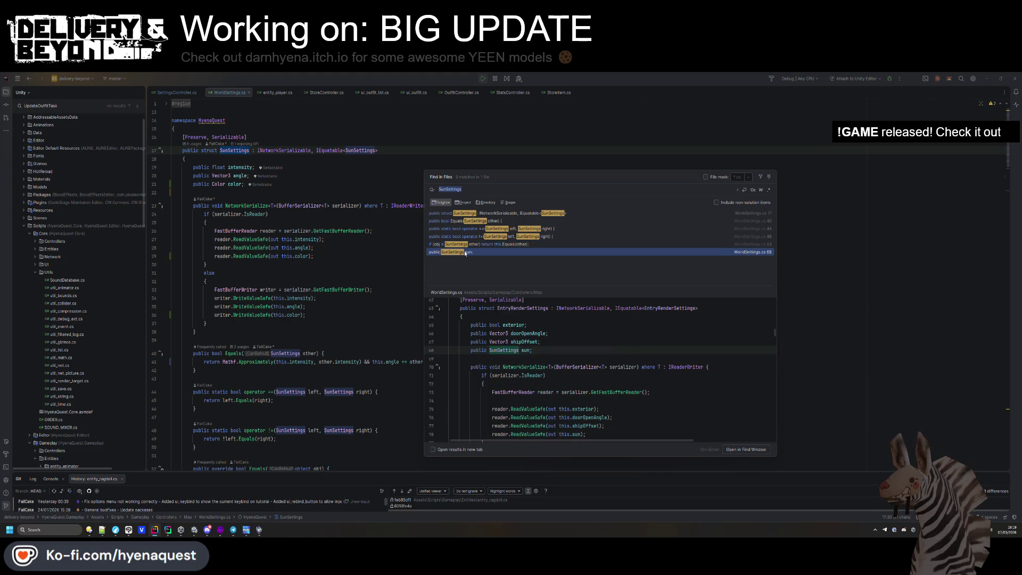
double_click(511, 309)
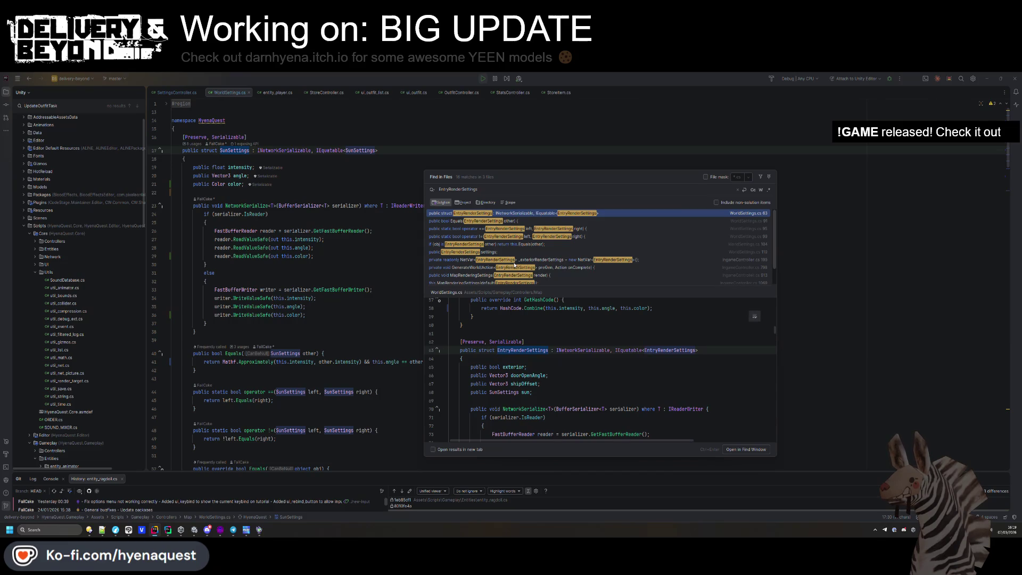
- Search the project for intensity and open IngameController.cs where the sun intensity is applied
double_click(241, 167)
key("ctrl+shift+f")
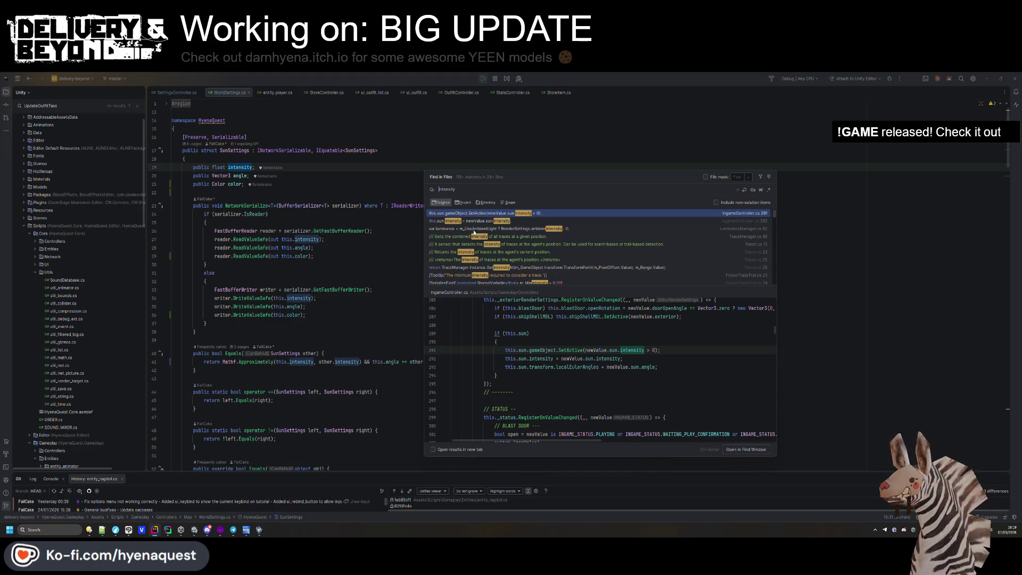
double_click(472, 213)
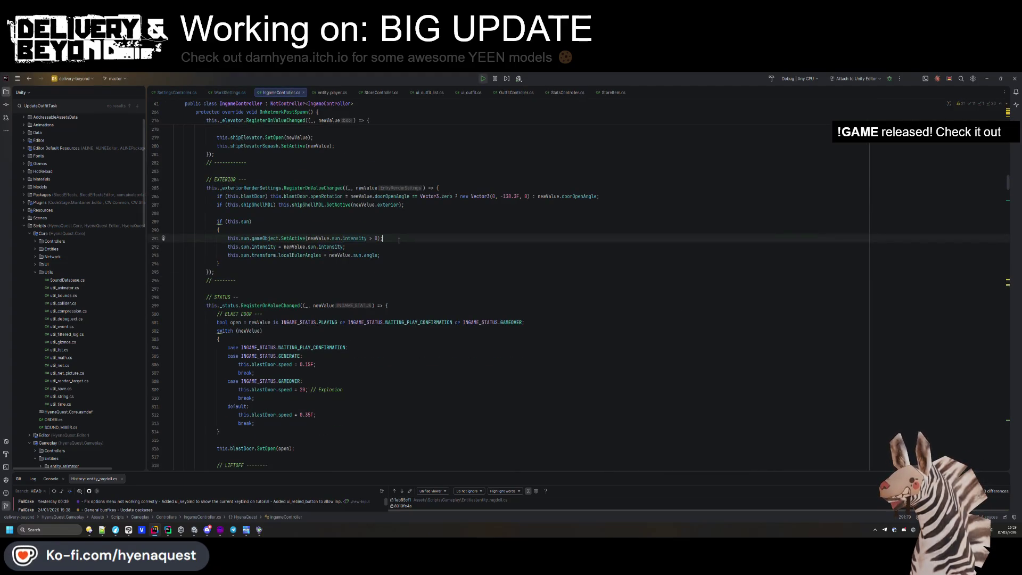
- Add 'this.sun.colorTemperature = newValue.sun.intensity;' below the sun activation line
key("Return")
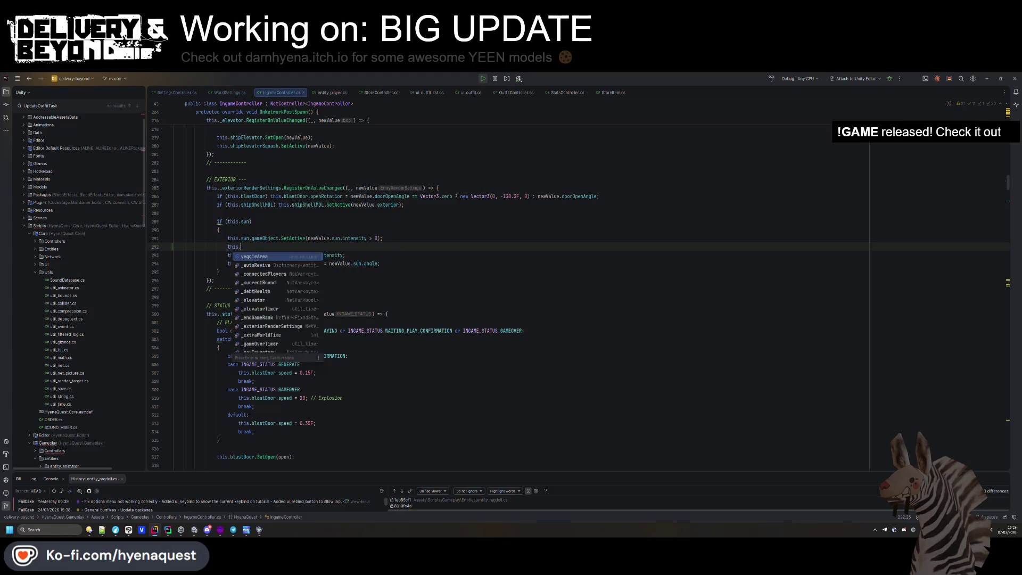
type("sun.color =")
key("BackSpace")
key("BackSpace")
key("BackSpace")
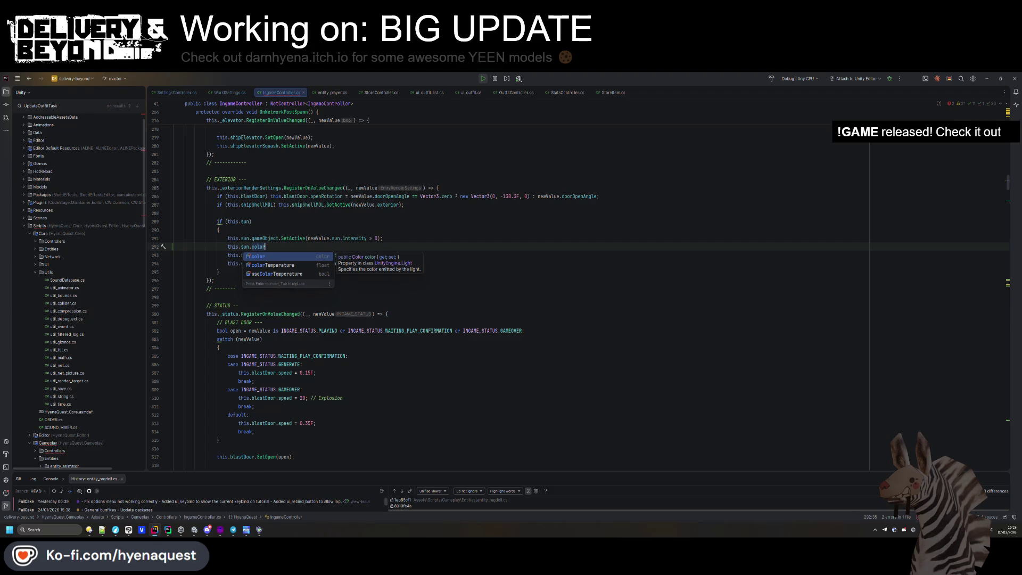
key("Down")
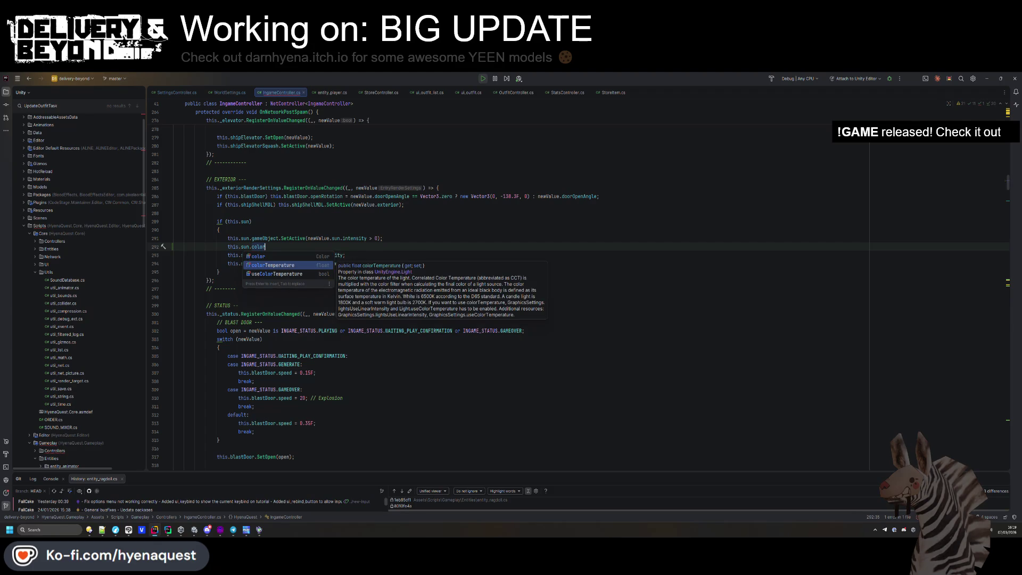
key("Return")
type("= newValue.sun.intensity;")
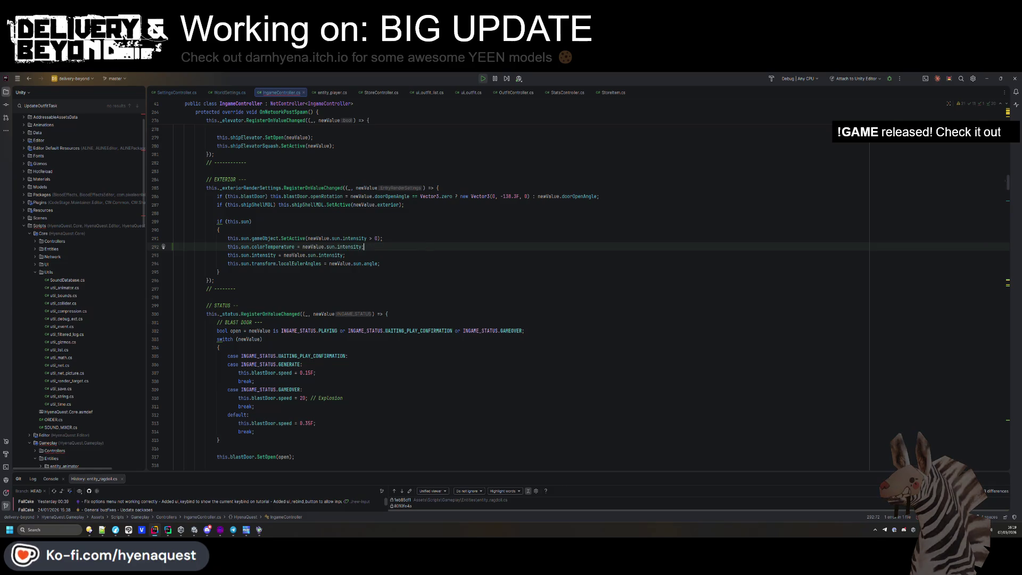
left_click(354, 248, "ctrl")
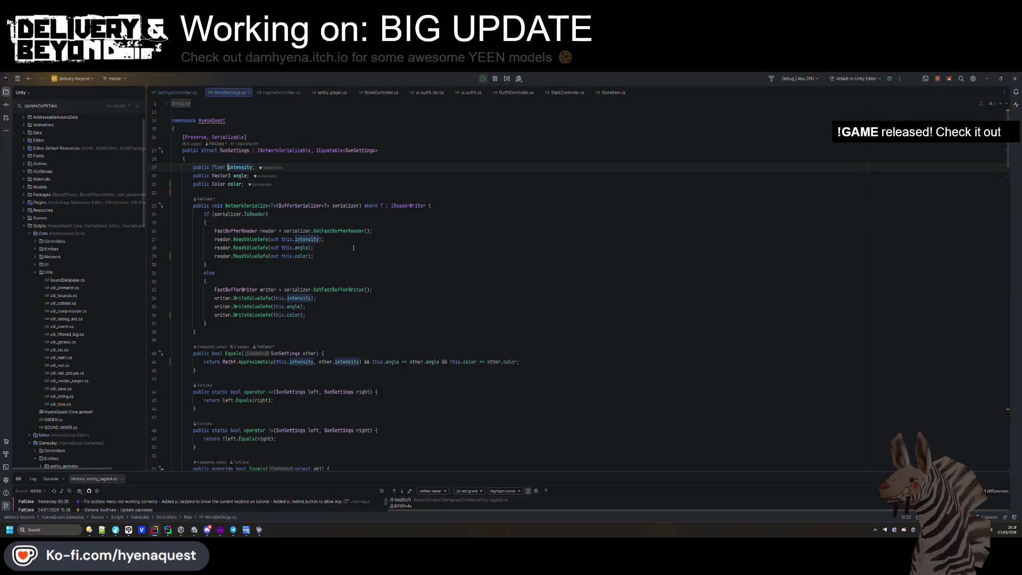
- Change SunSettings' 'Color color' field to 'float temperature' and update its Read/Write calls
double_click(218, 184)
type("float")
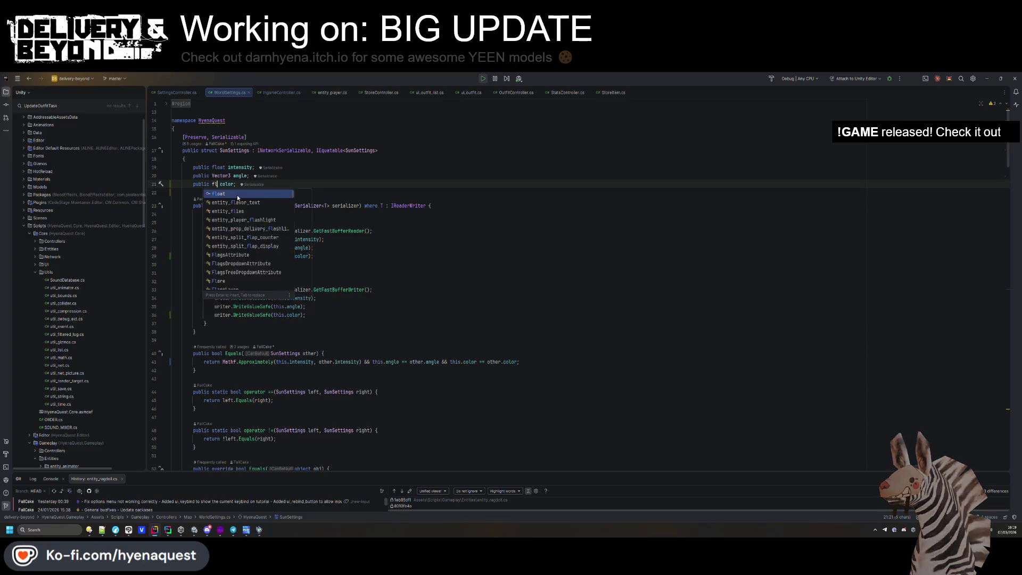
key("Escape")
key("BackSpace")
key("BackSpace")
key("BackSpace")
type("temperature")
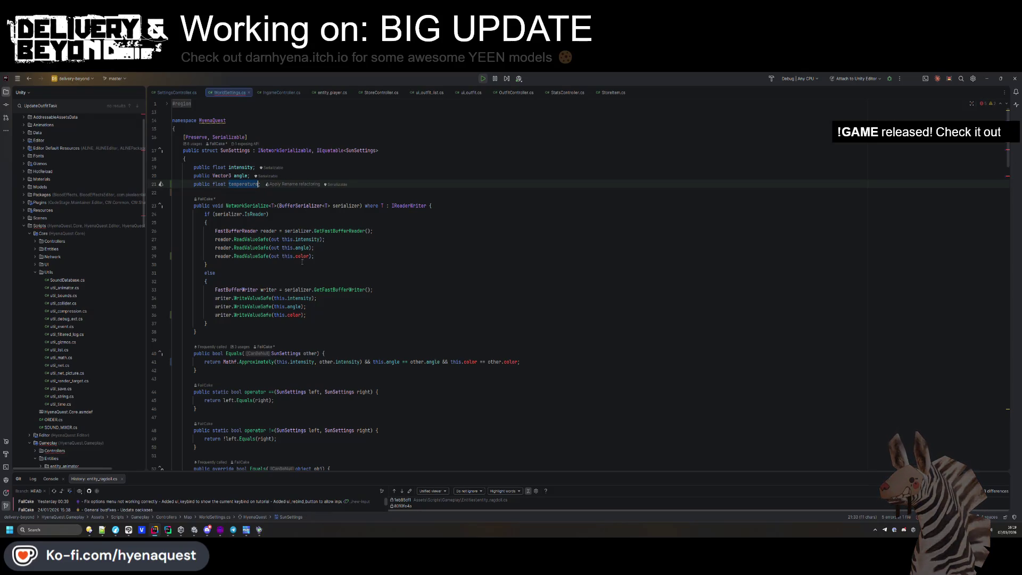
double_click(302, 256)
type("temperature")
double_click(294, 315)
type("temperature")
- Compare temperature in Equals using Mathf.Approximately
double_click(470, 361)
type("temperature")
left_click(509, 361)
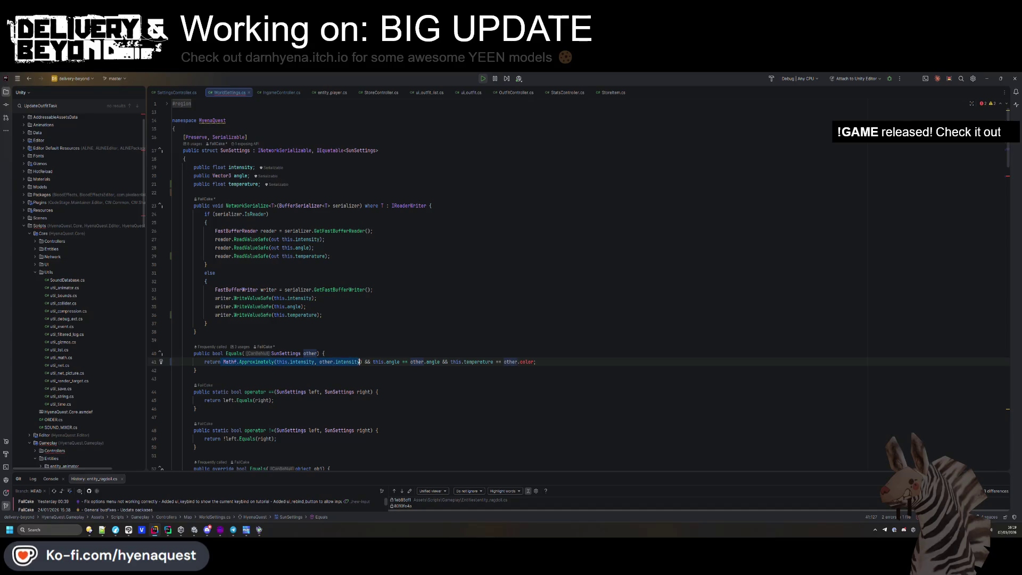
left_click_drag(452, 362, 535, 362)
type("Mathf.Approximately(this.intensity, other.intensity)")
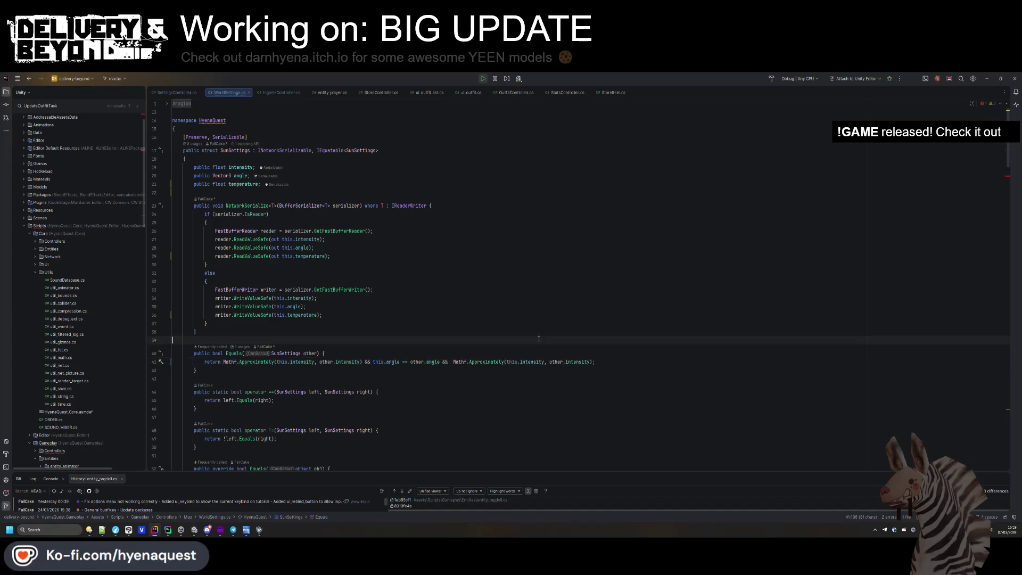
type("temperature")
double_click(584, 361)
type("temperature")
left_click(325, 353)
- Replace color with temperature in GetHashCode
scroll(370, 341, "down", 5)
double_click(364, 297)
type("temperature")
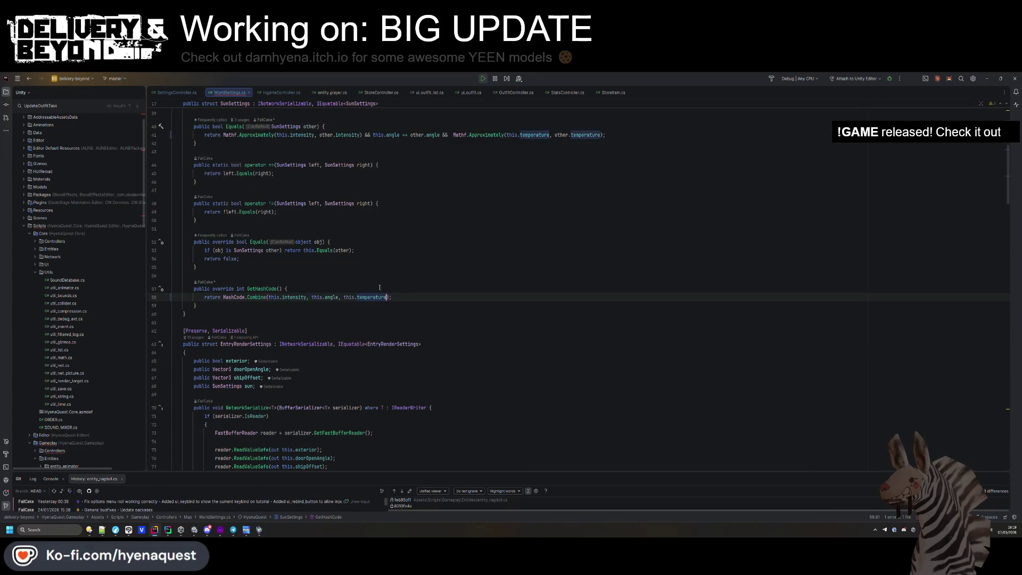
scroll(369, 297, "up", 5)
scroll(308, 266, "down", 5)
scroll(308, 266, "up", 5)
left_click(308, 323)
- Return to IngameController.cs, then switch over to the Unity editor
left_click(240, 168, "ctrl")
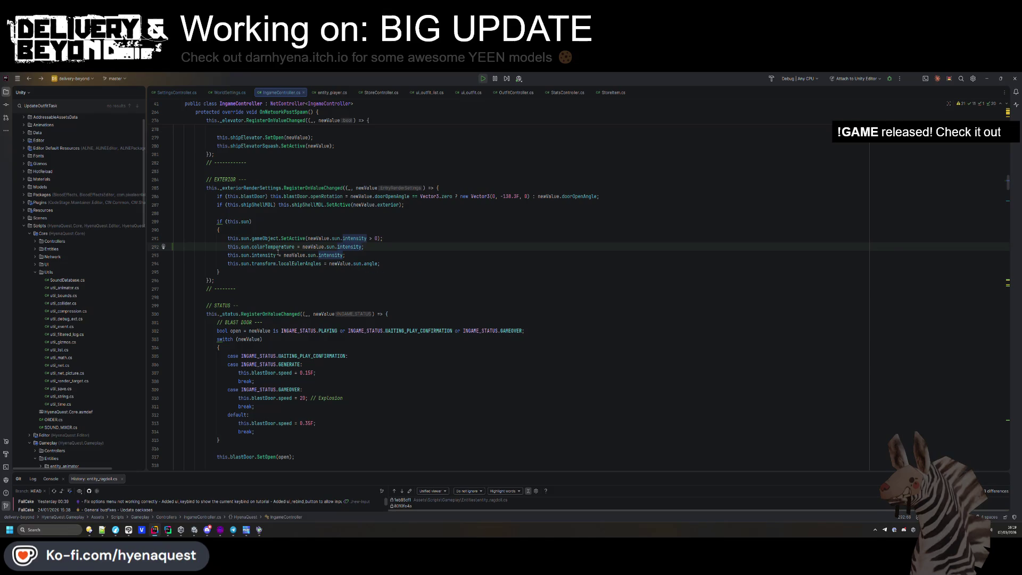
scroll(346, 293, "up", 3)
left_click(412, 336)
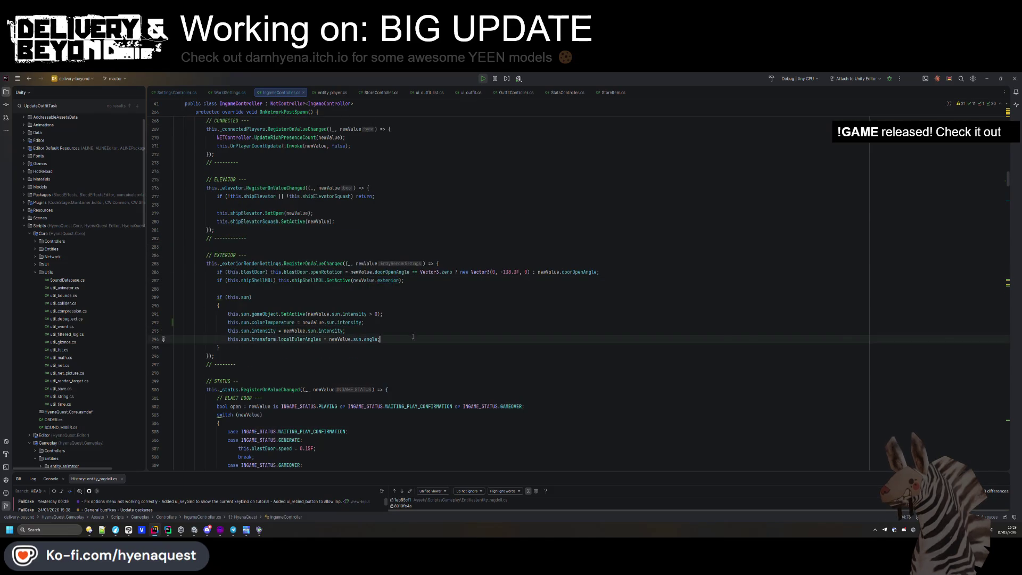
key("alt+Tab")
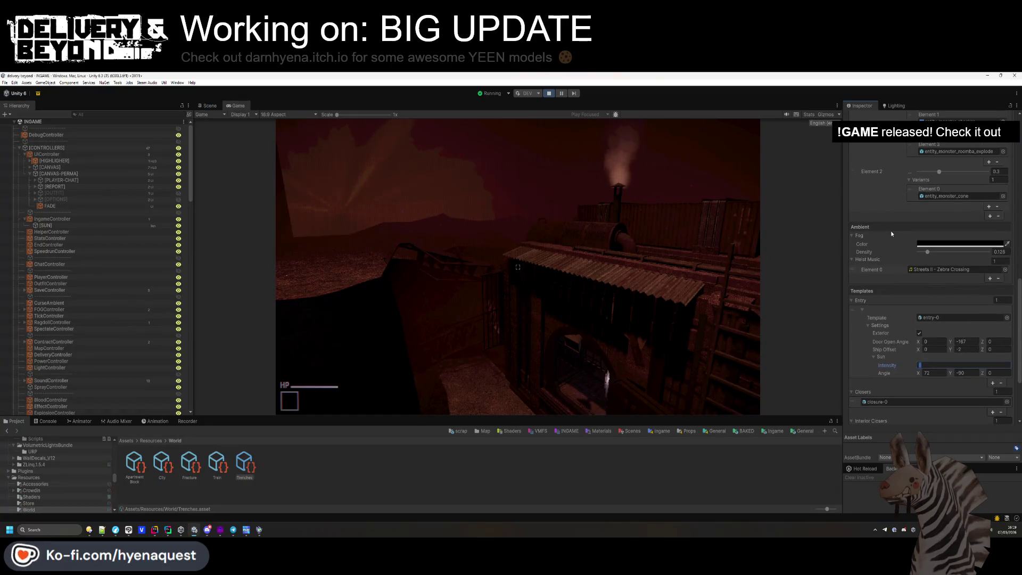
- Inspect the [SUN] light's Temperature value of 1743, then deselect it
left_click(442, 447)
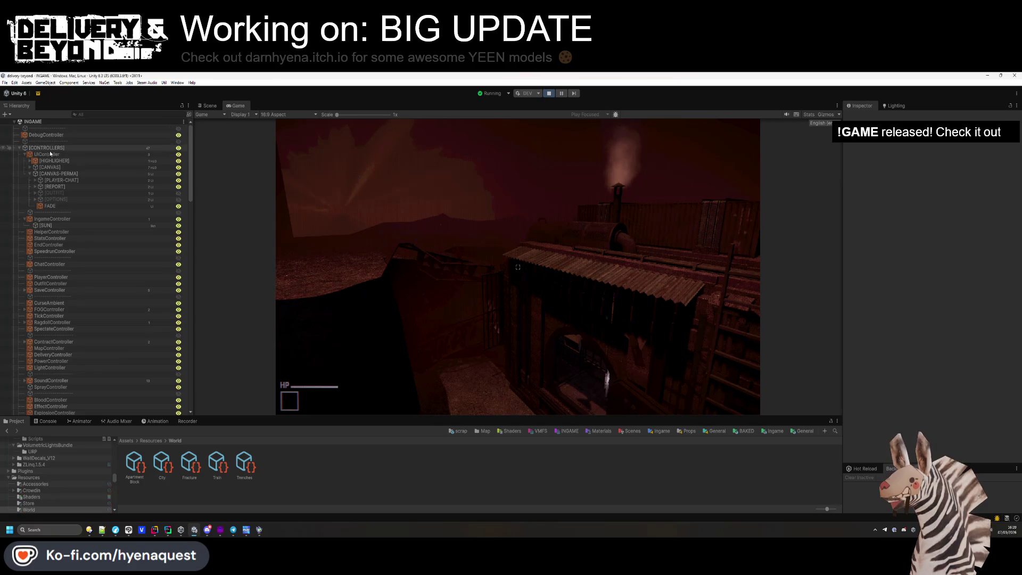
left_click(45, 225)
left_click(947, 247)
left_click(926, 248)
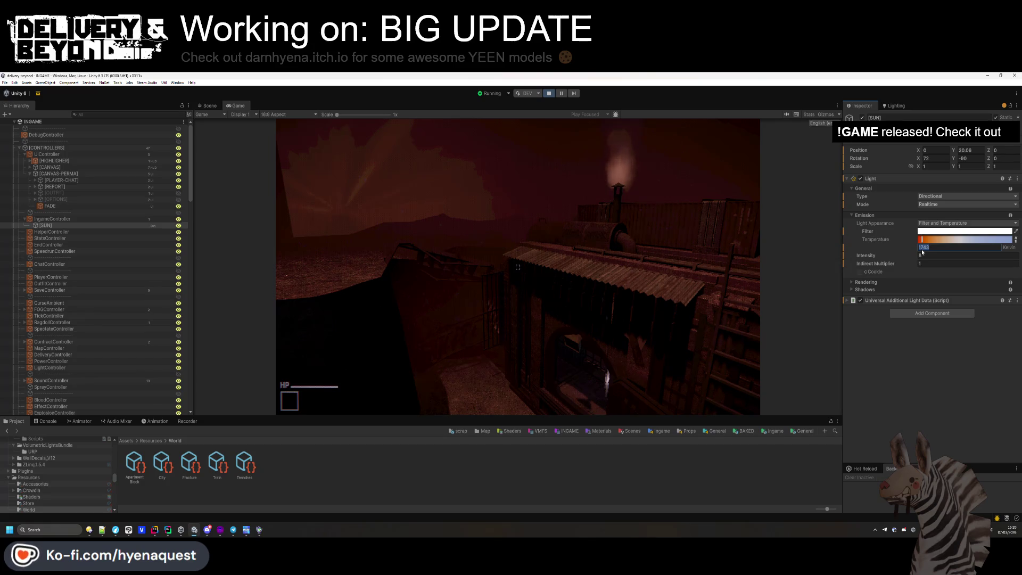
left_click(596, 463)
- Stop play mode and glance at the Console while scripts recompile
left_click(548, 94)
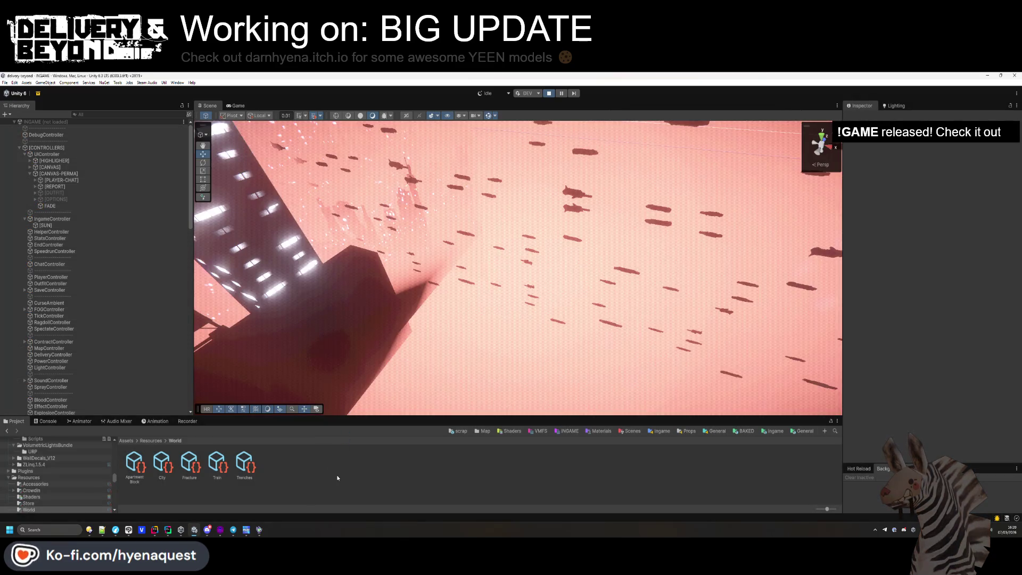
left_click(48, 421)
left_click(17, 421)
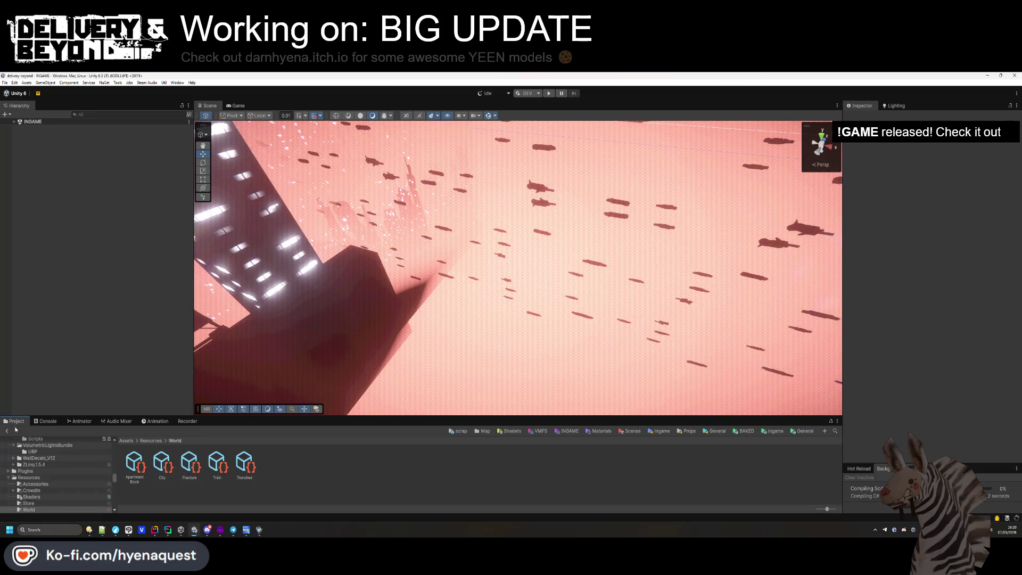
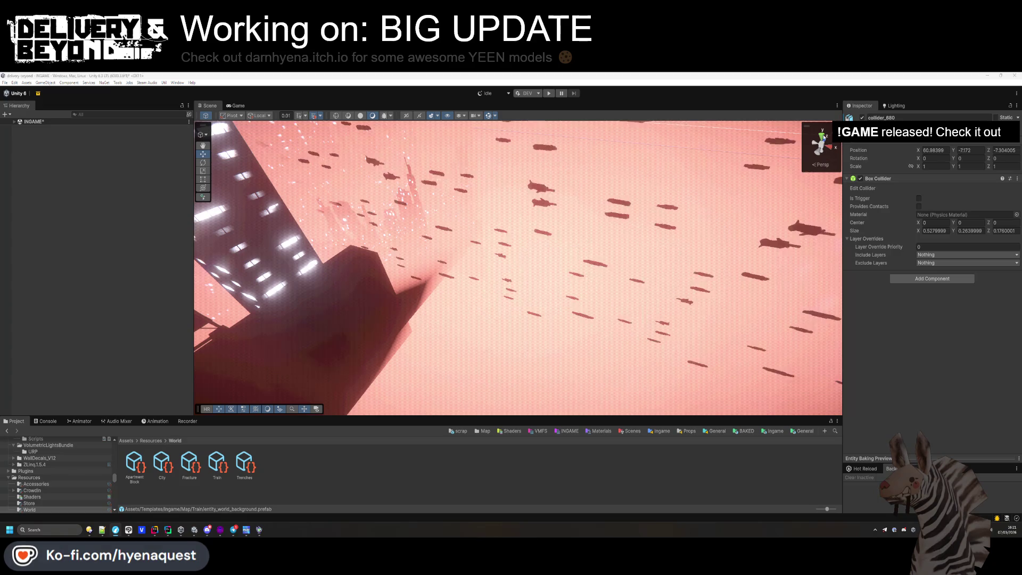
- Save the INGAME scene with Ctrl+S, then select the Trenches asset in Resources/World
left_click_drag(571, 244, 193, 197)
left_click(106, 233)
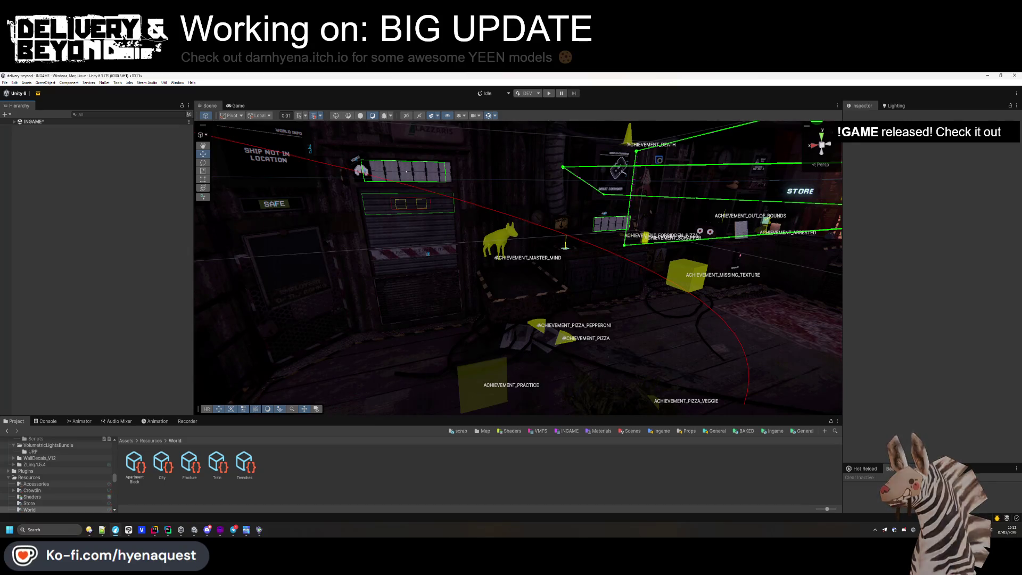
key("ctrl+s")
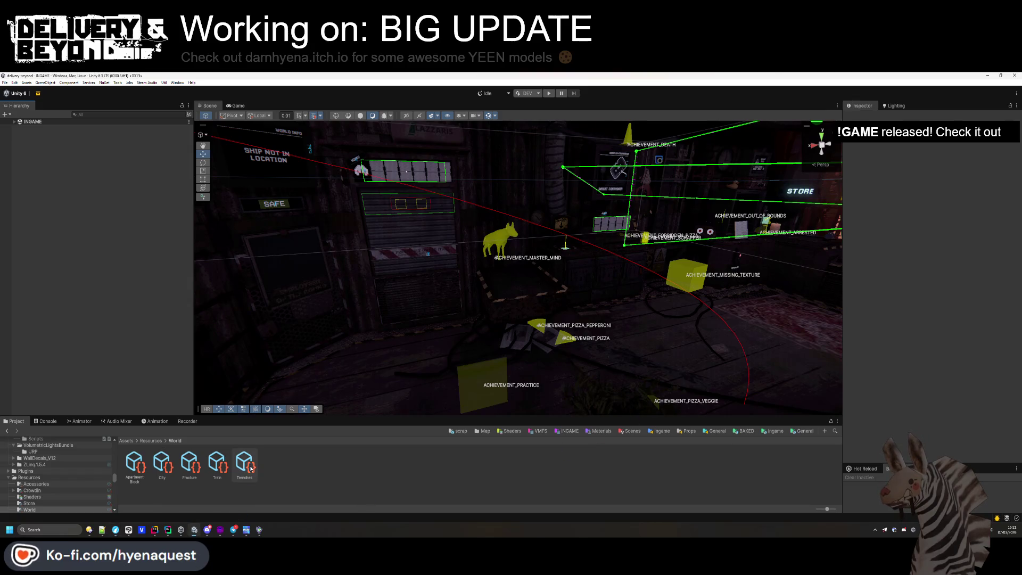
left_click(250, 469)
scroll(875, 341, "down", 15)
- Set the Trenches sun Temperature to 1743 and inspect the [SUN] light under IngameController
left_click(928, 322)
type("1743")
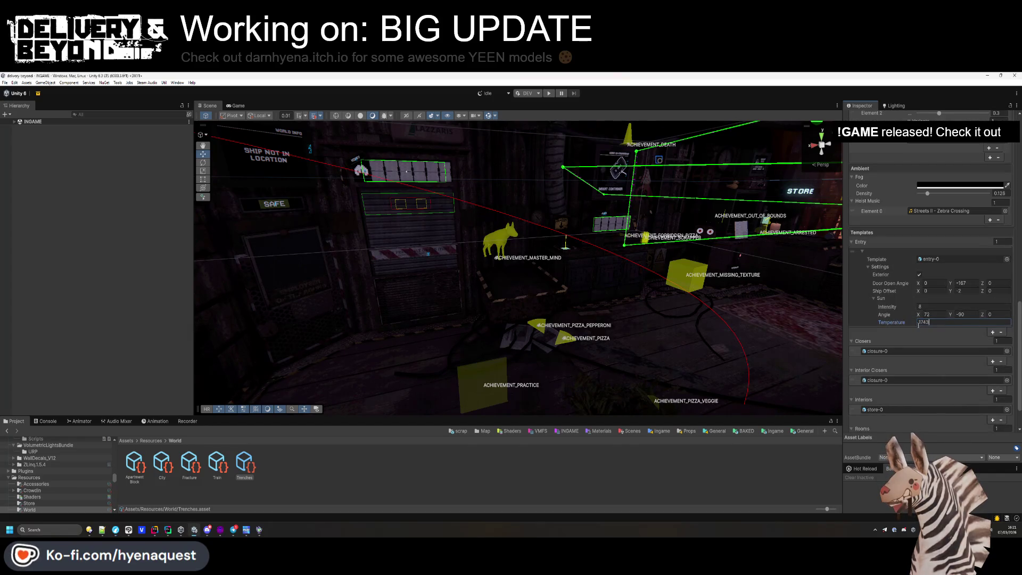
key("Return")
left_click(14, 121)
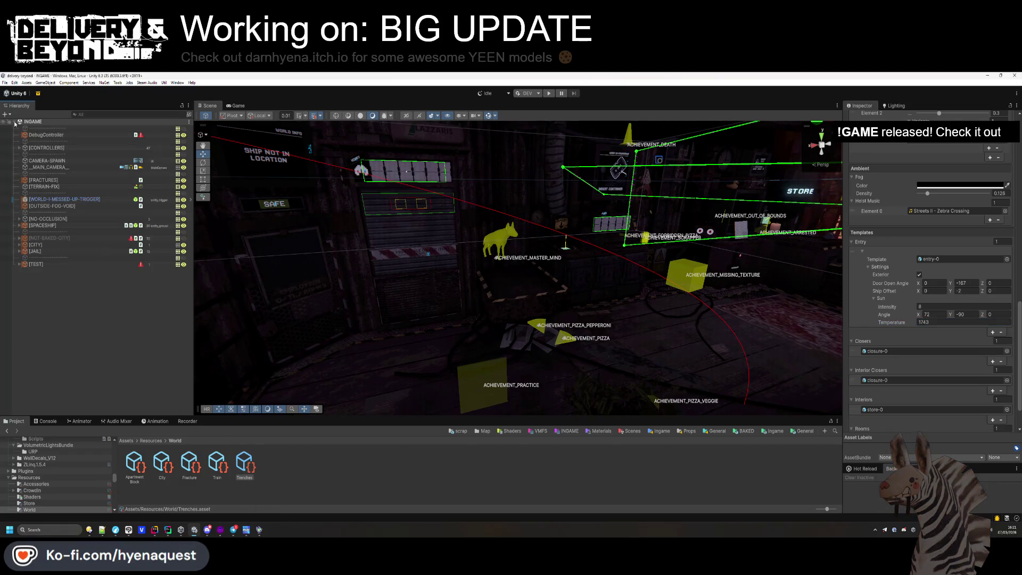
left_click(19, 148)
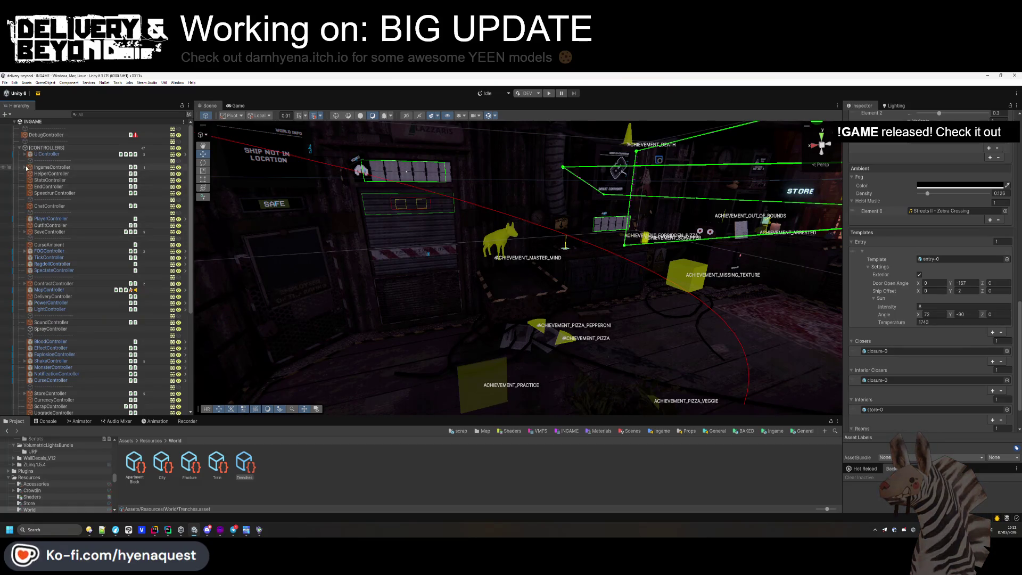
left_click(25, 167)
left_click(45, 174)
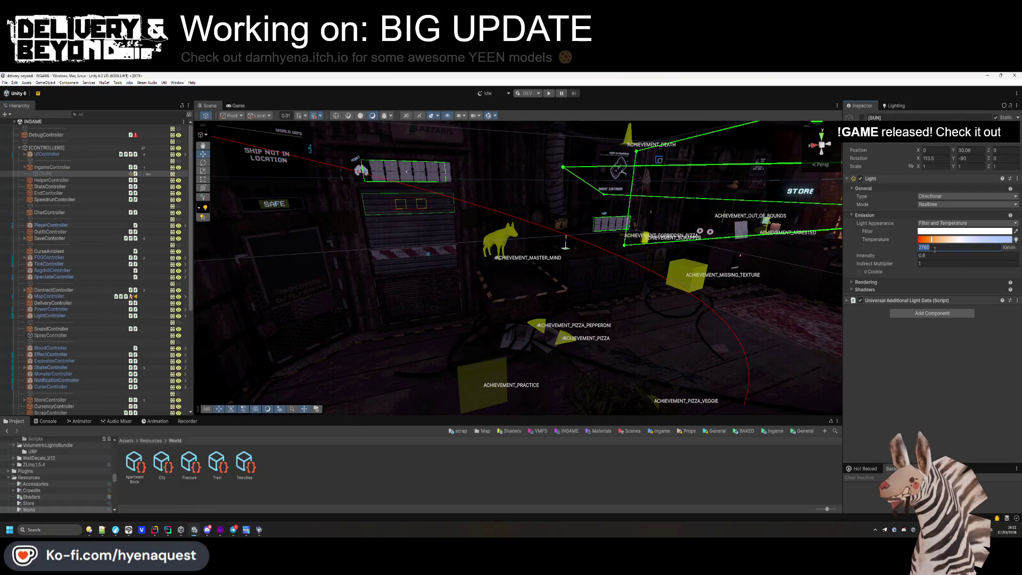
- Set the Train world asset's sun Temperature to 2780
left_click(217, 463)
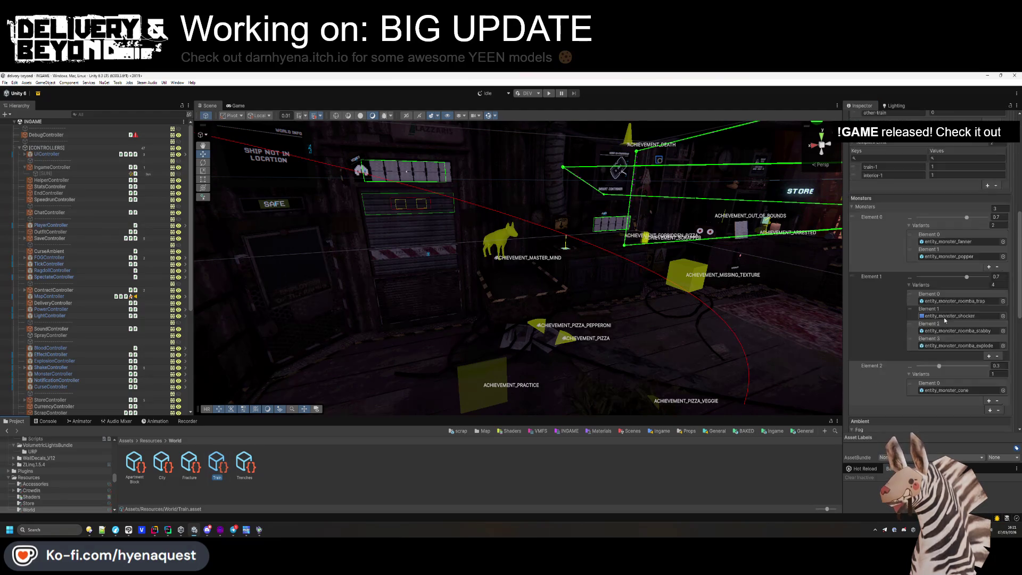
scroll(945, 320, "down", 10)
left_click(926, 261)
type("2780")
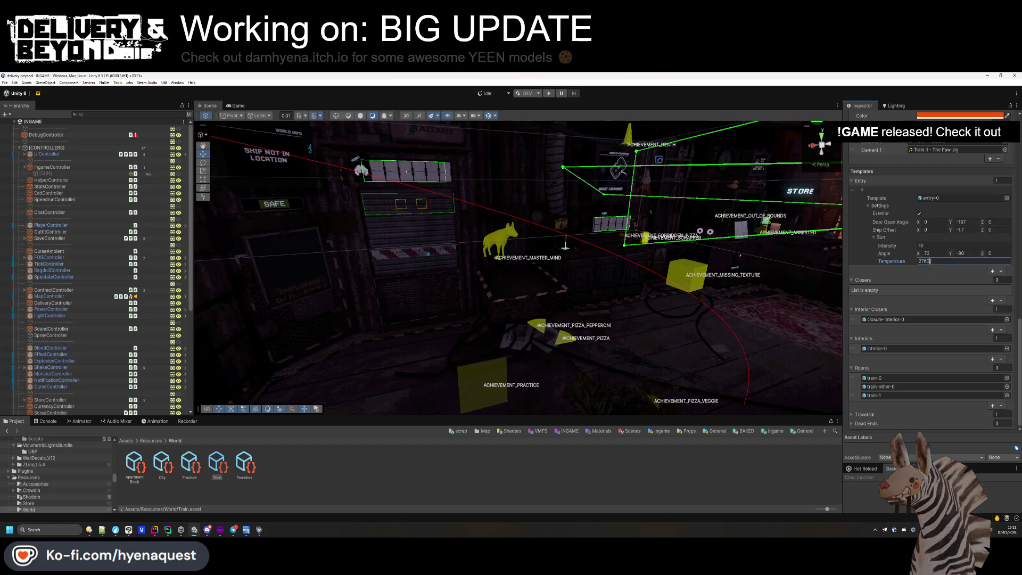
left_click(337, 462)
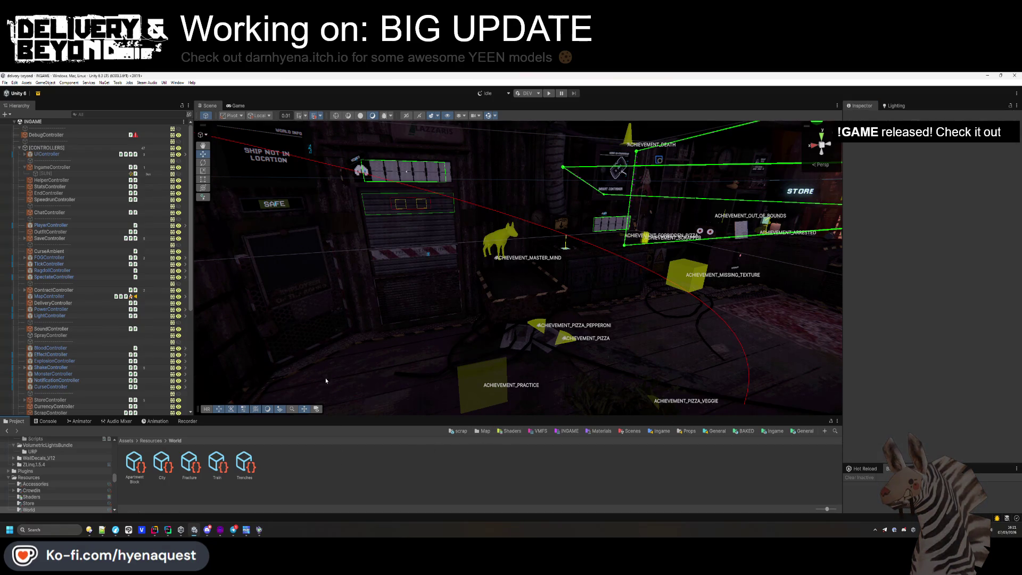
- Recheck the Trenches asset settings and collapse the [CONTROLLERS] group
left_click(242, 464)
scroll(890, 288, "down", 10)
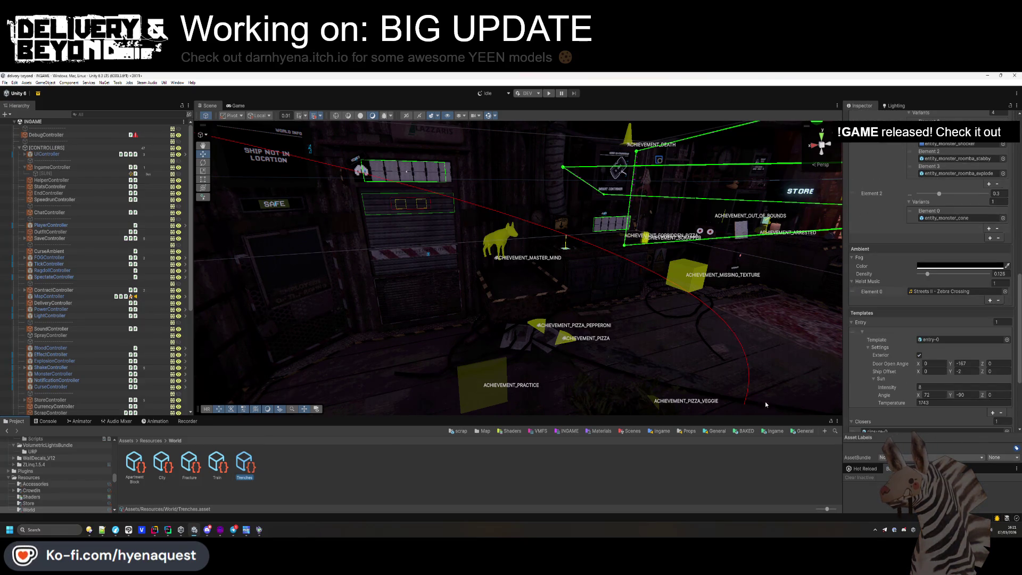
left_click(493, 462)
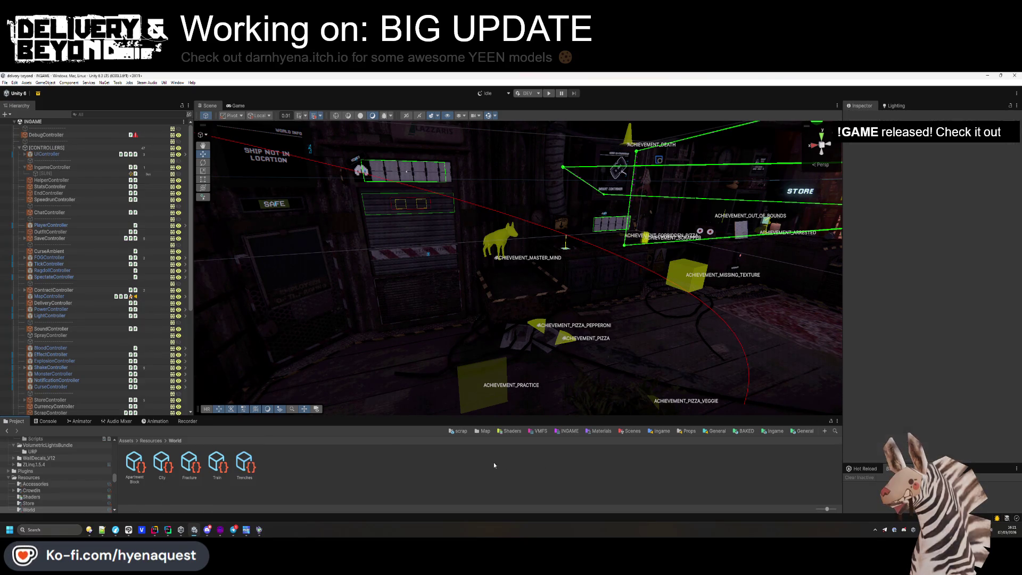
left_click(19, 147)
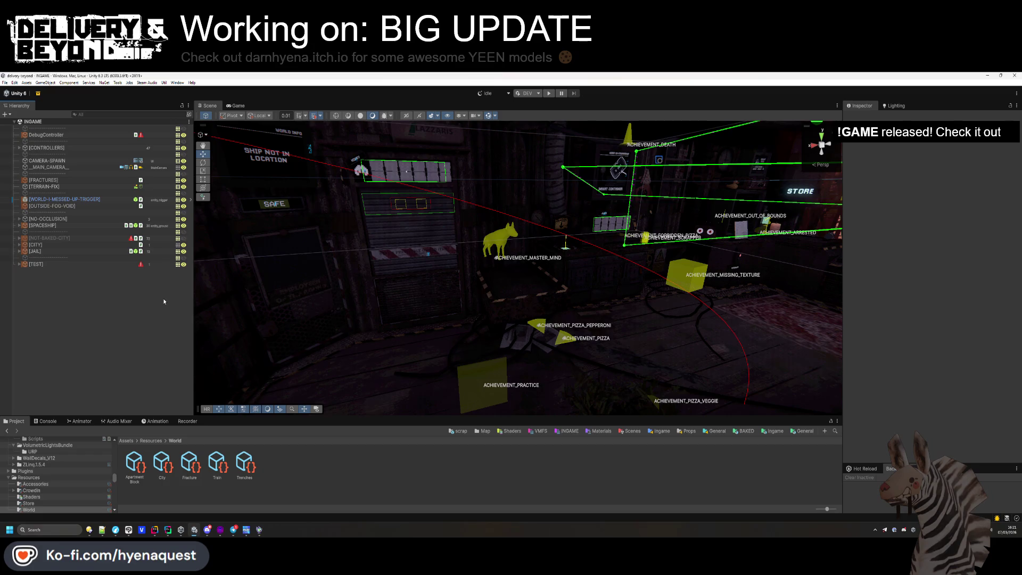
- Navigate to Templates/Ingame/Map/Trenches and open the entry-0 prefab for editing
left_click(152, 440)
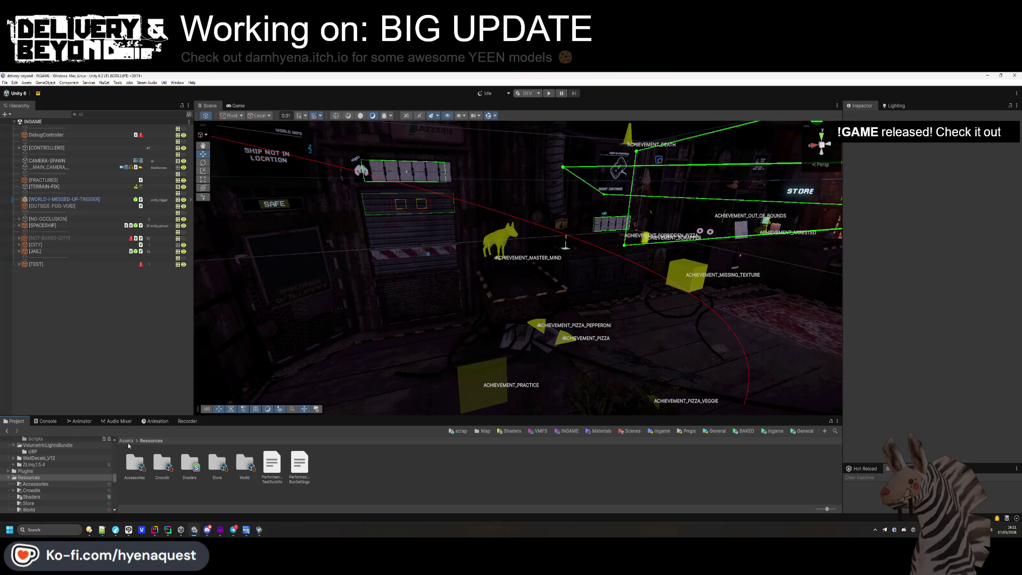
left_click(127, 441)
left_click(356, 468)
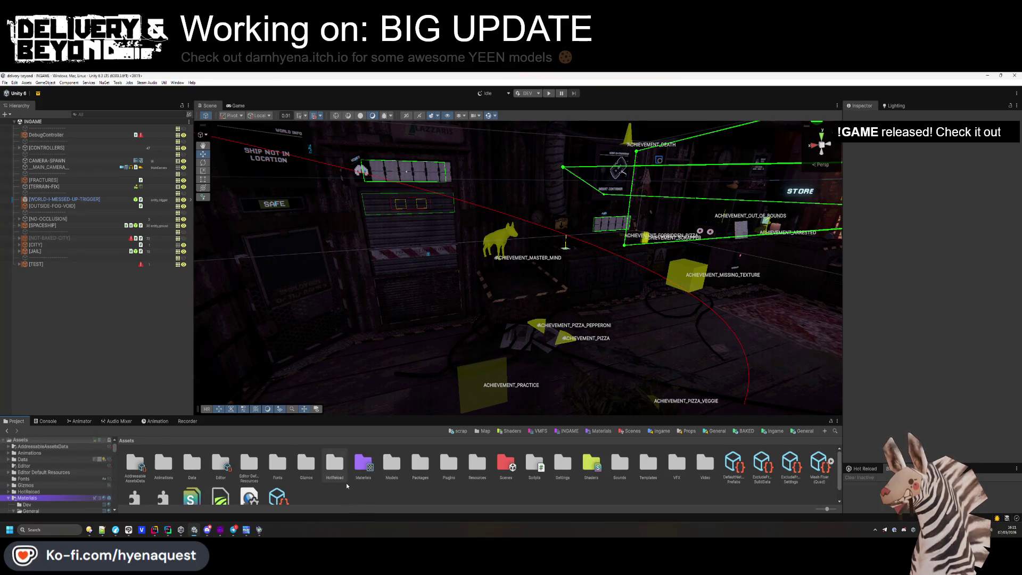
double_click(477, 463)
double_click(245, 463)
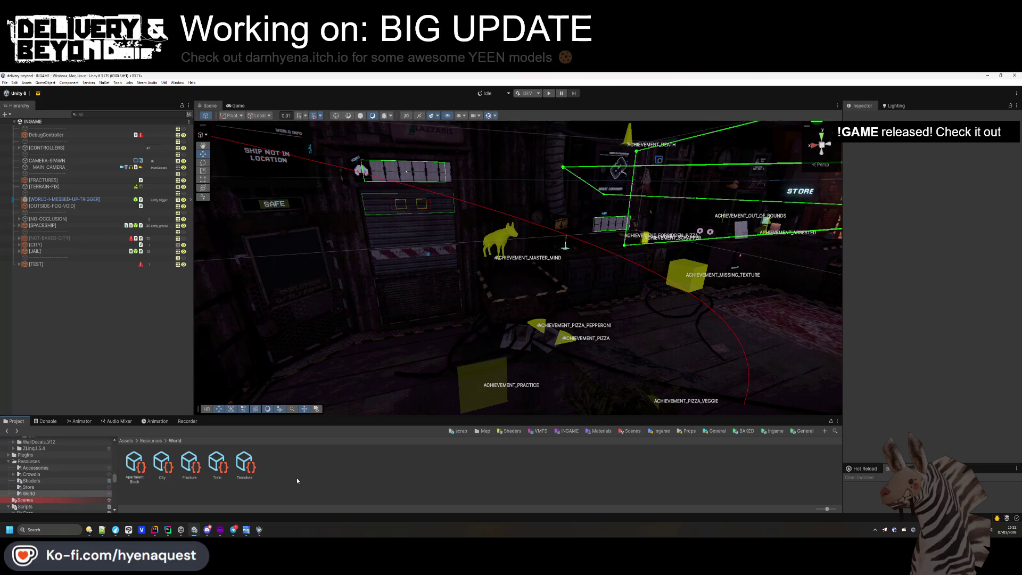
left_click(780, 432)
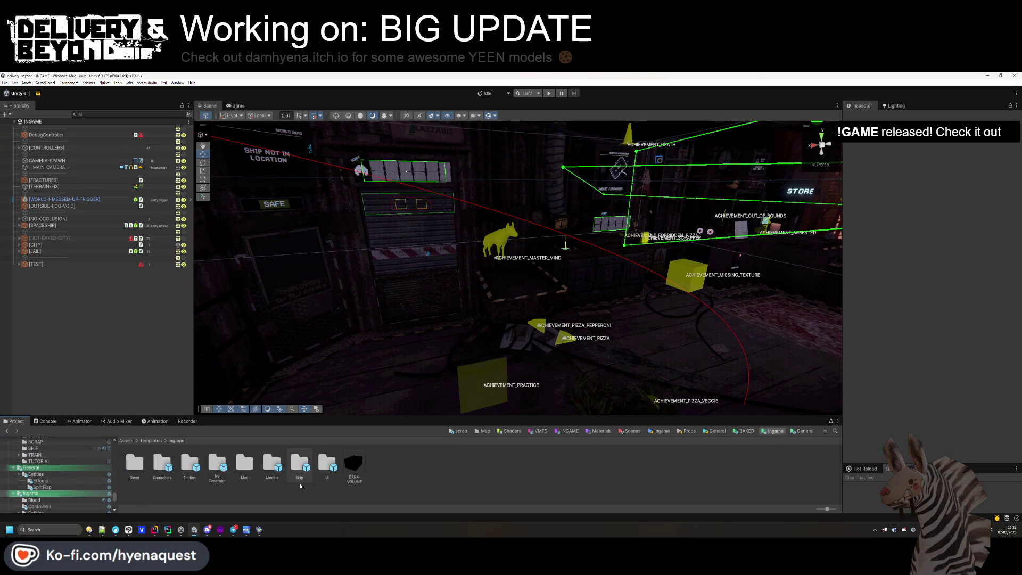
double_click(246, 464)
double_click(246, 463)
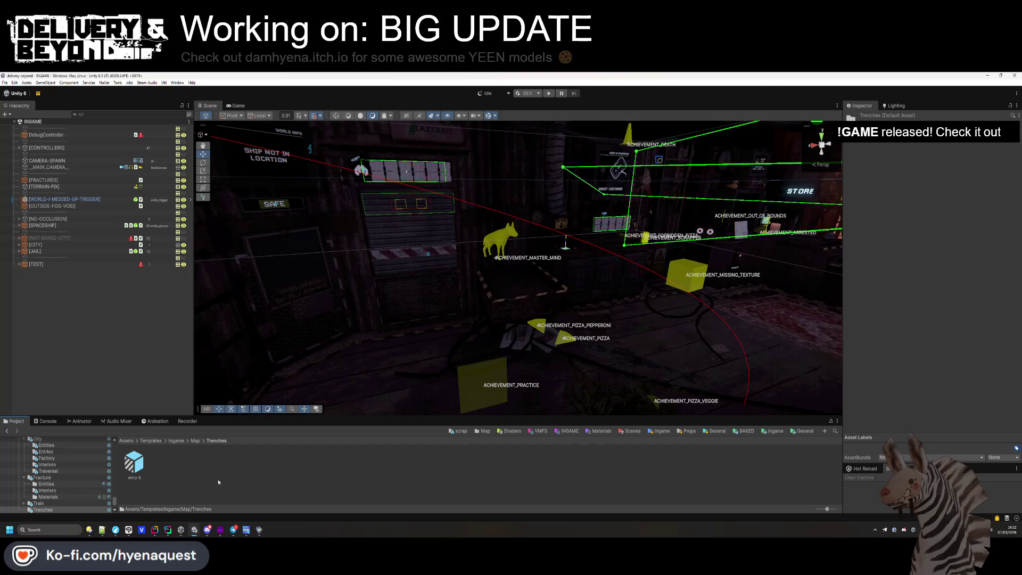
double_click(140, 473)
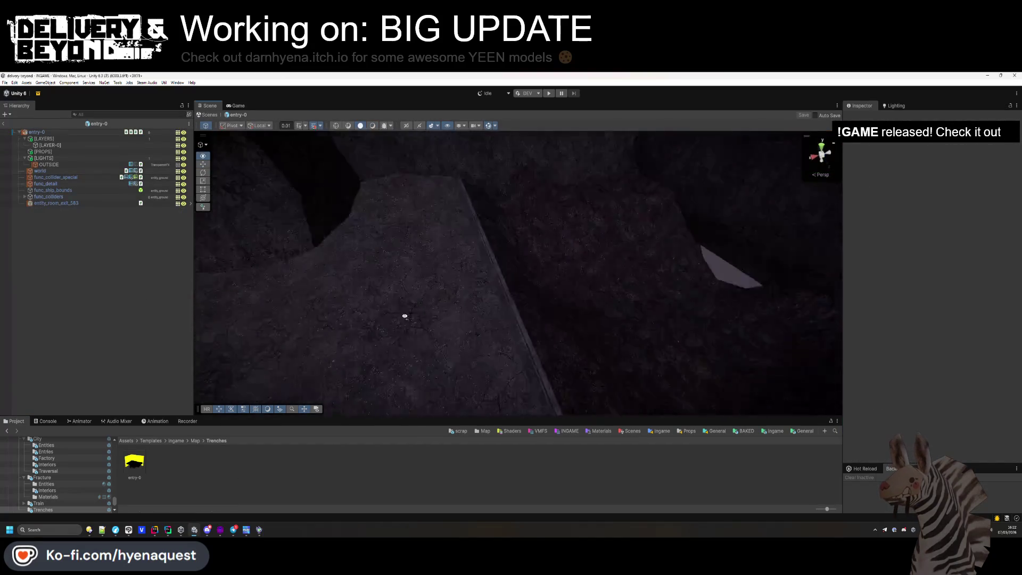
- Drag the DARK-VOLUME prefab from the Ingame templates into the entry-0 scene above the ridge
mouse_move(408, 287)
left_mouse_down()
mouse_move(448, 210)
mouse_move(447, 244)
mouse_move(257, 256)
left_mouse_up()
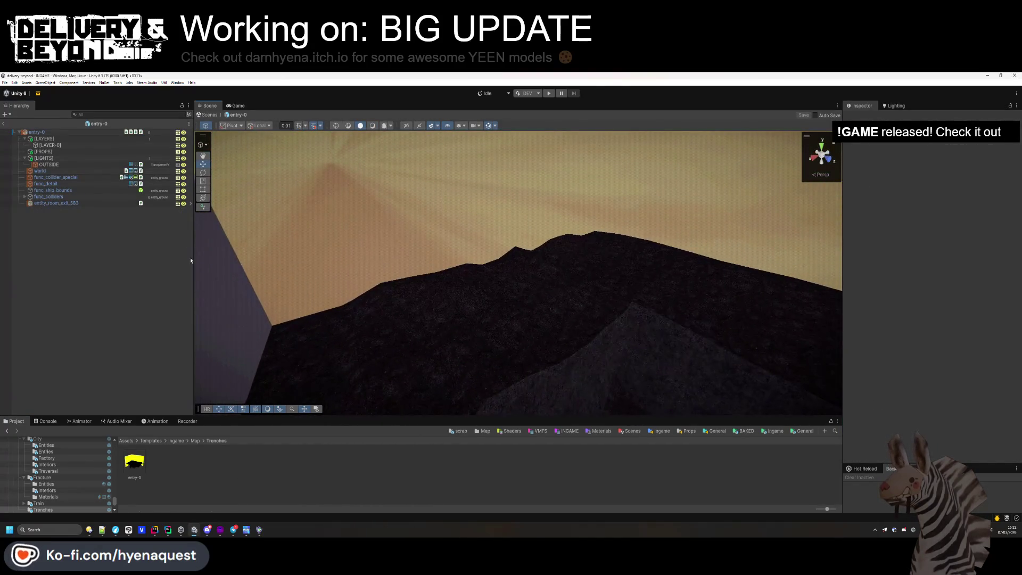
left_click(40, 158)
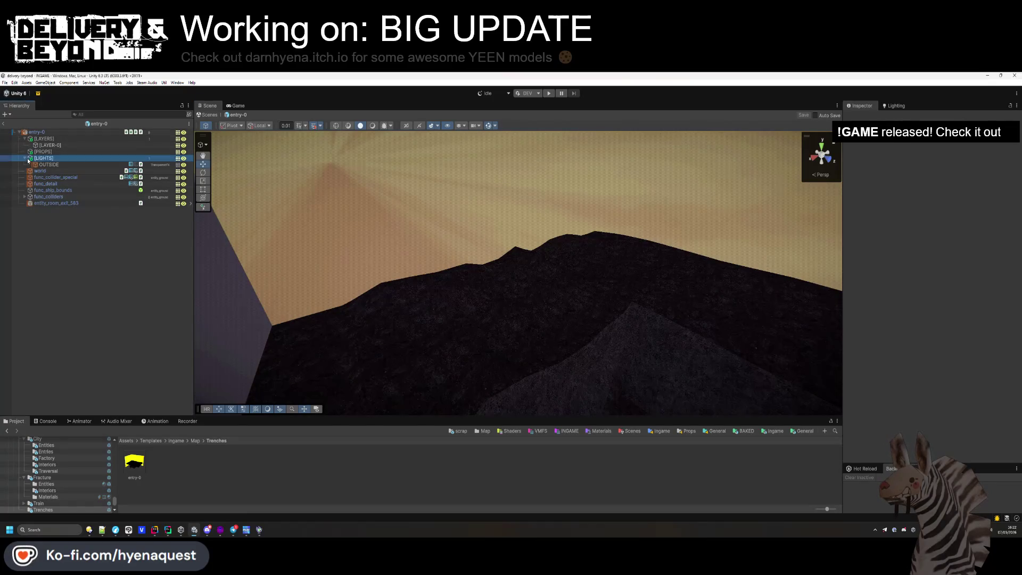
left_click(194, 441)
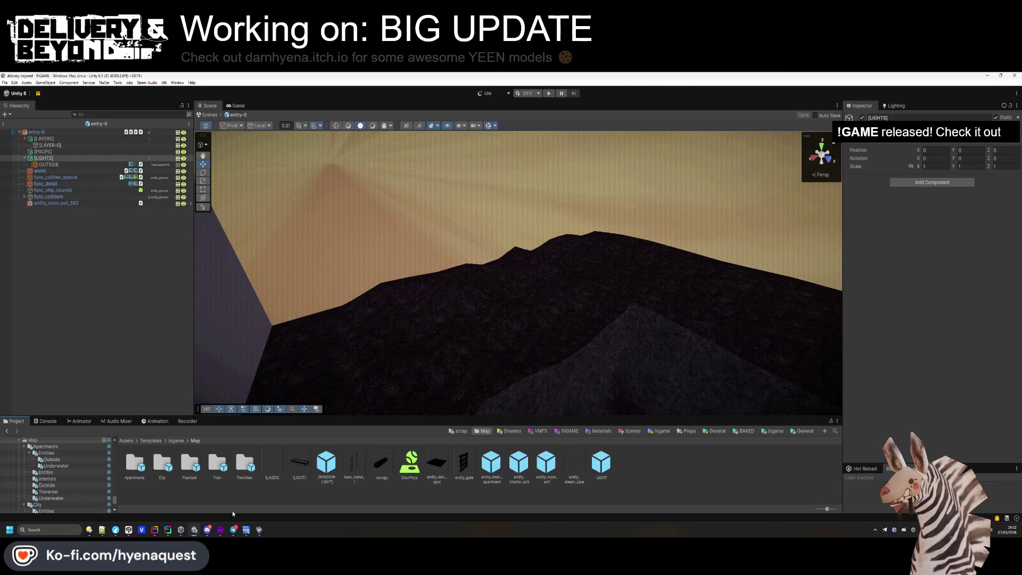
key("alt+Left")
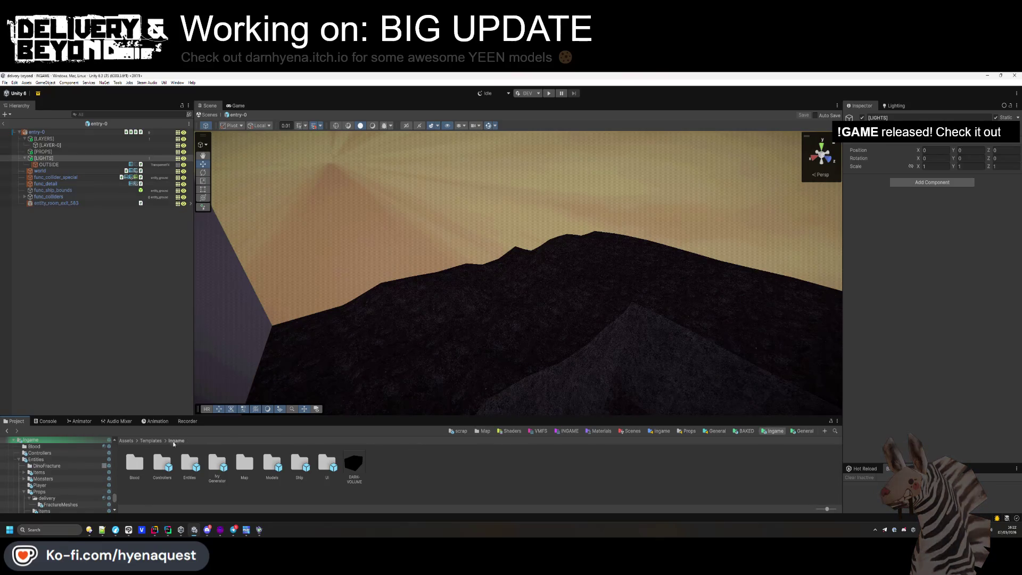
left_click(152, 442)
left_click(126, 441)
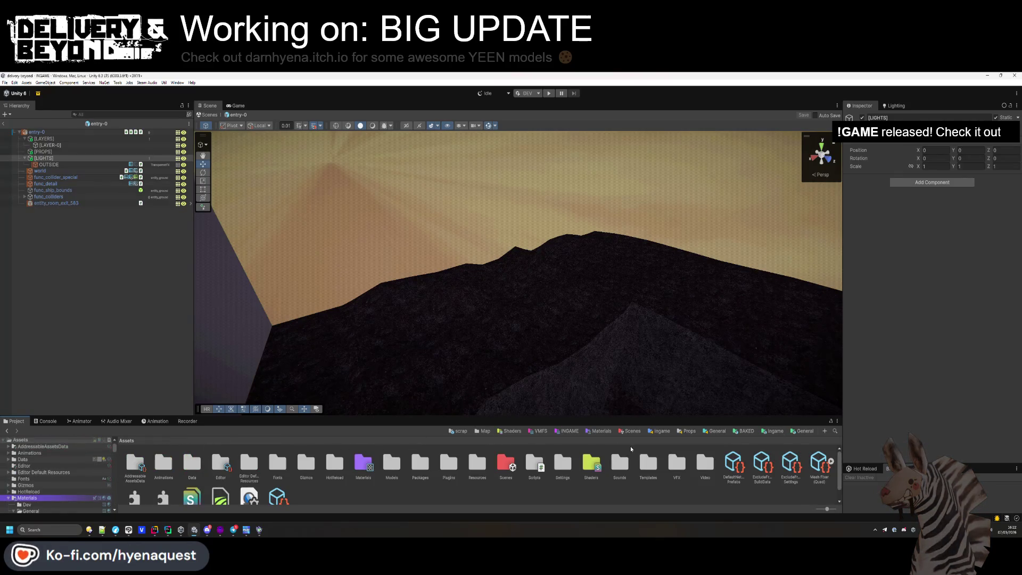
left_click(781, 432)
left_click_drag(354, 463, 424, 303)
left_click(20, 210)
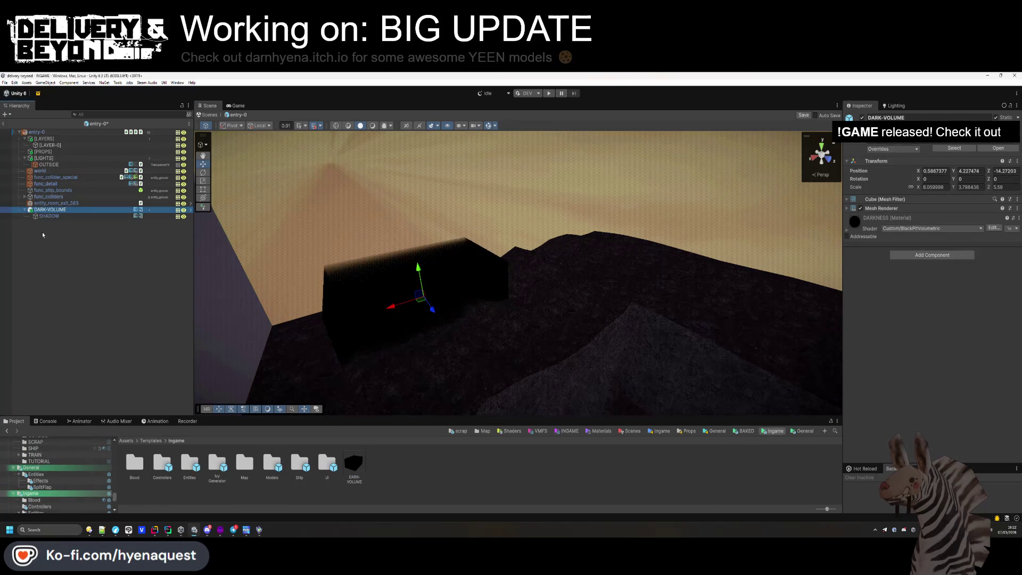
- Raise DARK-VOLUME and resize it into a thin slab about 27.1 × 15.5 × 3.1
mouse_move(424, 271)
left_mouse_down()
mouse_move(424, 234)
mouse_move(409, 285)
mouse_move(452, 266)
mouse_move(468, 279)
mouse_move(475, 267)
mouse_move(229, 174)
left_mouse_up()
left_click(203, 189)
mouse_move(509, 267)
left_mouse_down()
mouse_move(595, 229)
mouse_move(692, 125)
mouse_move(644, 204)
mouse_move(640, 263)
mouse_move(499, 303)
mouse_move(628, 299)
mouse_move(649, 314)
mouse_move(634, 309)
left_mouse_up()
left_click_drag(568, 210, 542, 209)
left_click_drag(589, 285, 580, 286)
left_click(1017, 219)
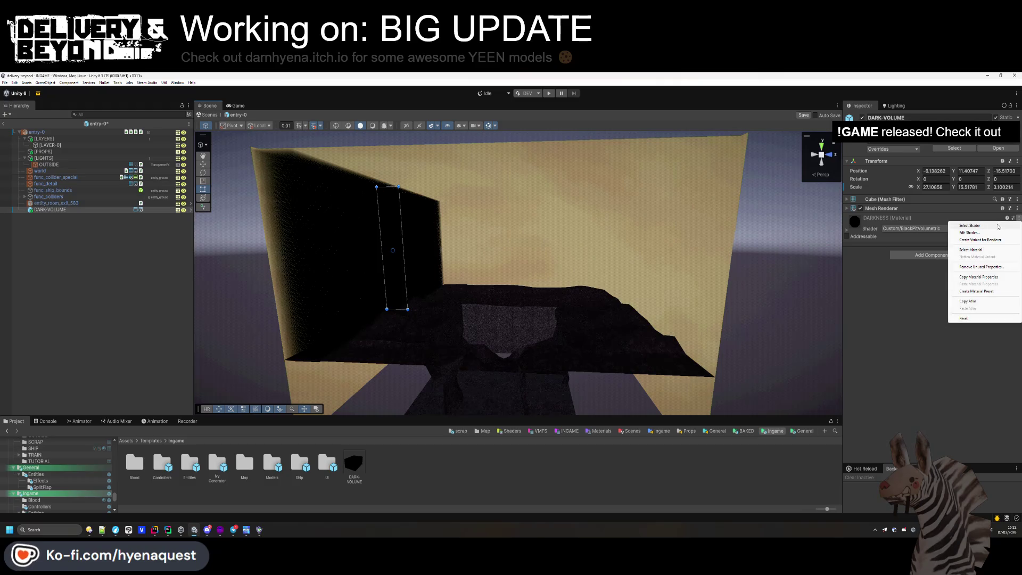
- Duplicate the SKY material and rename the copy to WAR
left_click(979, 261)
left_click(182, 469)
left_click(464, 462)
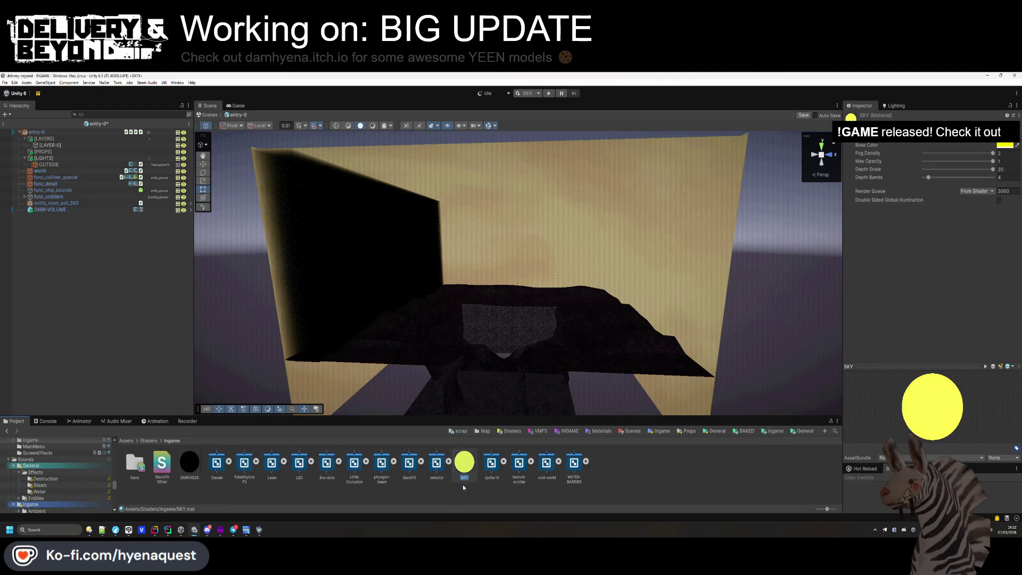
key("ctrl+d")
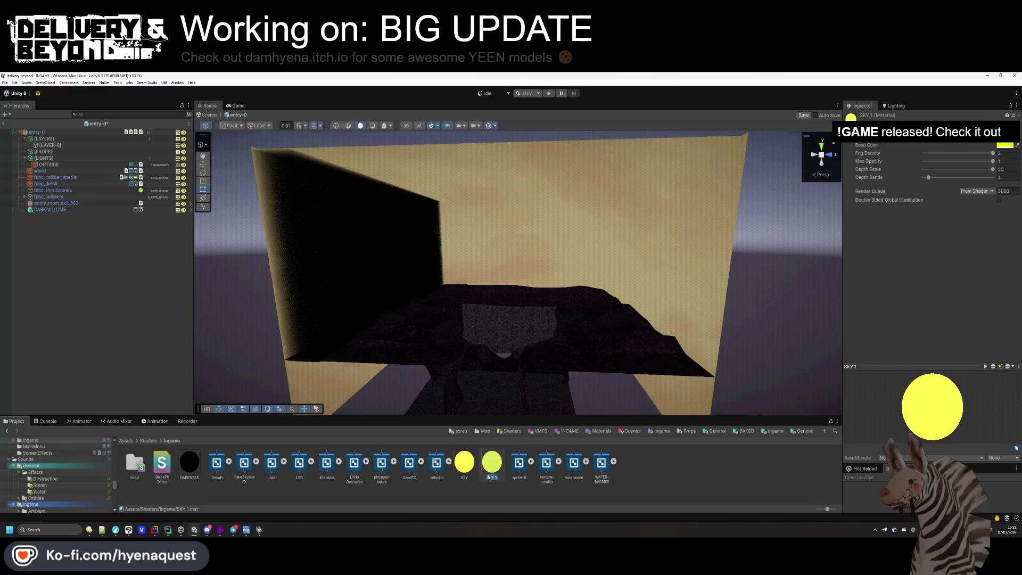
key("Left")
key("Right")
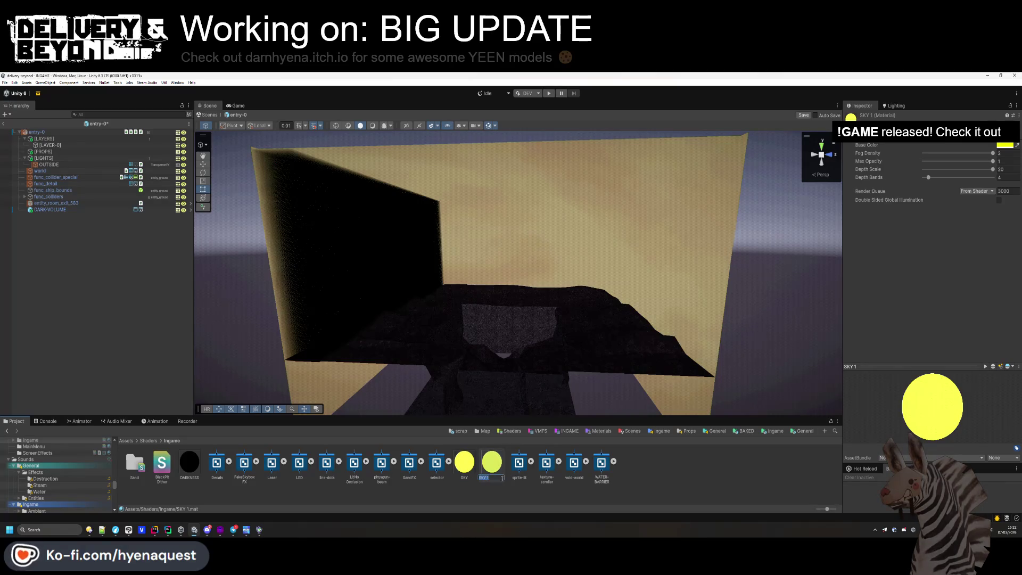
key("Return")
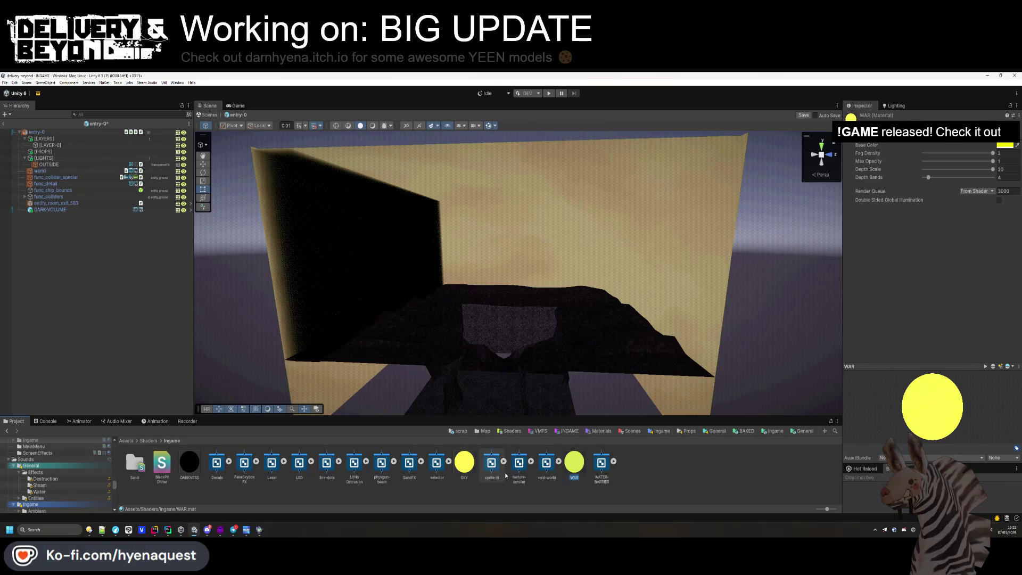
- Assign the WAR material to DARK-VOLUME's material slot and open WAR's settings
left_click(47, 209)
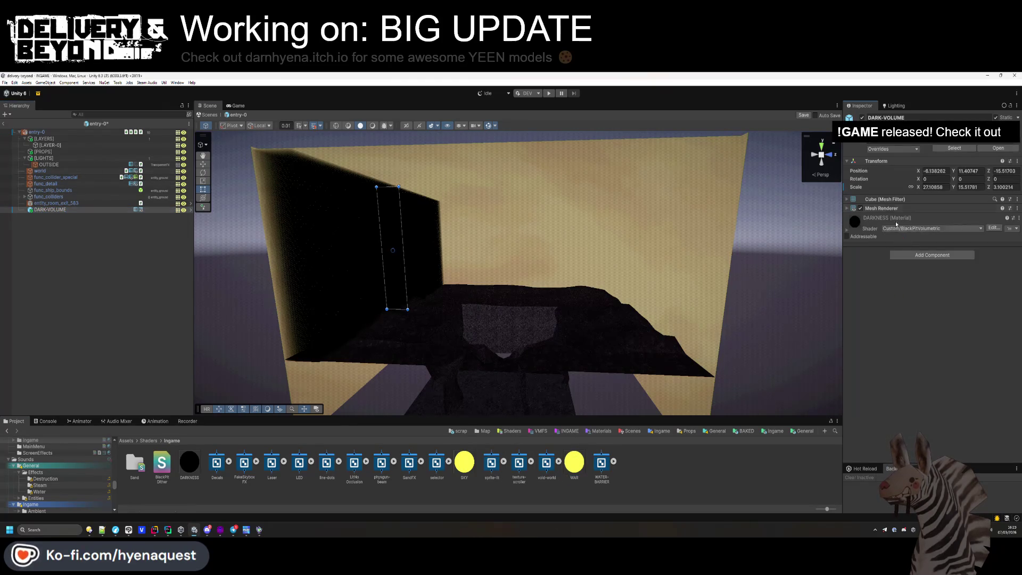
left_click(884, 208)
left_click_drag(574, 463, 937, 230)
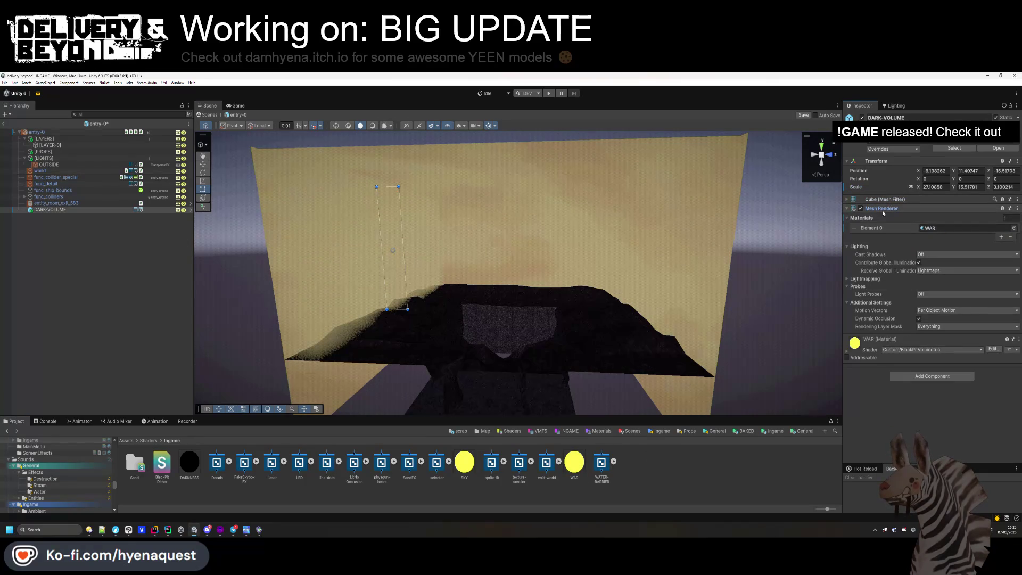
double_click(930, 228)
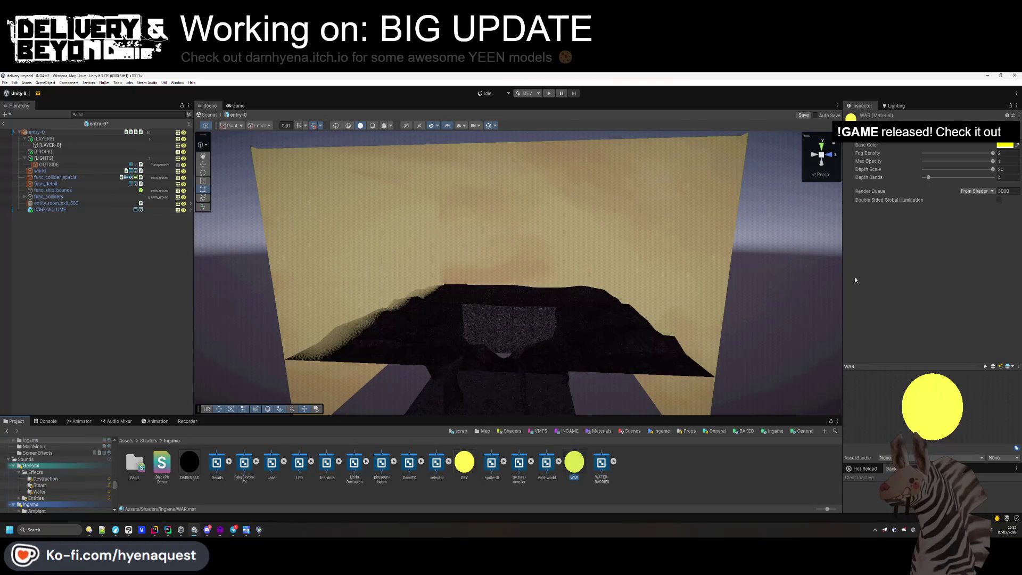
- Make the WAR fog red-orange (FF4900) with maximum opacity 1
left_click(1005, 145)
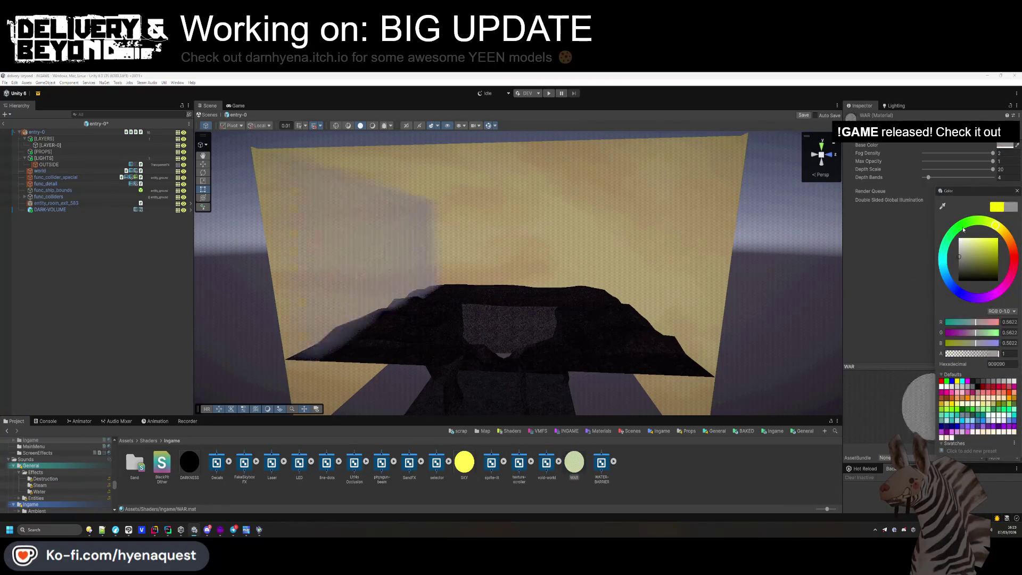
left_click_drag(1001, 230, 1012, 248)
left_click(913, 273)
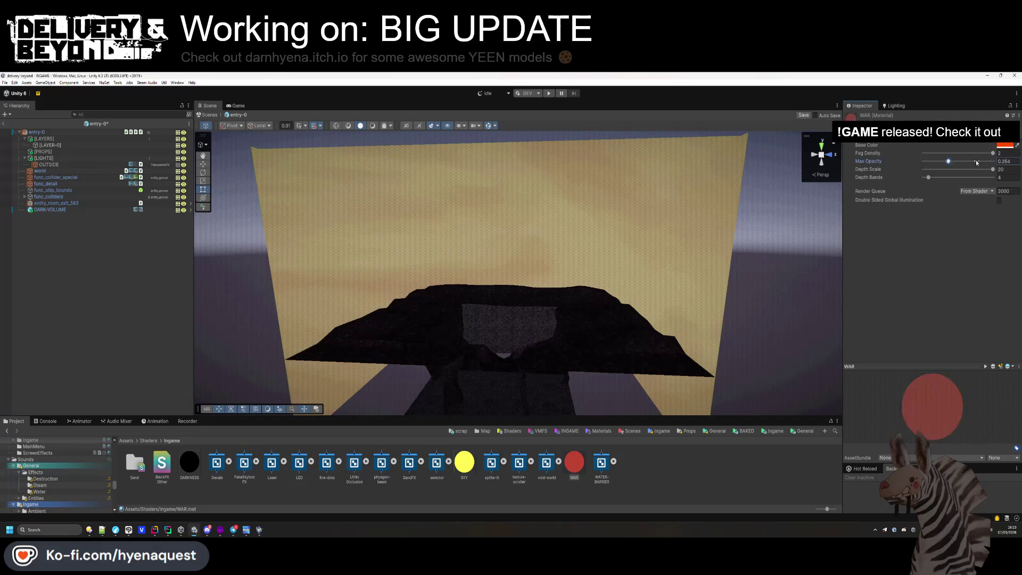
left_click_drag(976, 161, 994, 160)
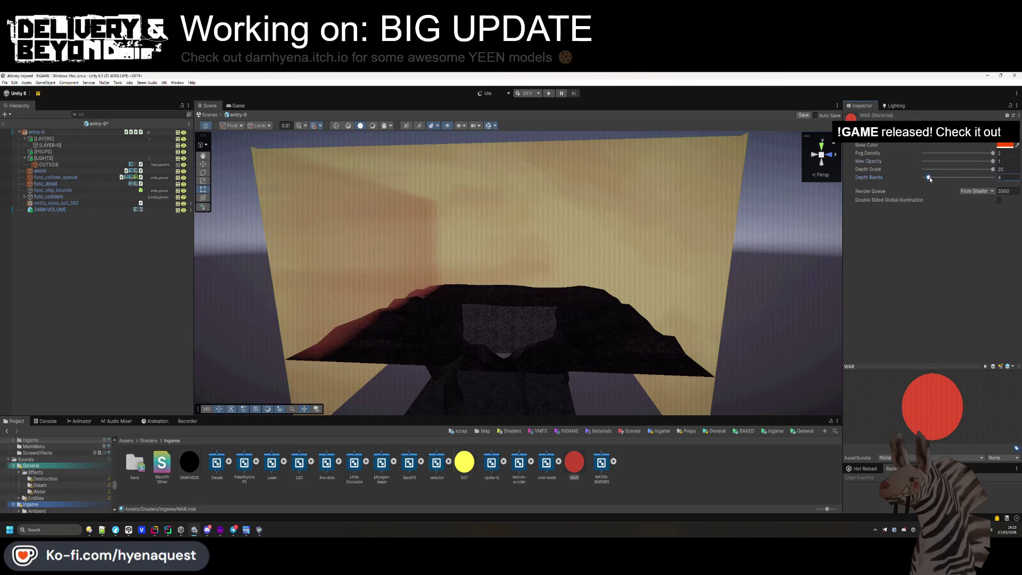
mouse_move(993, 154)
left_mouse_down()
mouse_move(895, 171)
mouse_move(931, 175)
left_mouse_up()
- Duplicate the DARK-VOLUME wall twice, moving the first copy to form the opposite wall
mouse_move(479, 255)
left_mouse_down()
mouse_move(461, 247)
mouse_move(422, 273)
mouse_move(475, 283)
mouse_move(566, 366)
mouse_move(425, 269)
left_mouse_up()
left_click(422, 273)
key("ctrl+d")
mouse_move(538, 246)
left_mouse_down()
mouse_move(627, 275)
mouse_move(232, 273)
left_mouse_up()
key("ctrl+d")
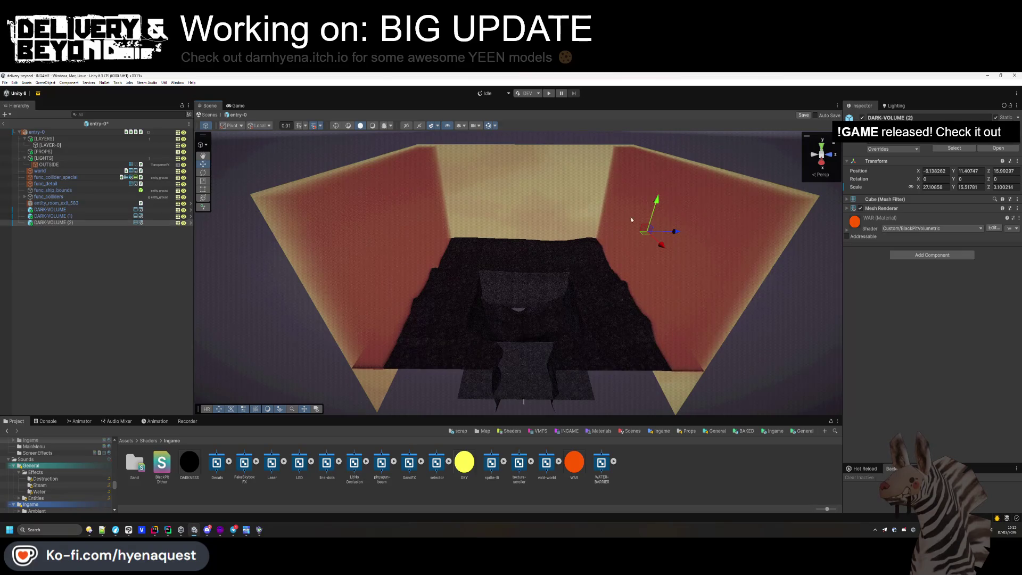
- Turn the third wall 90 degrees on Y and widen it to X scale 34.8
mouse_move(660, 235)
left_mouse_down()
mouse_move(530, 235)
mouse_move(496, 202)
mouse_move(678, 301)
mouse_move(601, 286)
left_mouse_up()
type("90")
key("Return")
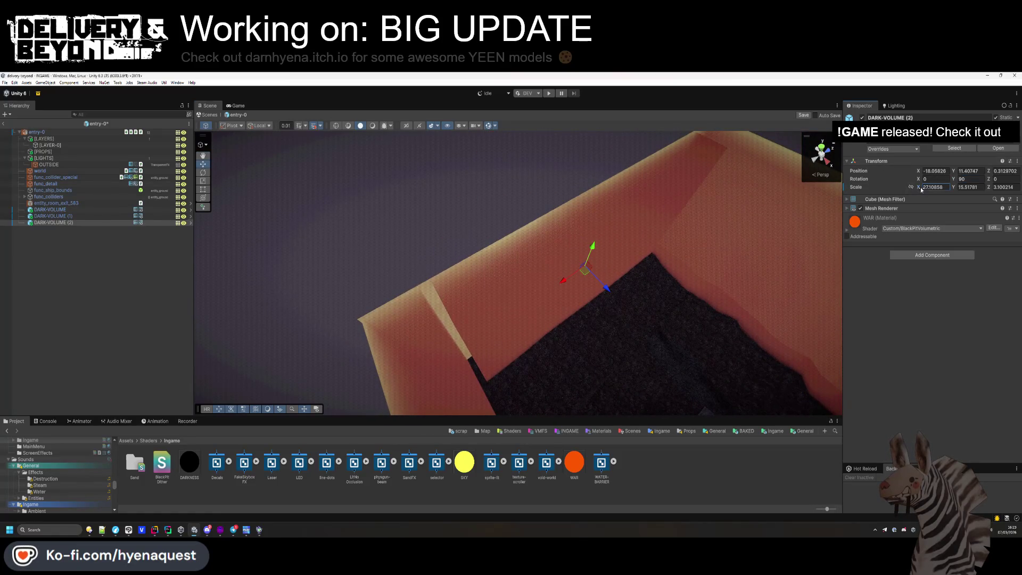
type("27.08")
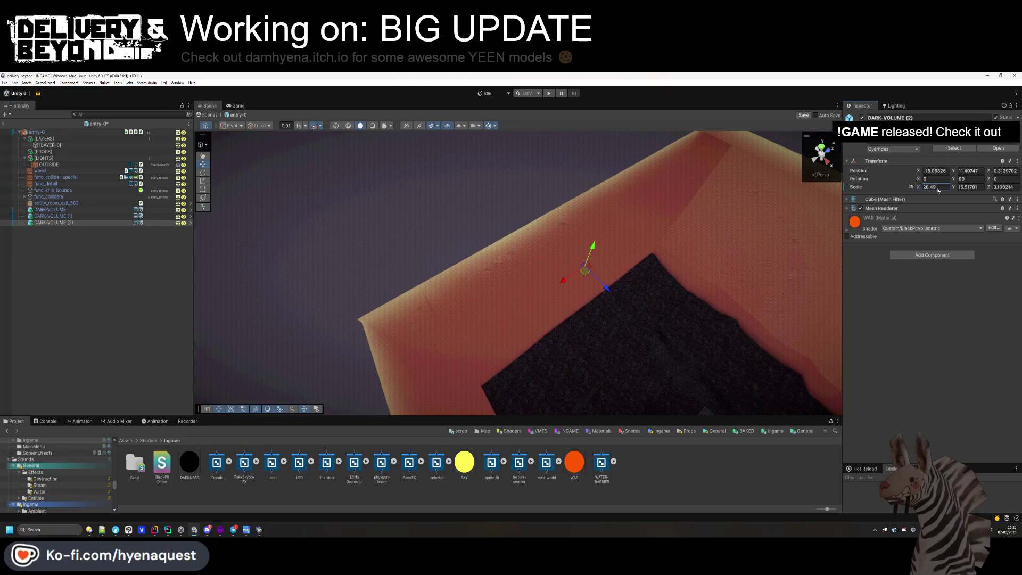
mouse_move(589, 240)
left_mouse_down()
mouse_move(675, 242)
mouse_move(536, 187)
mouse_move(538, 213)
left_mouse_up()
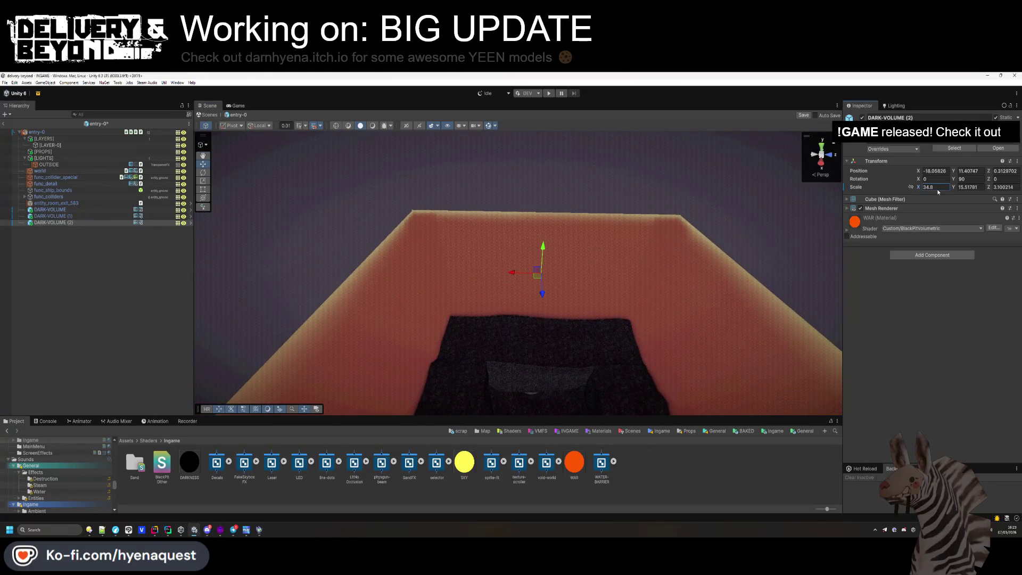
left_click_drag(532, 266, 557, 99)
key("f")
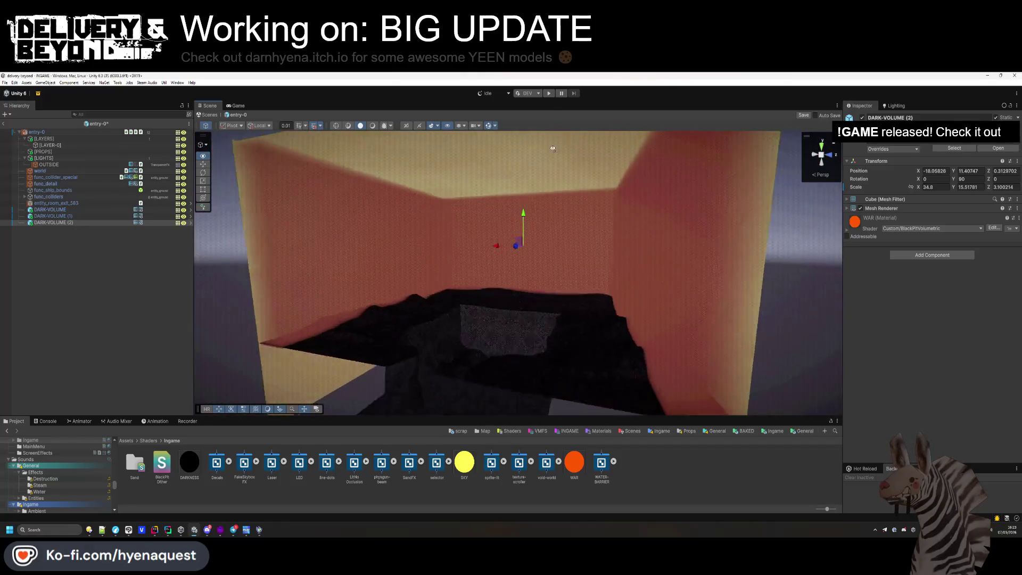
- Duplicate the back wall and flatten the copy into a roof spanning the whole box
key("ctrl+d")
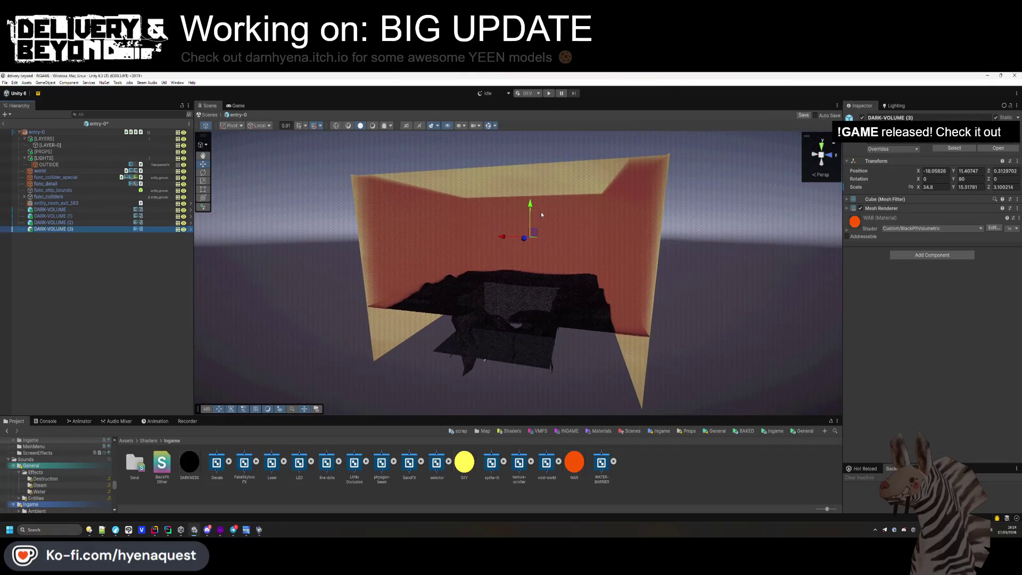
left_click_drag(534, 232, 507, 261)
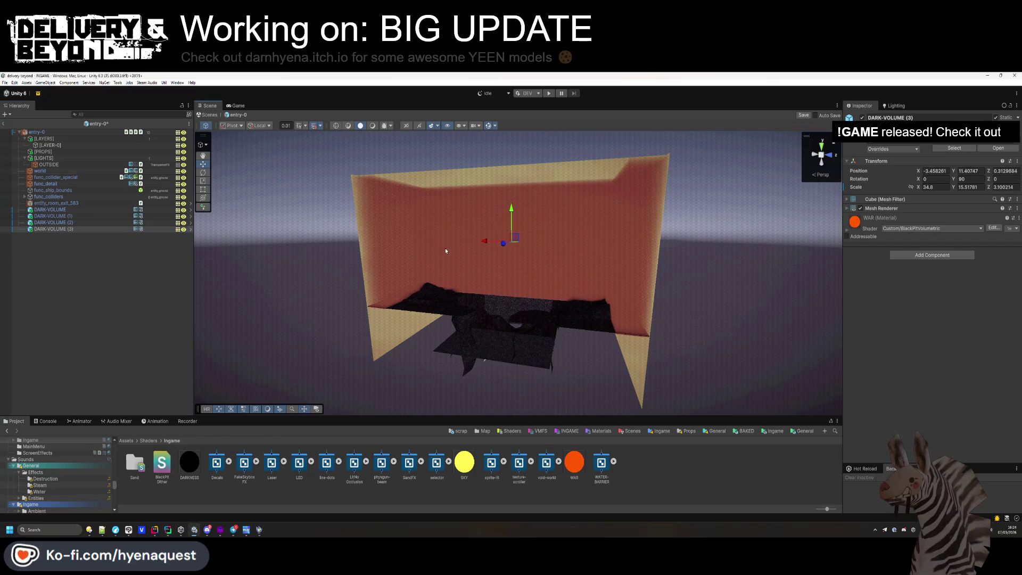
mouse_move(627, 303)
left_mouse_down()
mouse_move(632, 188)
mouse_move(649, 209)
mouse_move(504, 155)
mouse_move(530, 224)
mouse_move(446, 214)
left_mouse_up()
left_click_drag(562, 226, 575, 230)
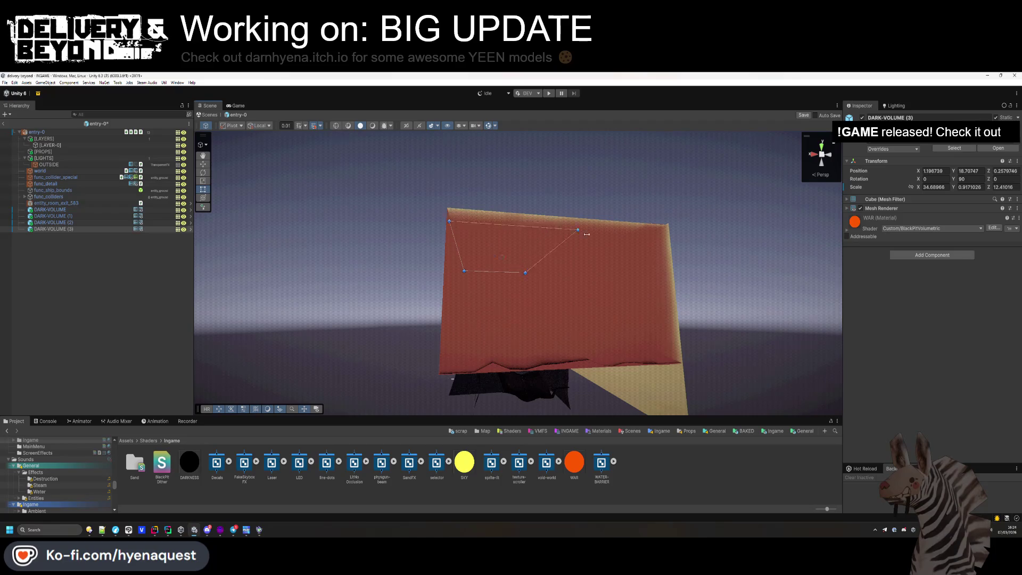
left_click_drag(666, 234, 668, 229)
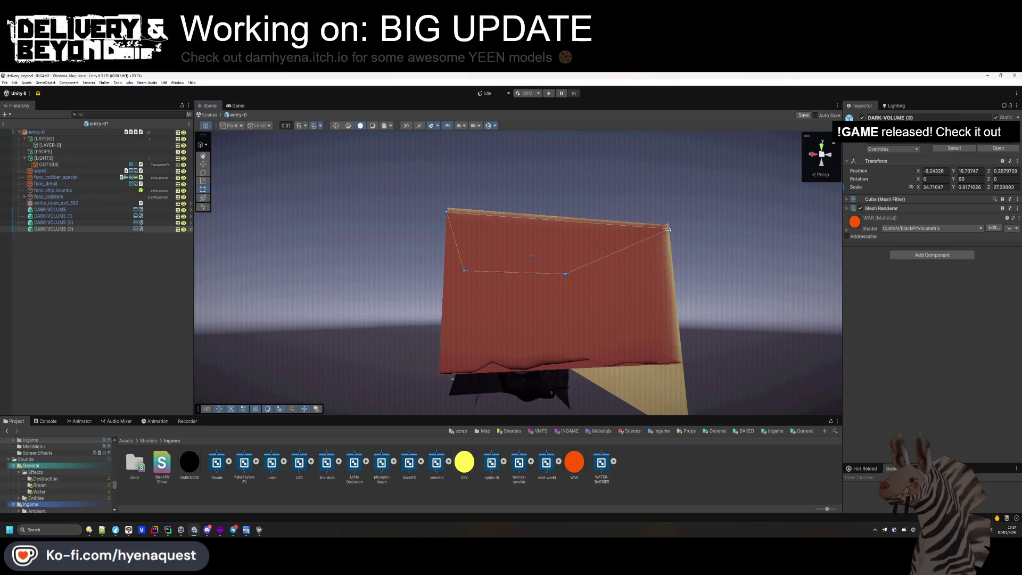
mouse_move(564, 258)
left_mouse_down()
mouse_move(547, 234)
mouse_move(650, 241)
left_mouse_up()
scroll(650, 241, "down", 3)
- Parent all four DARK-VOLUME objects under [LIGHTS] and collapse the groups
left_click(144, 303)
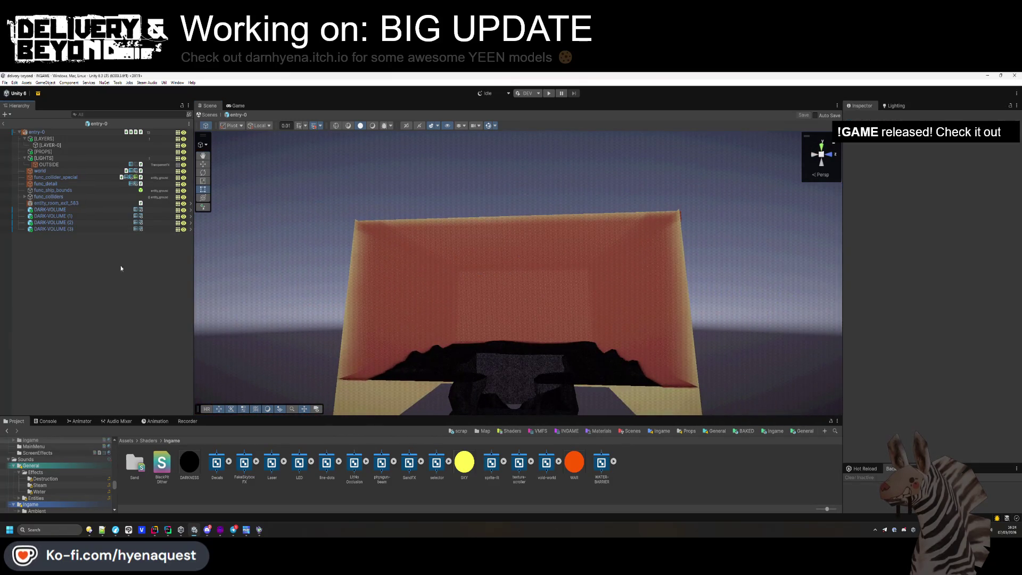
left_click(50, 209)
left_click(53, 229, "shift")
left_click_drag(51, 168, 27, 158)
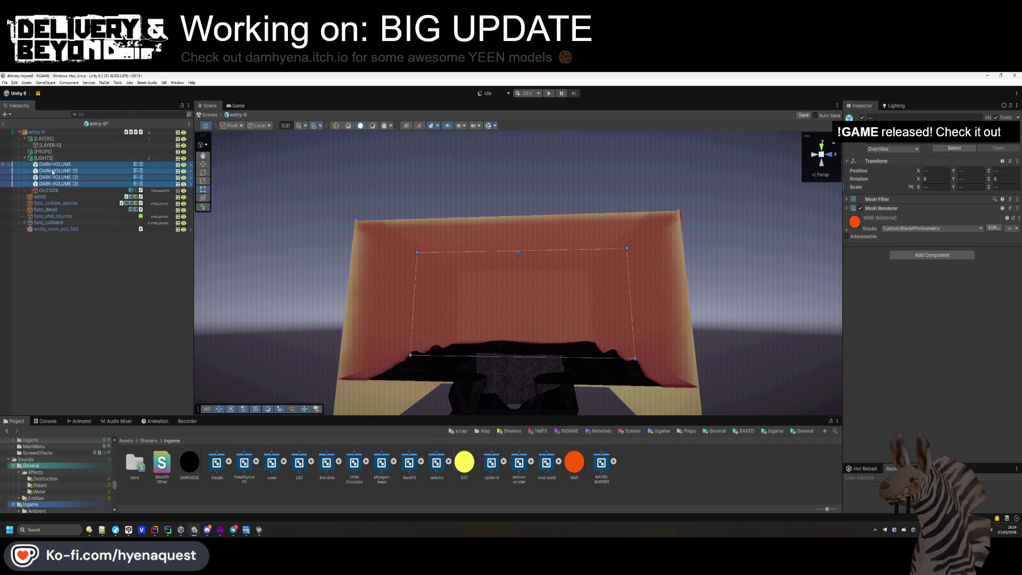
left_click(24, 158)
left_click(24, 138)
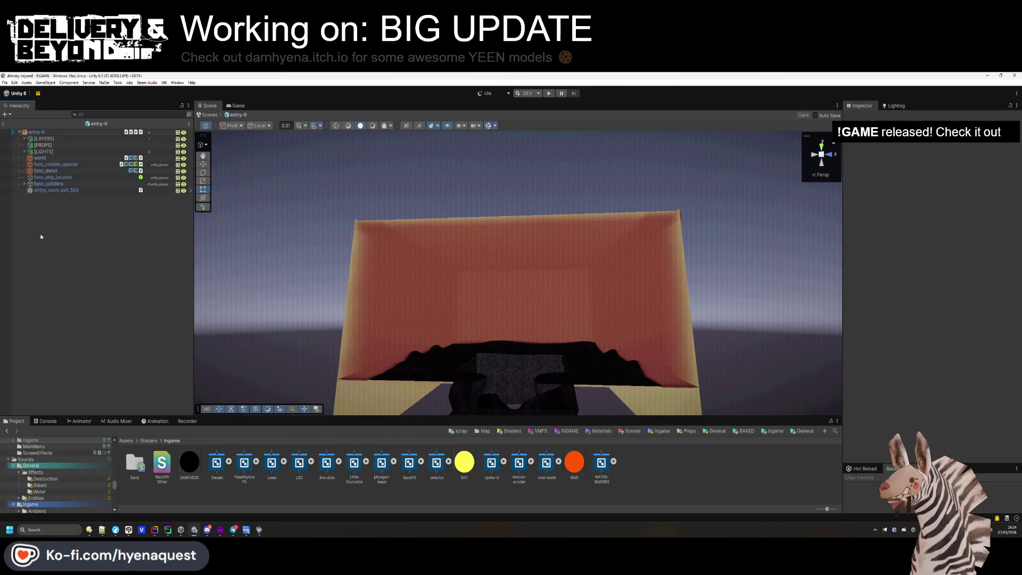
- Enable scene effects preview and orbit to an aerial view of the building
left_click(372, 126)
mouse_move(444, 352)
left_mouse_down()
mouse_move(443, 338)
mouse_move(434, 360)
mouse_move(306, 341)
left_mouse_up()
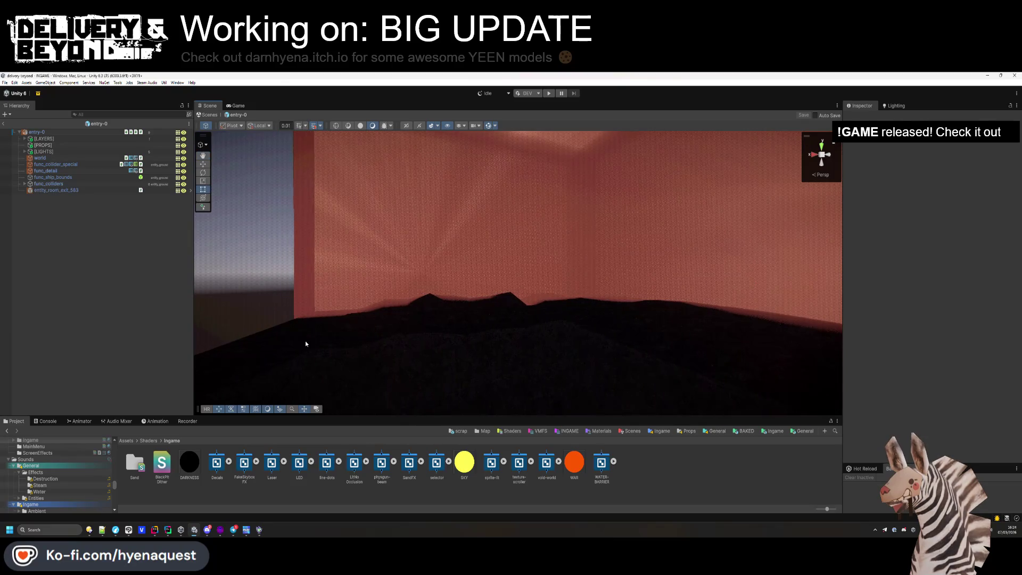
mouse_move(541, 304)
left_mouse_down()
mouse_move(474, 354)
mouse_move(521, 108)
left_mouse_up()
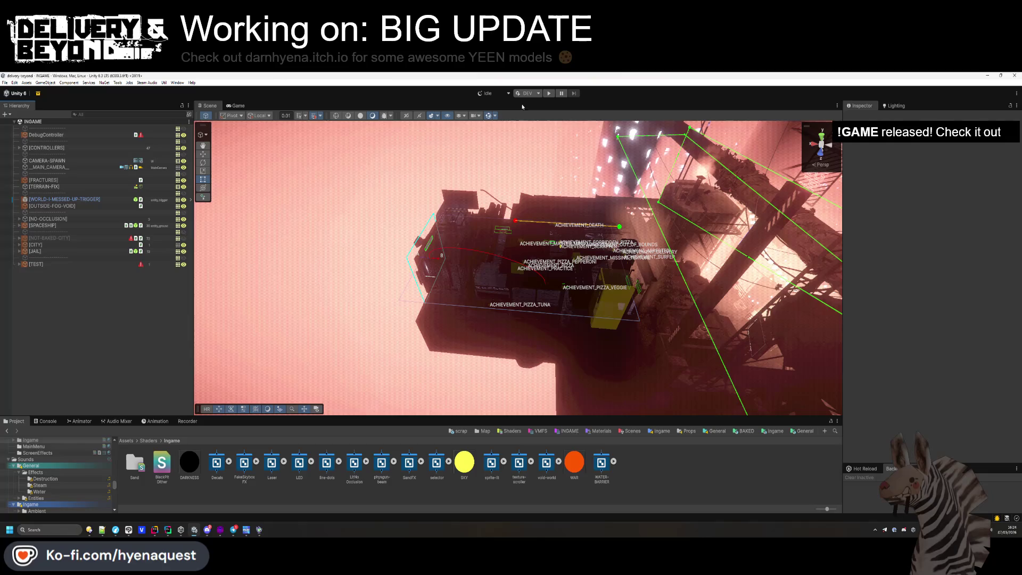
- Enter Play mode and generate a new seed-2 level from the DebugController
left_click(549, 93)
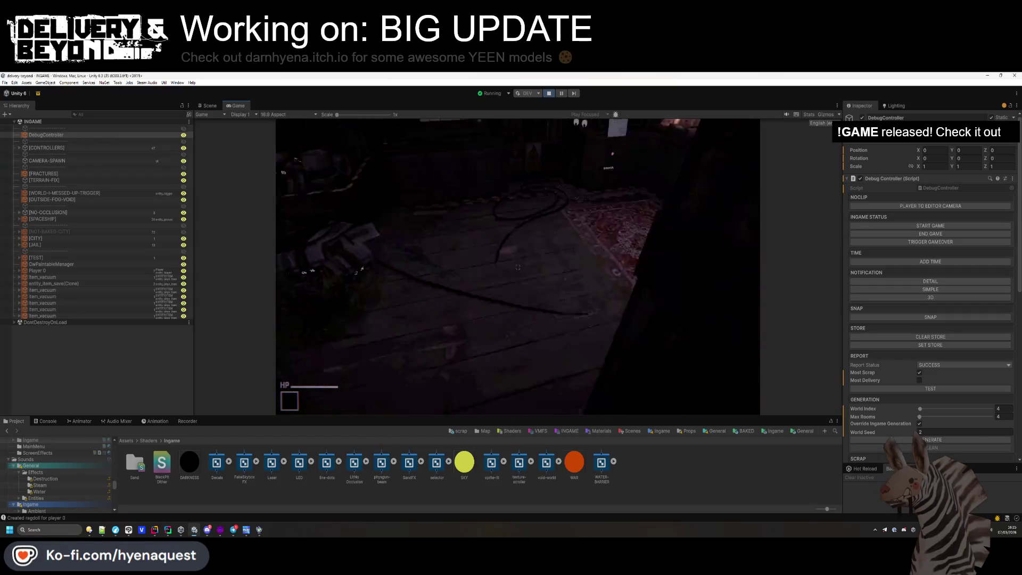
left_click(940, 440)
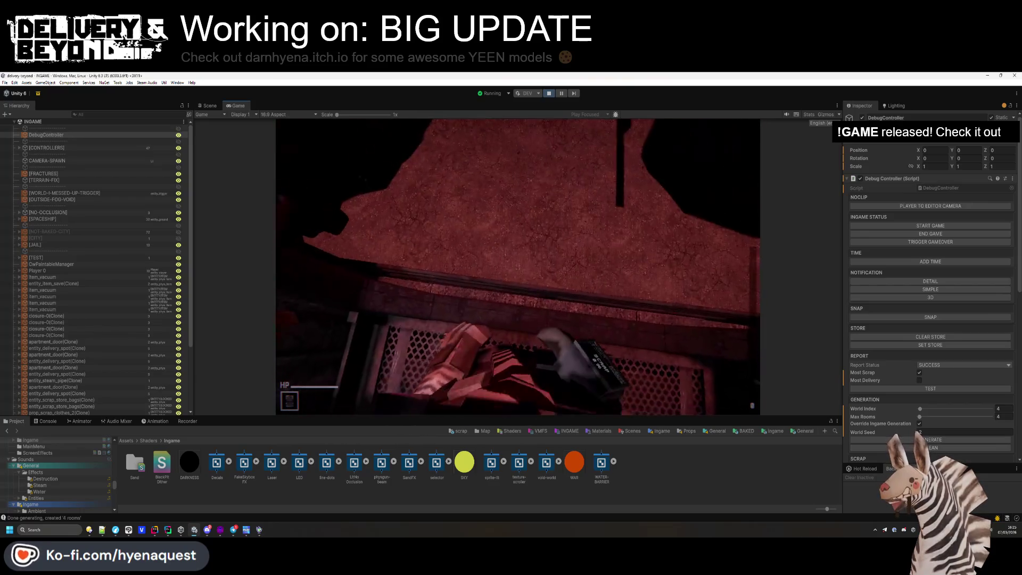
key("super")
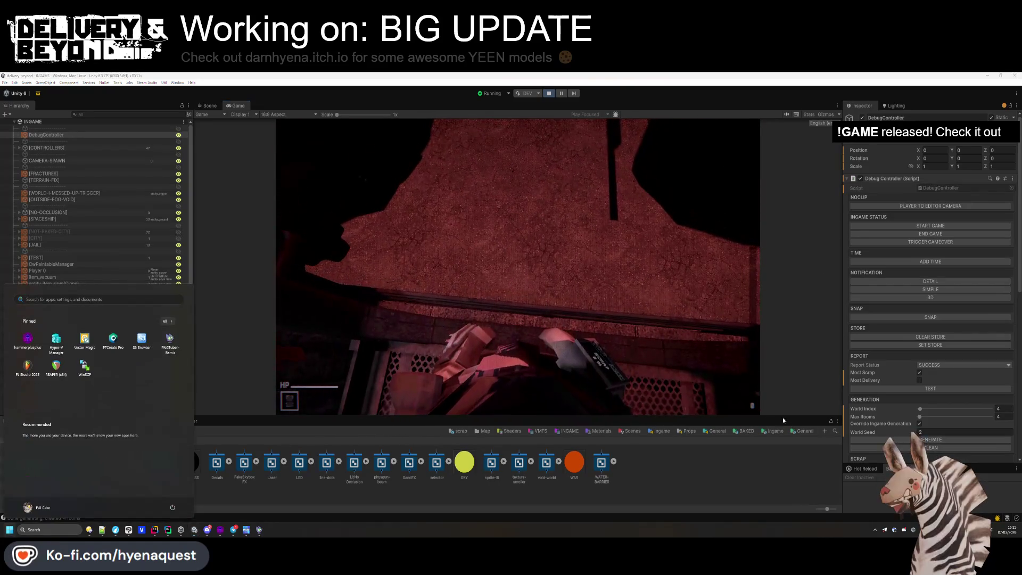
- Browse to Assets/Resources/World to view the Trenches asset, then reselect DebugController
left_click(192, 245)
left_click(772, 430)
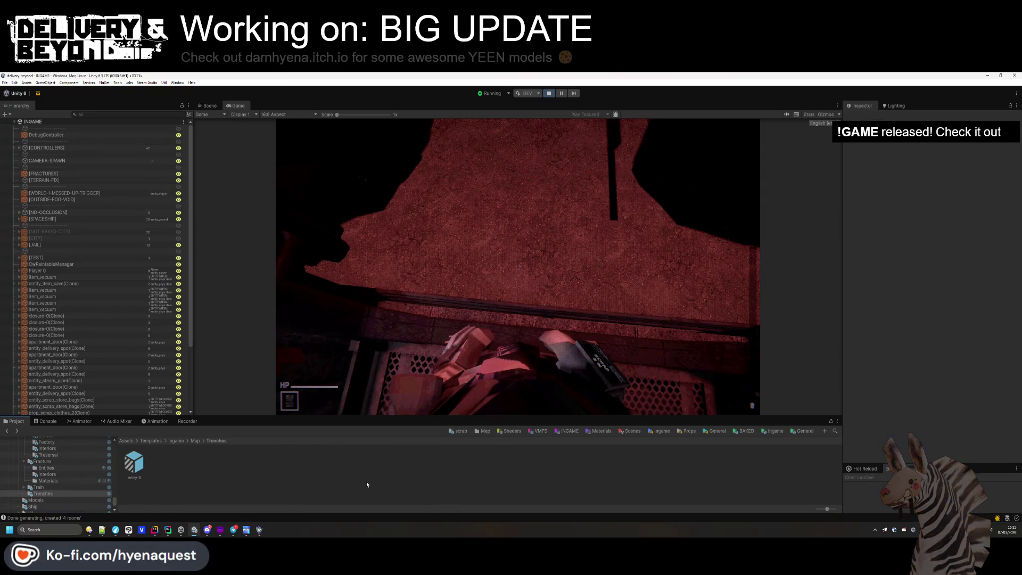
left_click(770, 436)
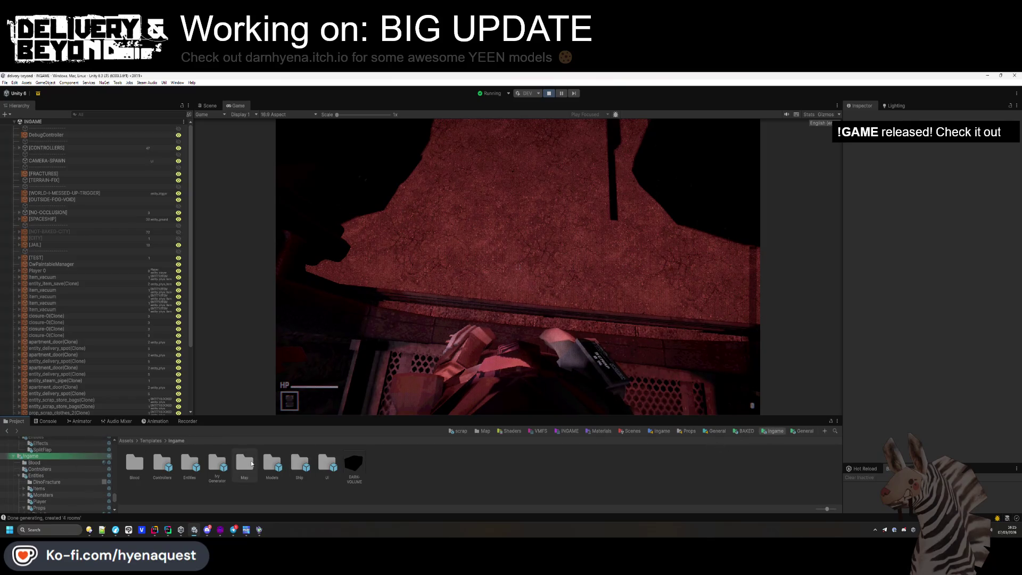
left_click(248, 465)
left_click(127, 440)
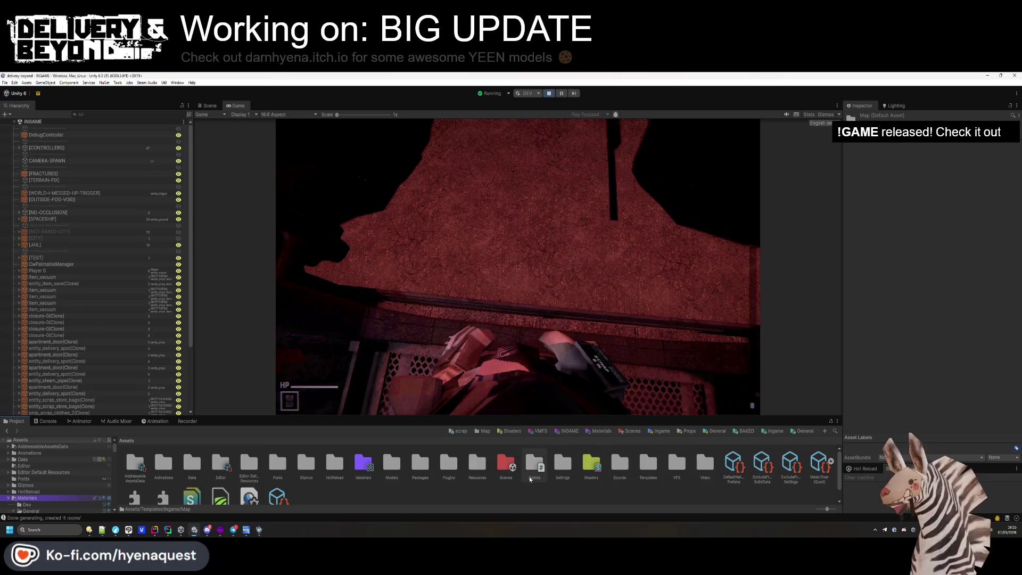
double_click(481, 465)
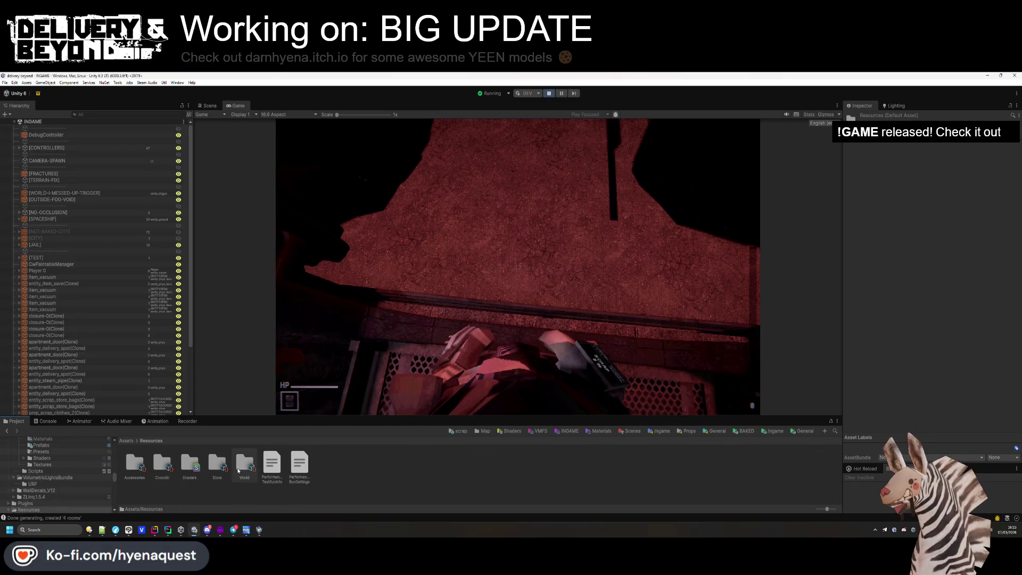
double_click(244, 464)
scroll(984, 301, "down", 10)
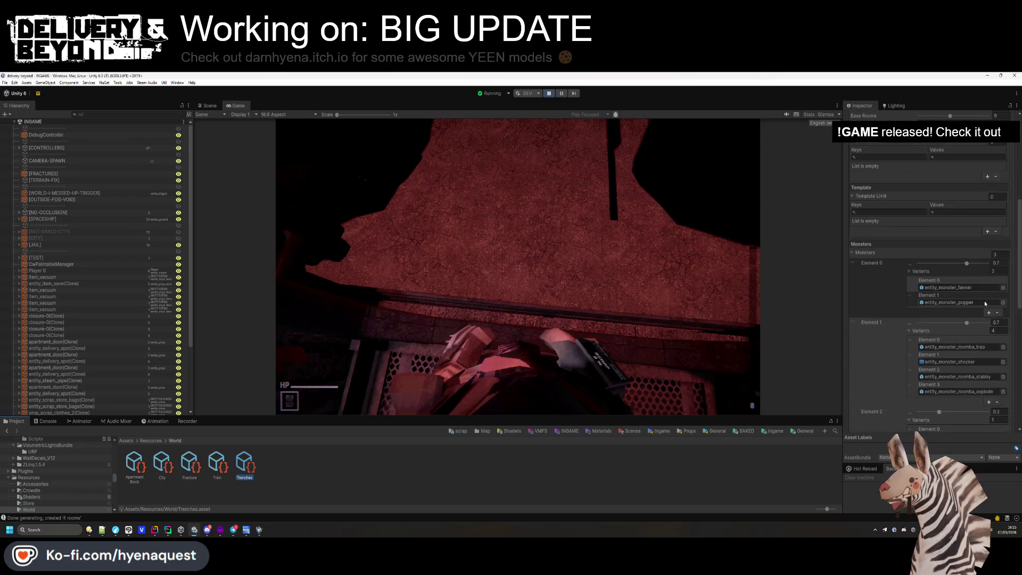
scroll(990, 266, "down", 10)
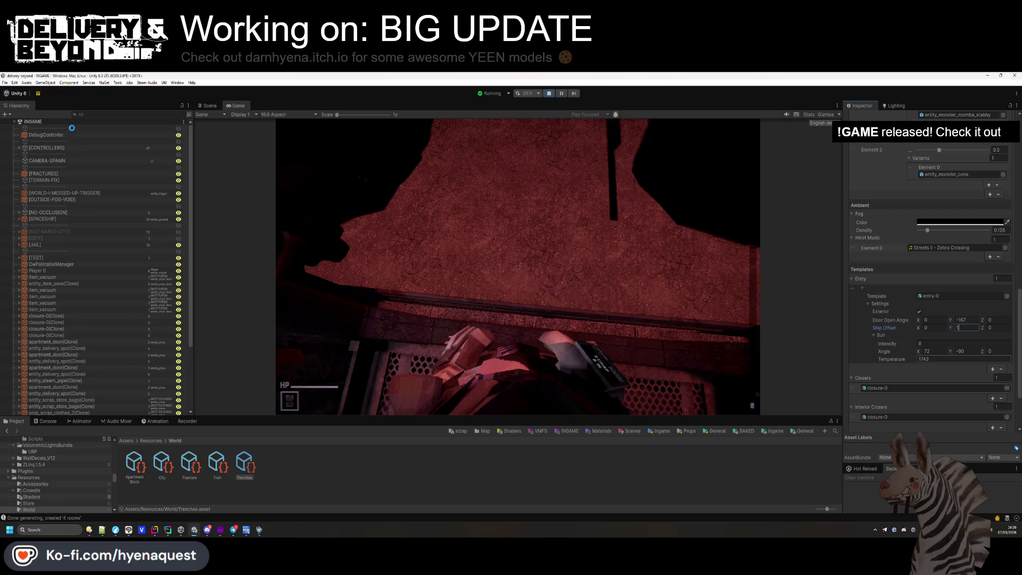
left_click(108, 137)
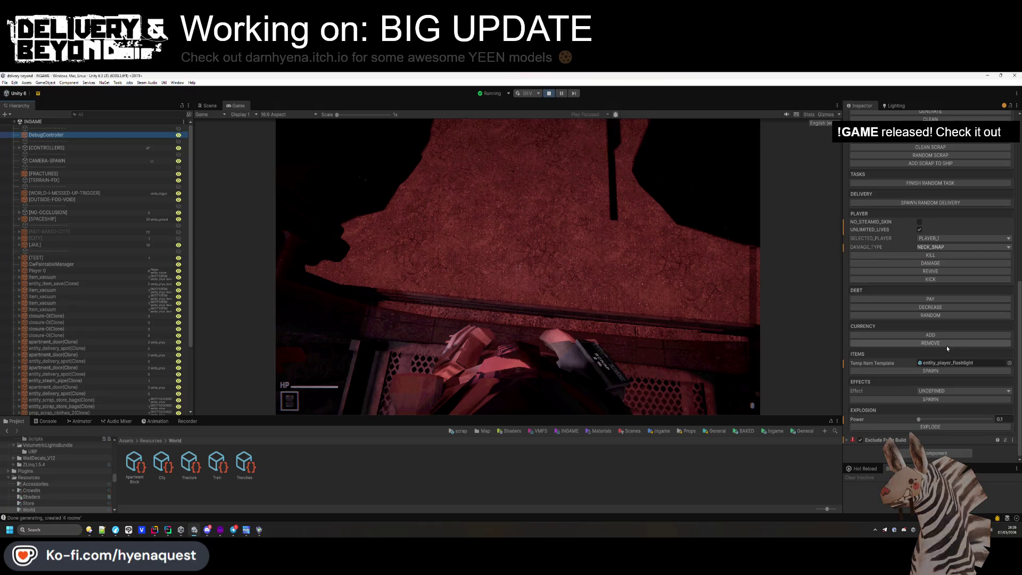
- Clean the generated level with CLEAN under Generation in the DebugController
scroll(947, 269, "up", 5)
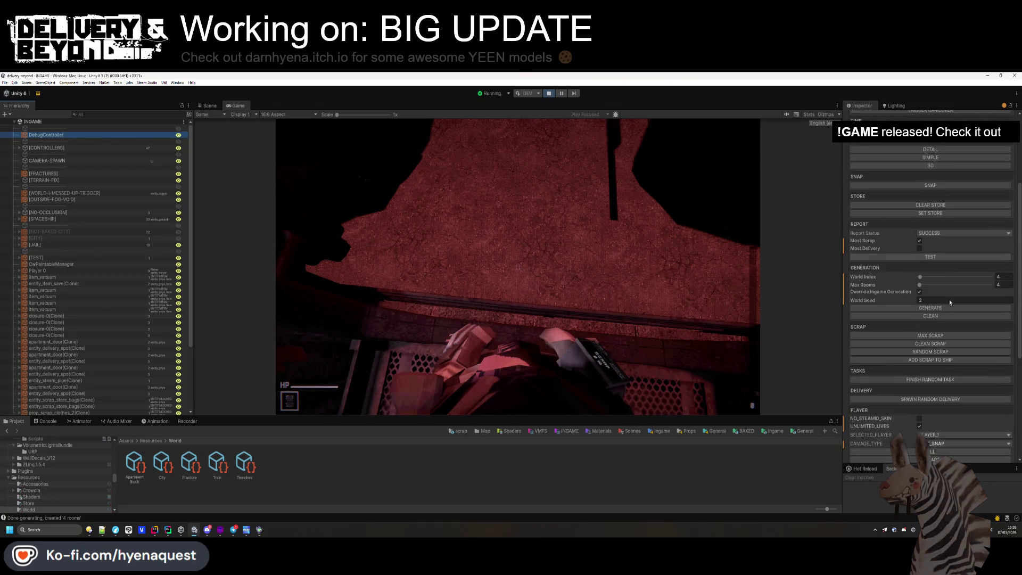
scroll(944, 298, "down", 8)
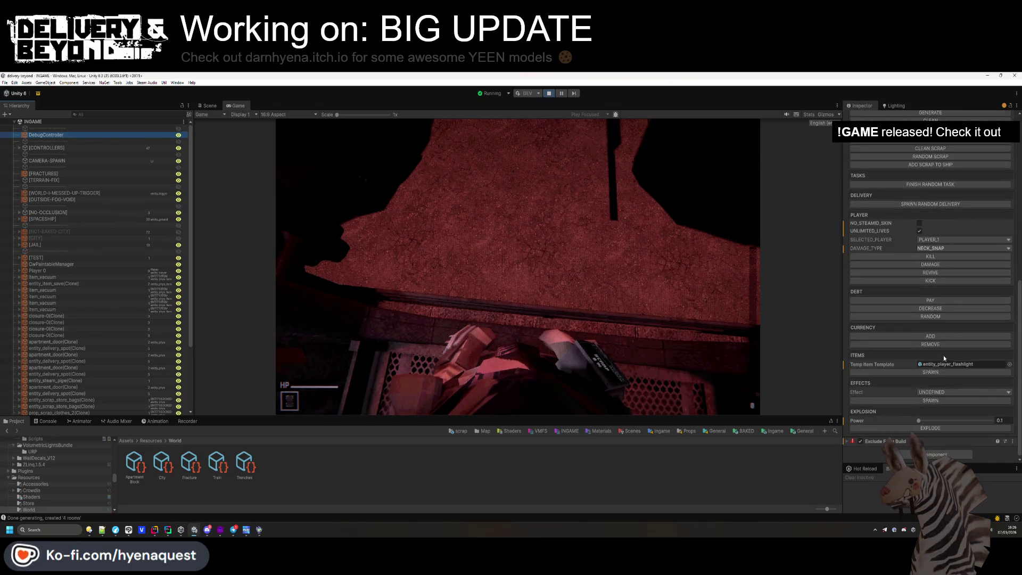
scroll(941, 258, "up", 4)
left_click(944, 222)
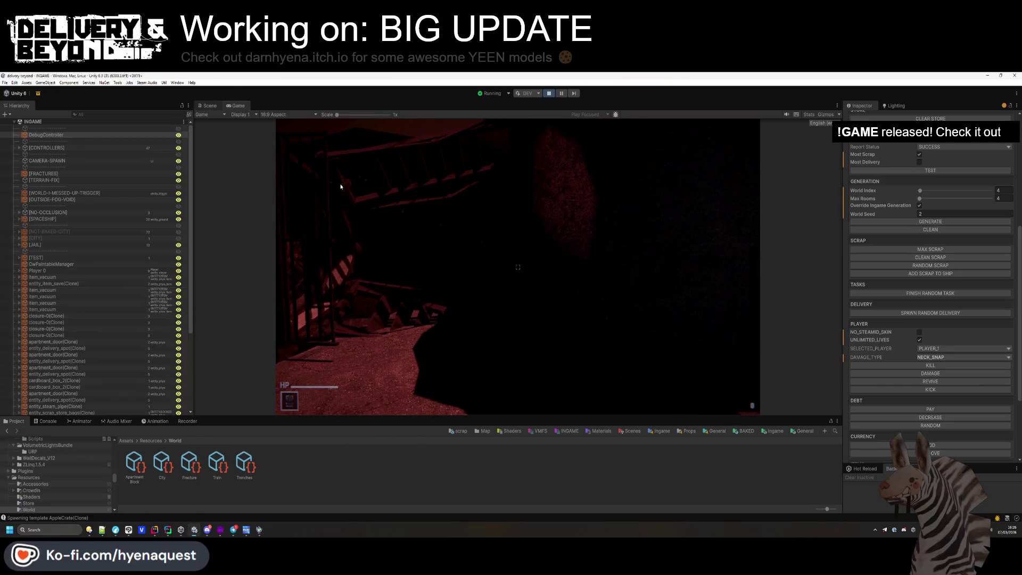
- Switch to the Scene view of the trench area
key("ctrl+1")
left_click_drag(458, 272, 586, 239)
scroll(909, 170, "up", 5)
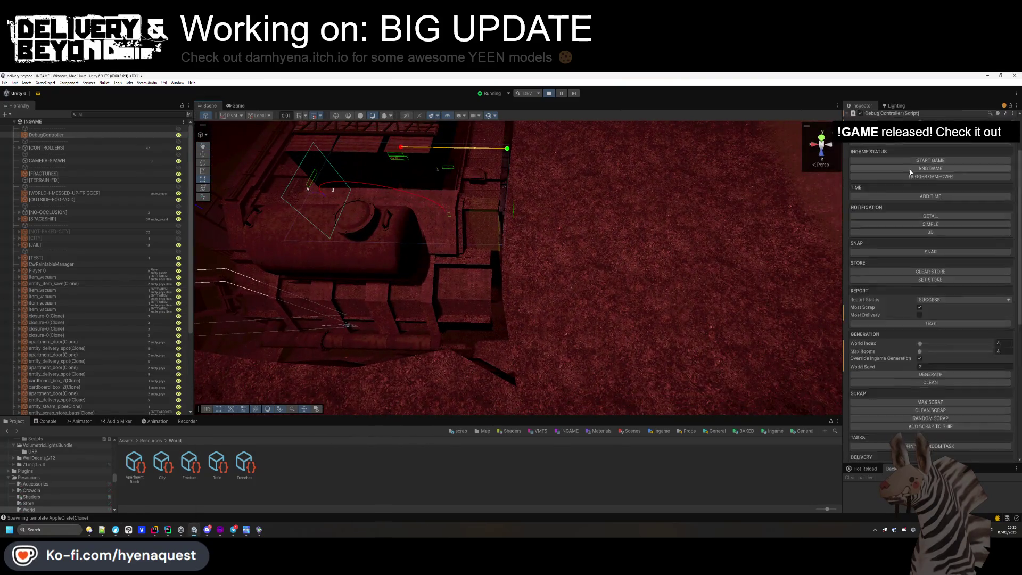
- Return to the Game view of the running level
left_click(237, 105)
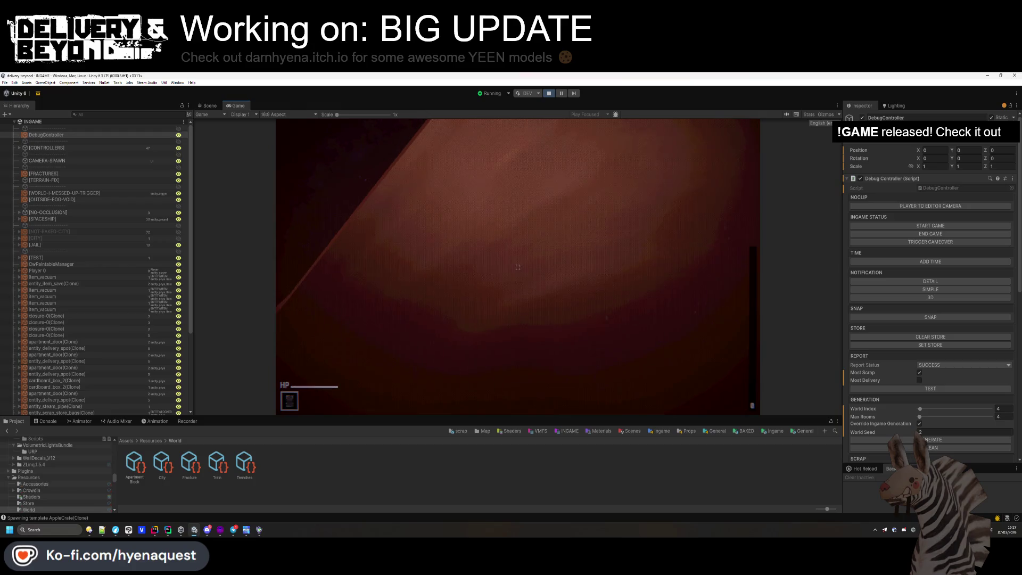
- Enlarge the Project panel and browse from Resources up to the Ingame templates folder
key("super")
left_click(504, 379)
left_click_drag(366, 417, 369, 392)
left_click(157, 420)
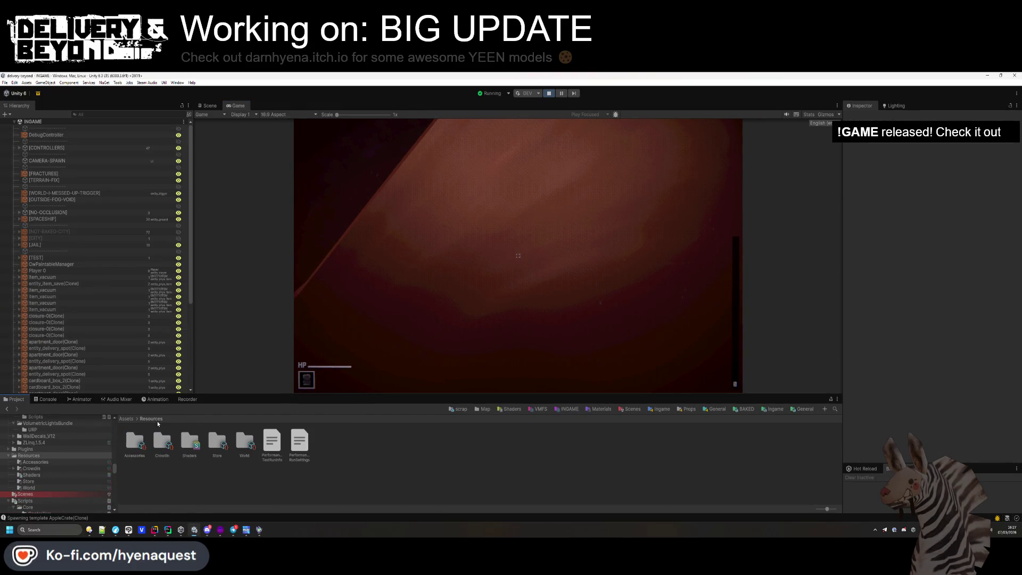
left_click(127, 419)
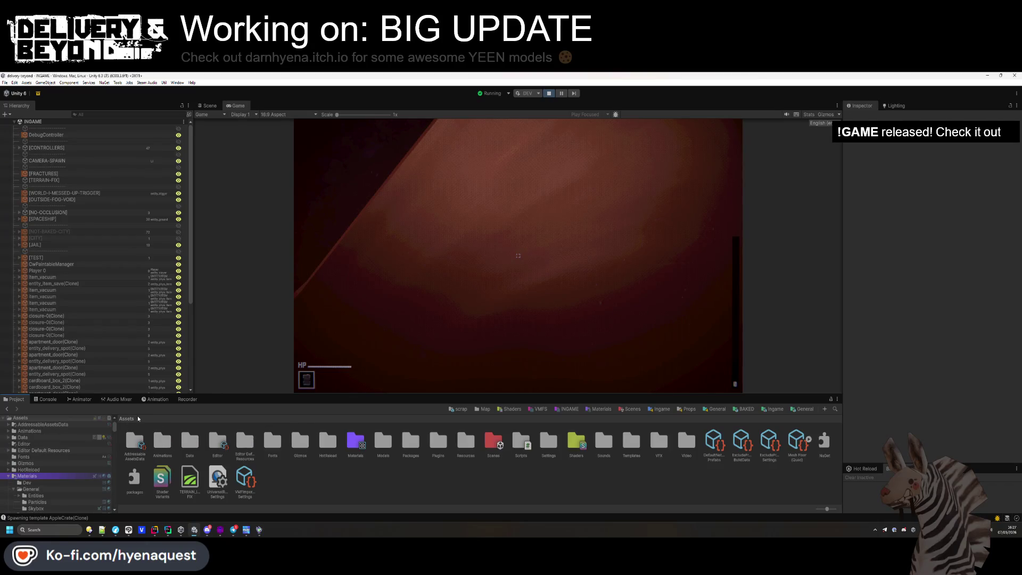
left_click(774, 410)
scroll(43, 254, "down", 5)
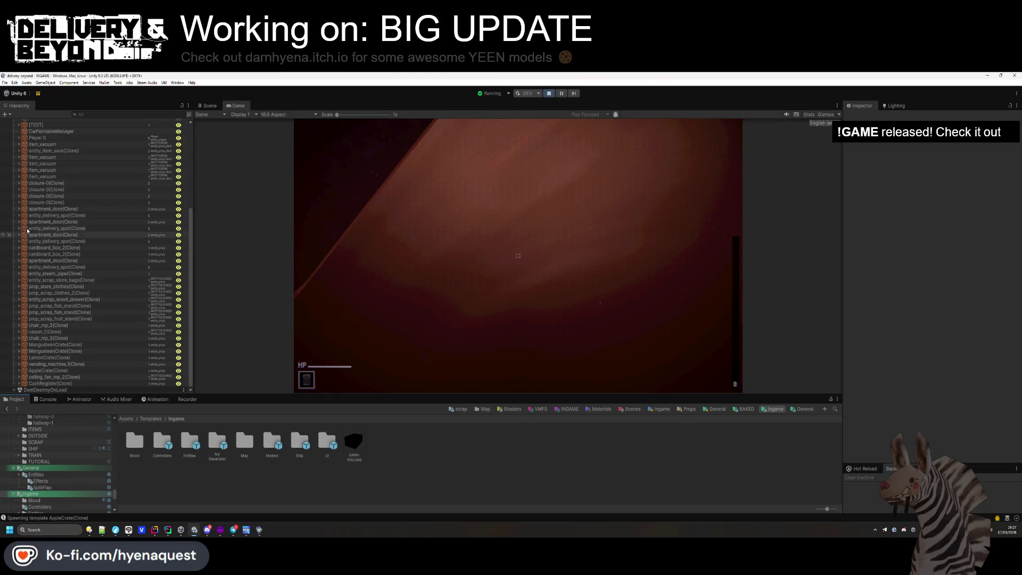
- Search the Project for skybox materials and select TRENCHES_SKYBOX
left_click(835, 409)
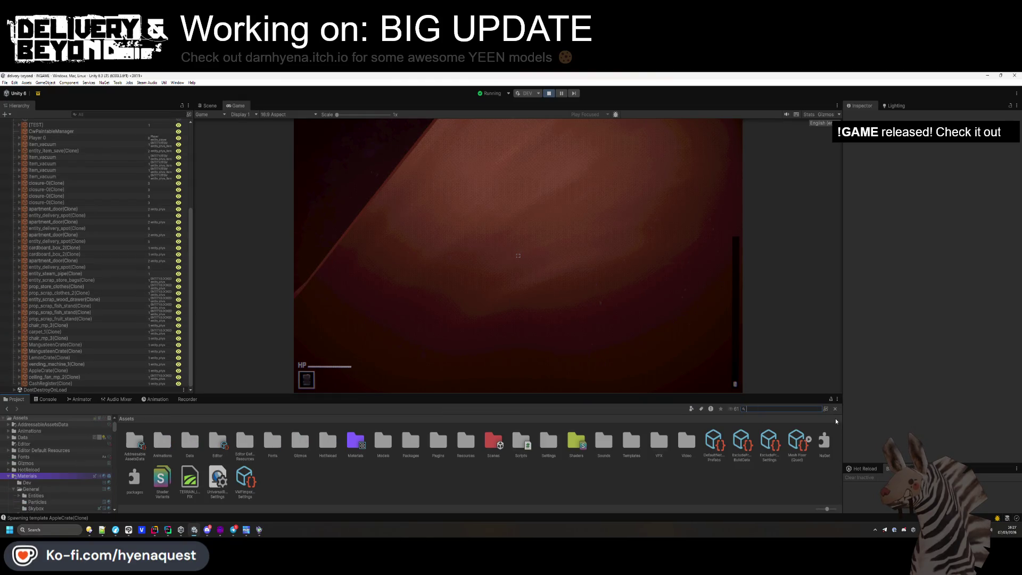
type("t:skybox")
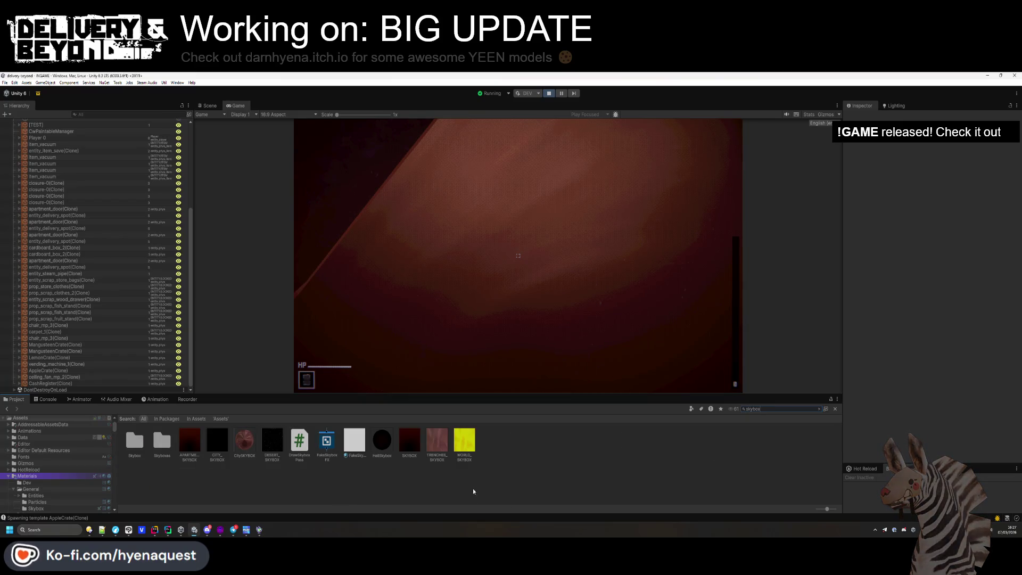
left_click(464, 444)
left_click(835, 408)
left_click(409, 444)
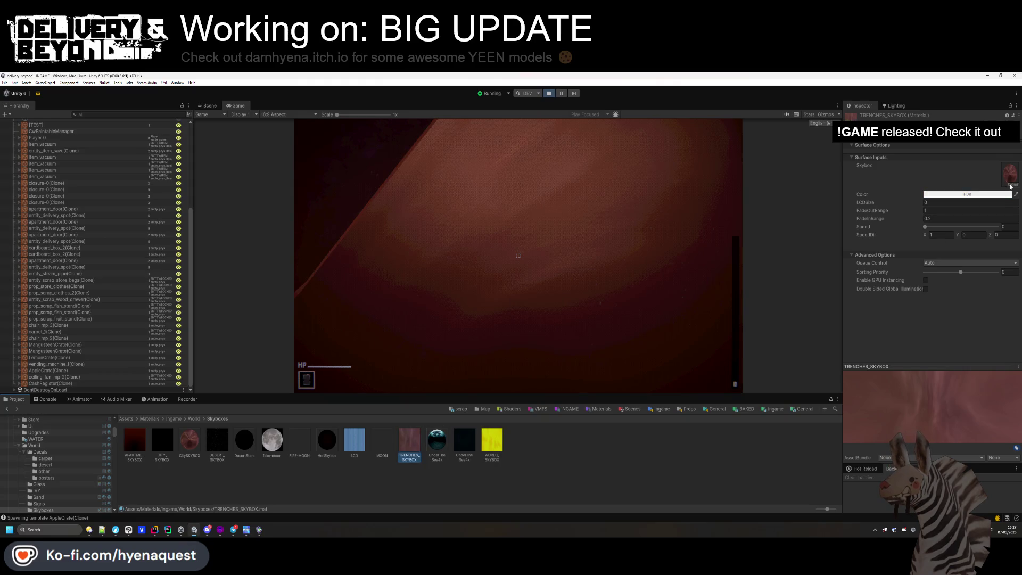
- Put a darker texture in TRENCHES_SKYBOX's Skybox slot and darken its HDR tint
mouse_move(220, 458)
left_mouse_down()
mouse_move(993, 189)
mouse_move(1009, 174)
left_mouse_up()
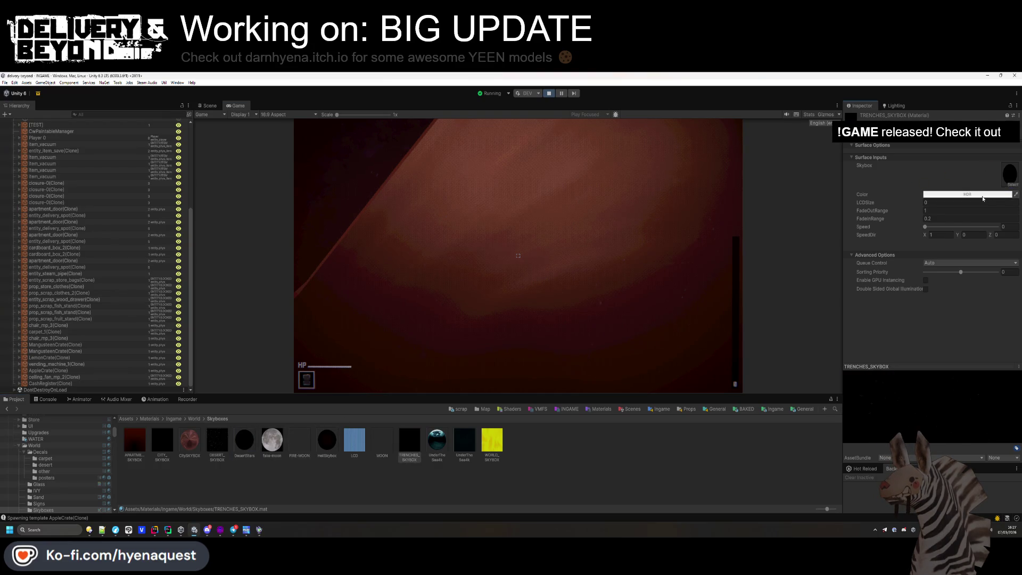
left_click(982, 195)
left_click_drag(959, 246, 936, 264)
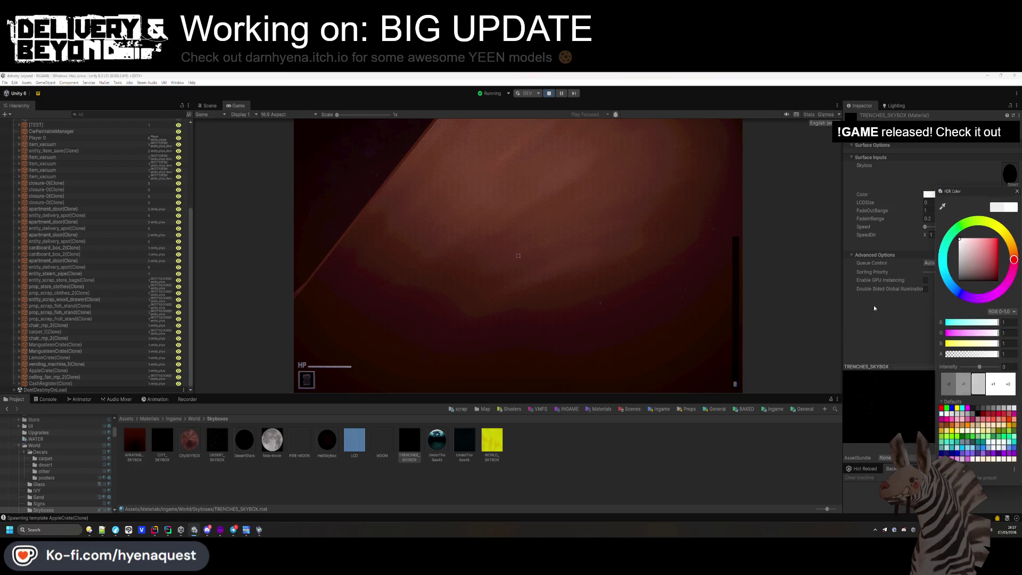
left_click(455, 456)
left_click(418, 460)
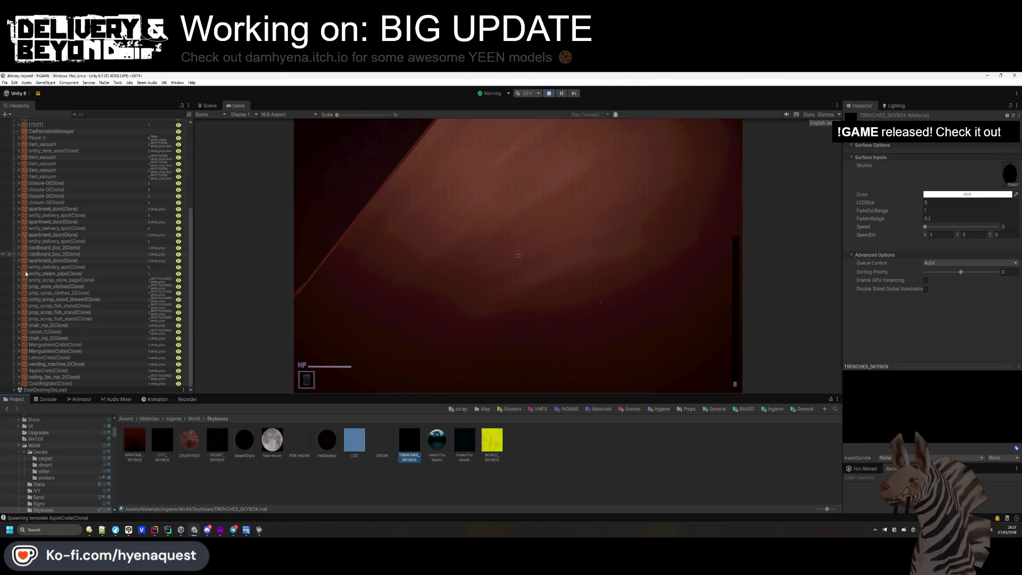
scroll(31, 275, "up", 3)
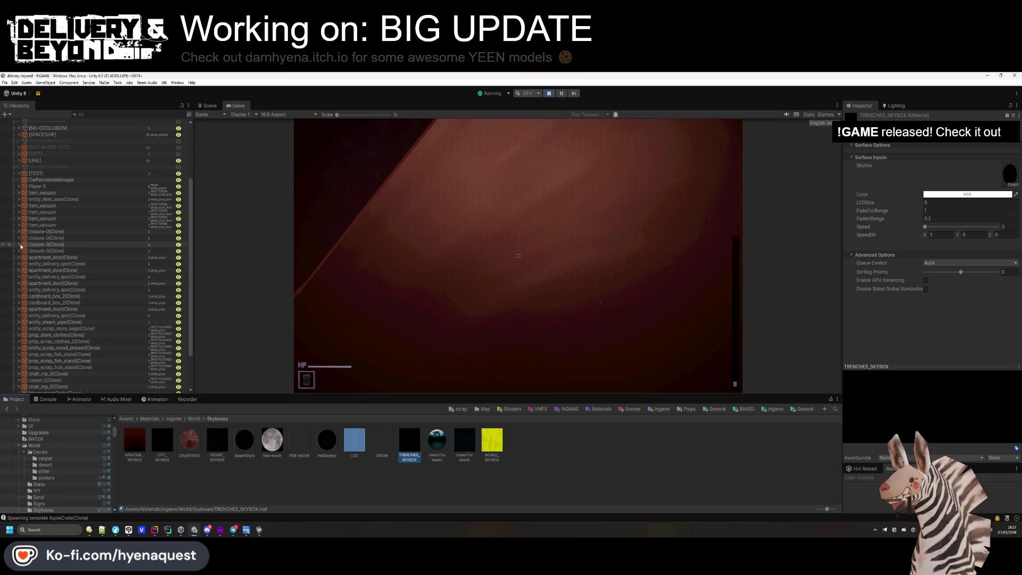
scroll(32, 341, "down", 3)
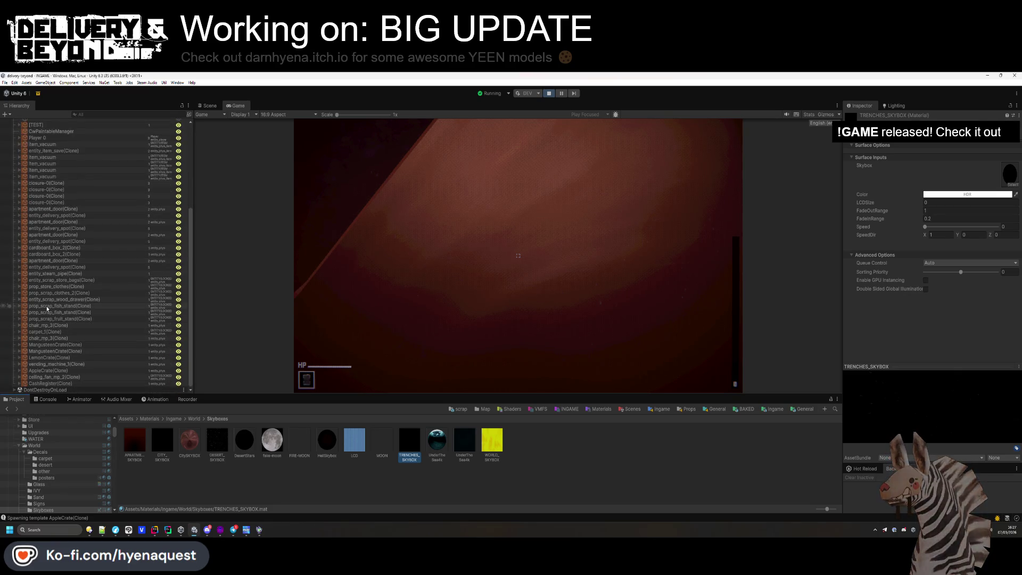
scroll(53, 250, "up", 8)
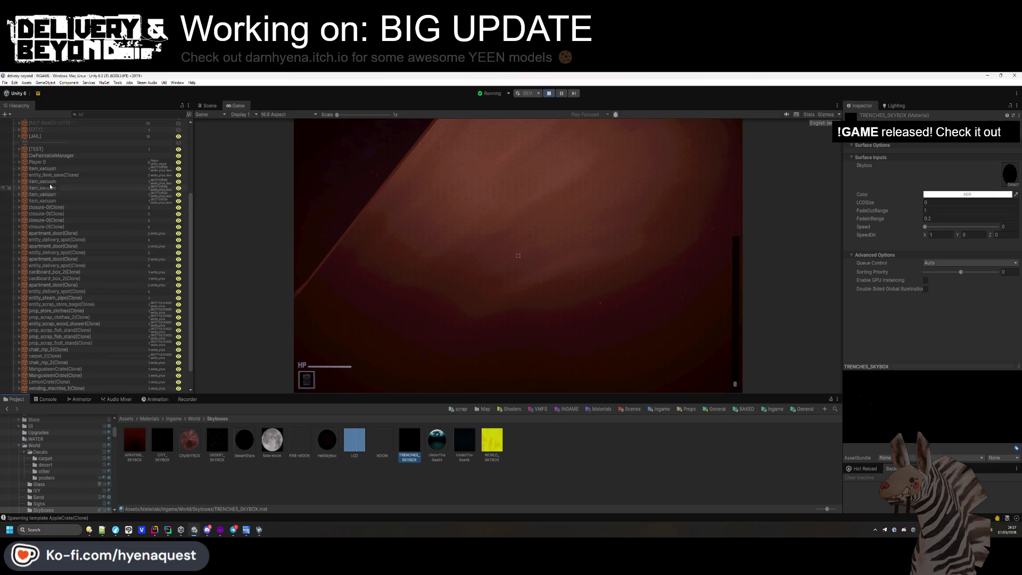
- Select and frame the world mesh object in the Scene view
key("f")
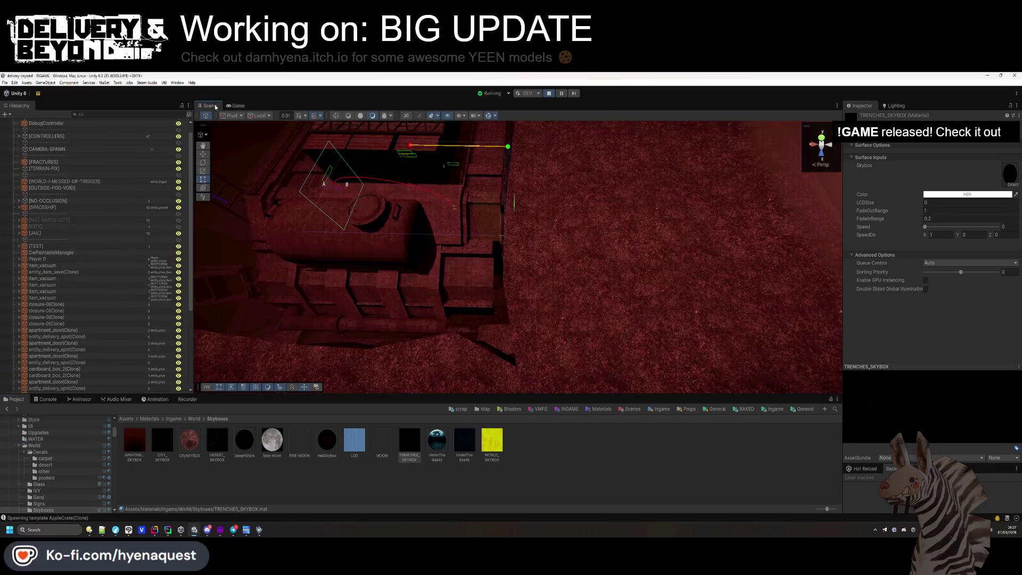
left_click_drag(502, 261, 700, 222)
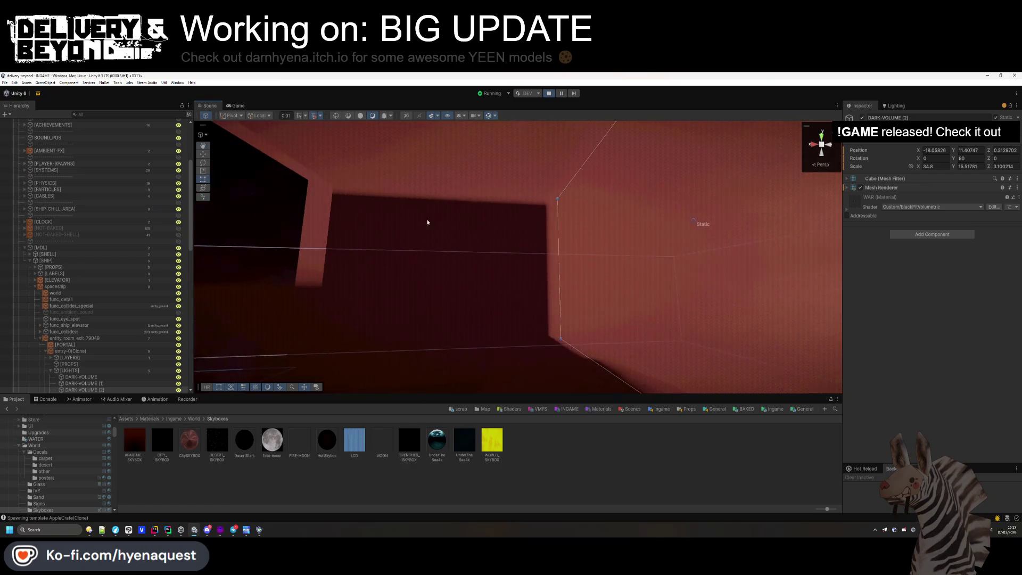
left_click(394, 234)
mouse_move(395, 234)
left_mouse_down()
mouse_move(372, 189)
mouse_move(468, 191)
left_mouse_up()
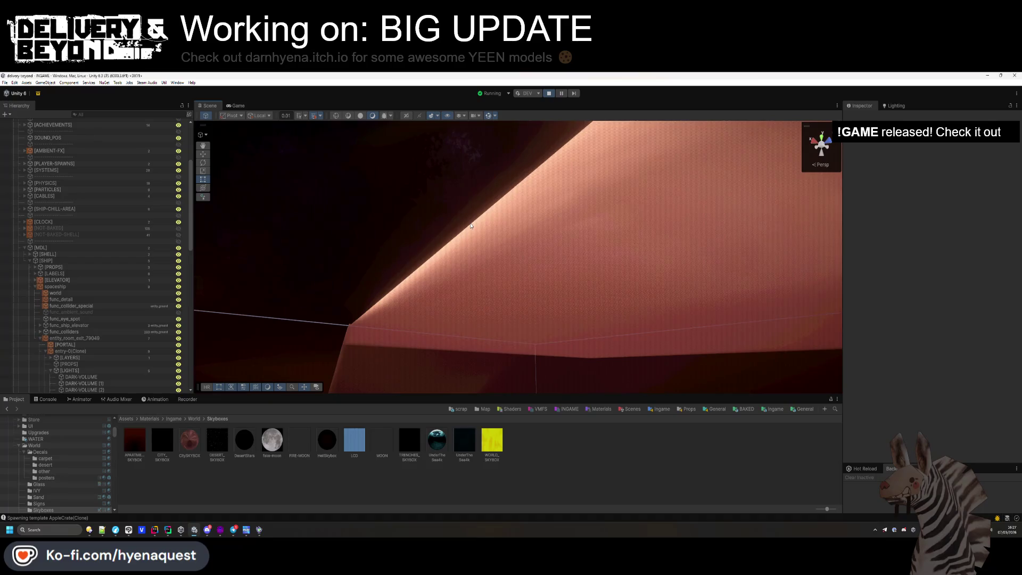
left_click(472, 226)
key("f")
- Assign TRENCHES_SKYBOX to the world's Mesh Renderer Materials Element 2, replacing 3_OverrideMaterial_0
left_click(894, 309)
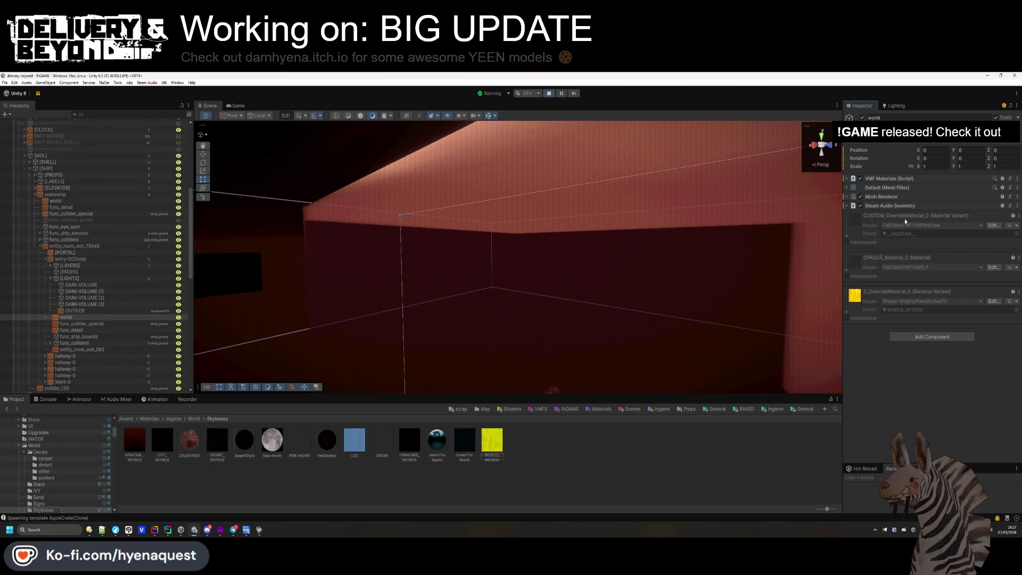
left_click(897, 200)
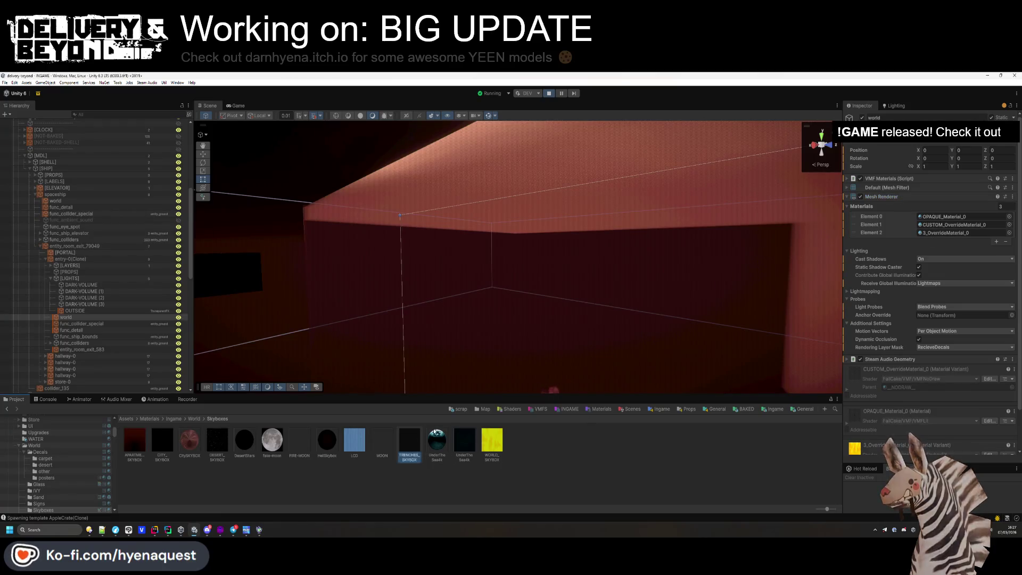
left_click_drag(958, 237, 957, 237)
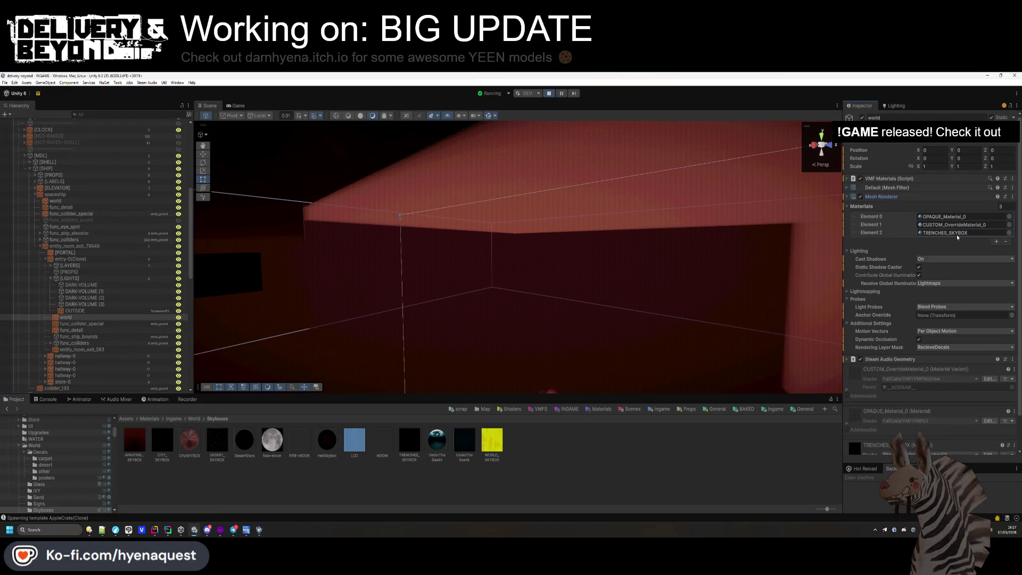
mouse_move(540, 265)
left_mouse_down()
mouse_move(586, 358)
mouse_move(610, 379)
mouse_move(636, 242)
mouse_move(577, 242)
mouse_move(479, 213)
left_mouse_up()
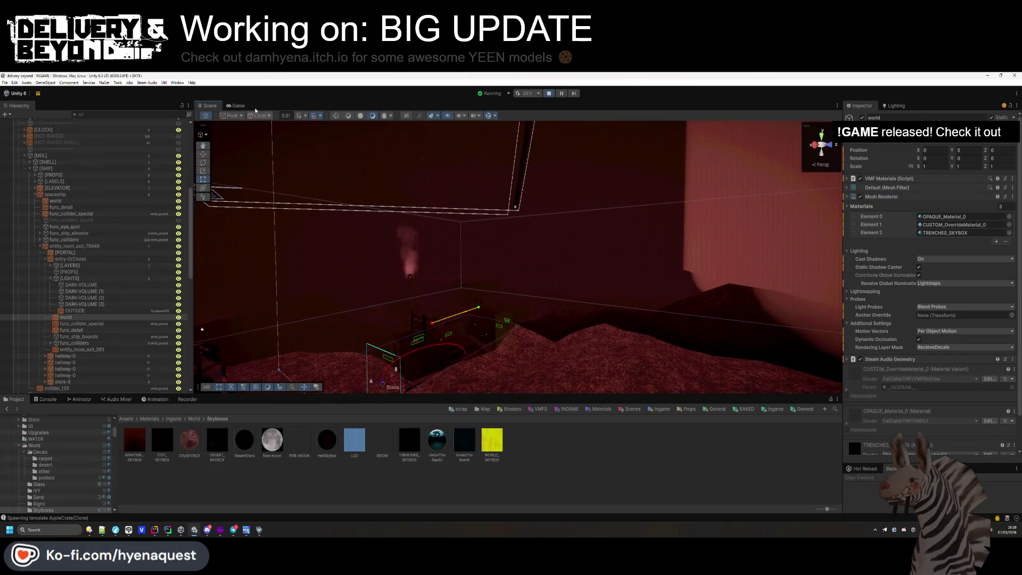
left_click(244, 106)
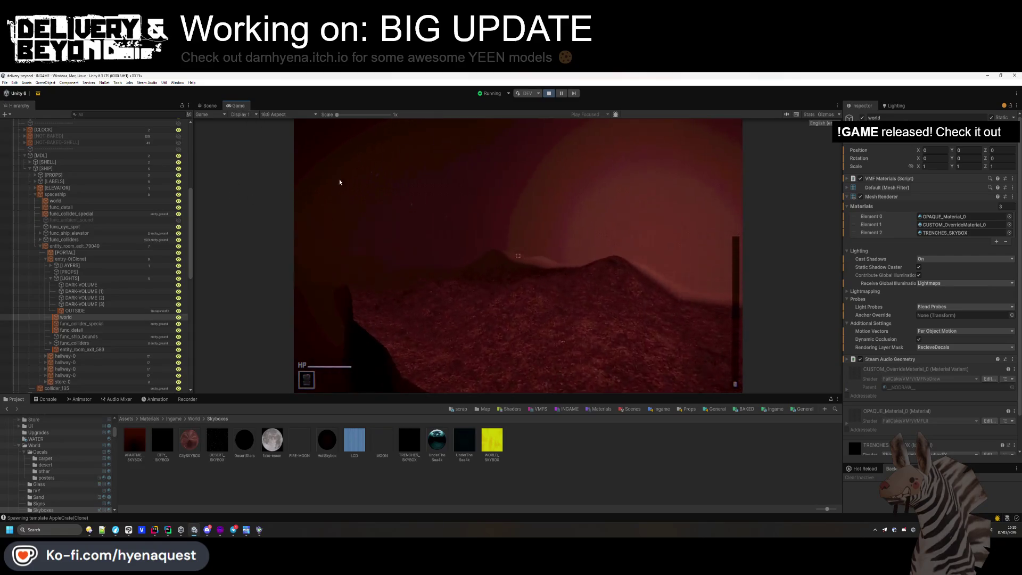
- Select TRENCHES_SKYBOX and try a saturated red tint in its HDR colour picker
key("super")
left_click(458, 459)
key("Escape")
key("Left")
key("Left")
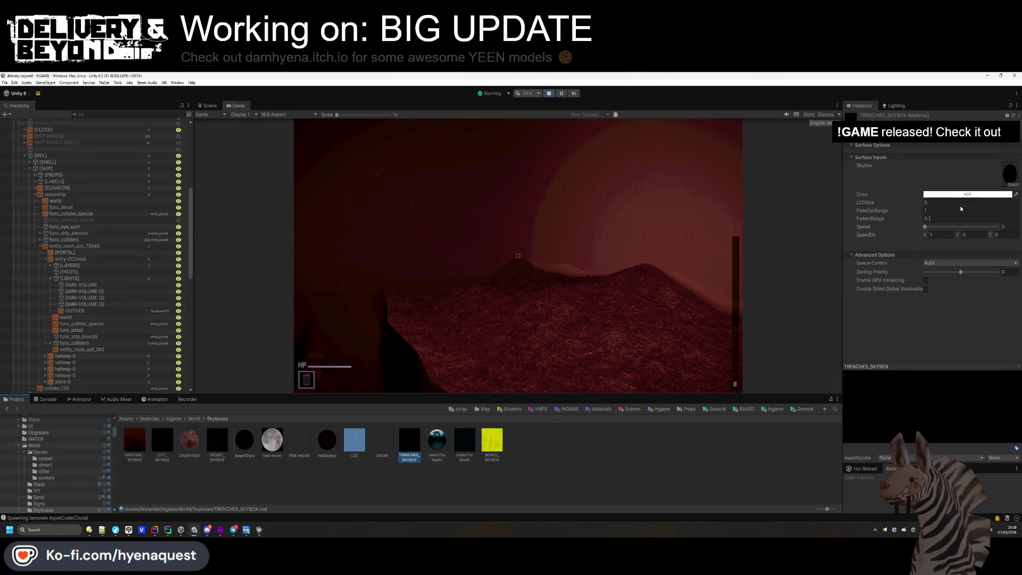
left_click(961, 194)
left_click_drag(989, 255, 1002, 236)
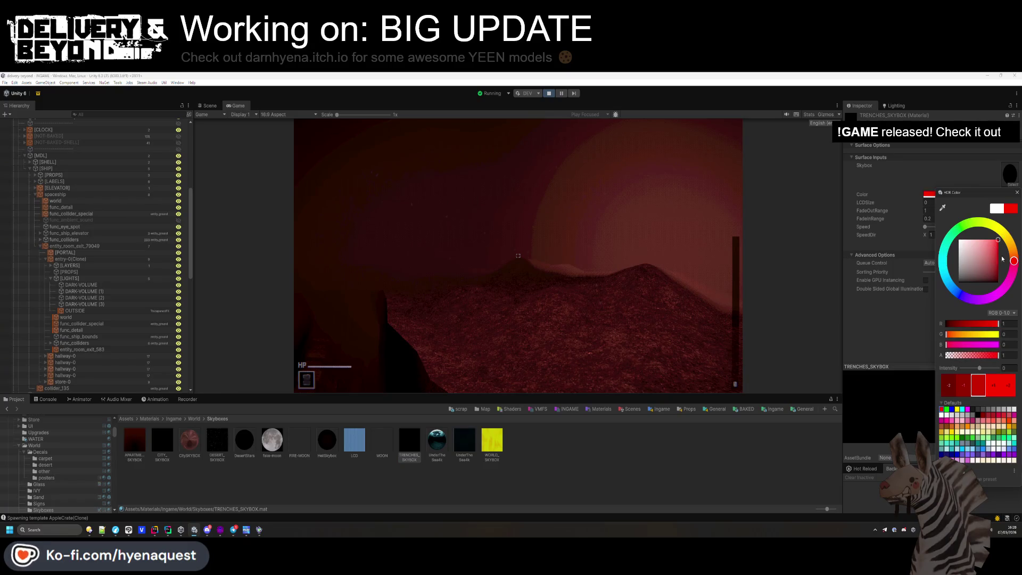
left_click(916, 301)
left_click(955, 196)
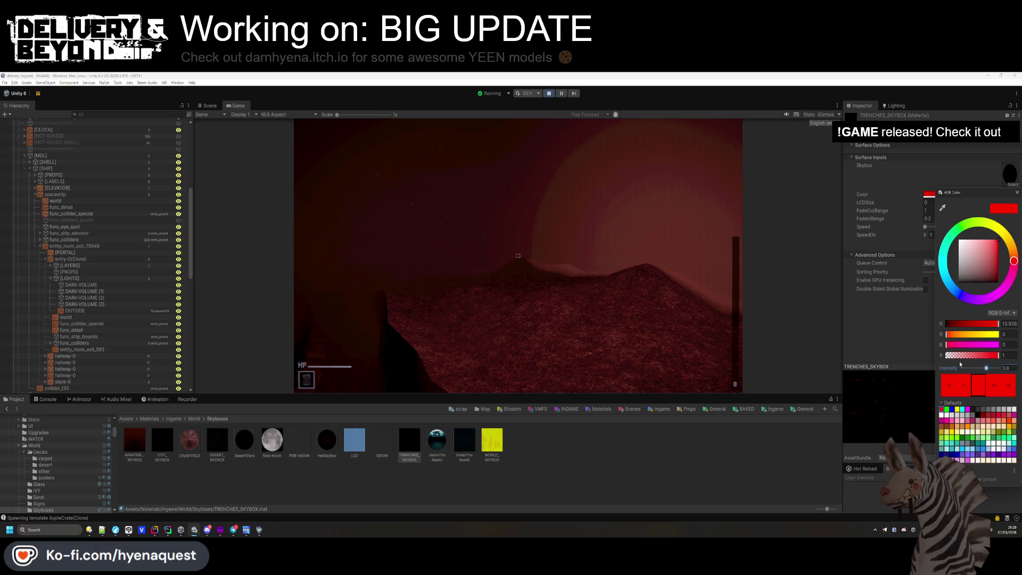
left_click(518, 256)
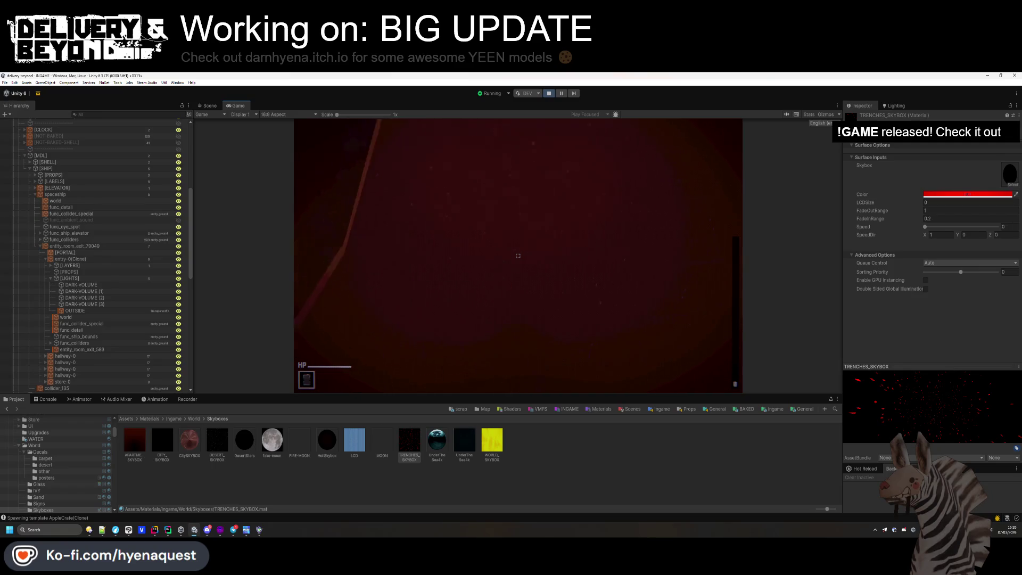
- Set the tint intensity to 5.5, shift it to yellow-orange, and return to Assets
key("super")
key("super")
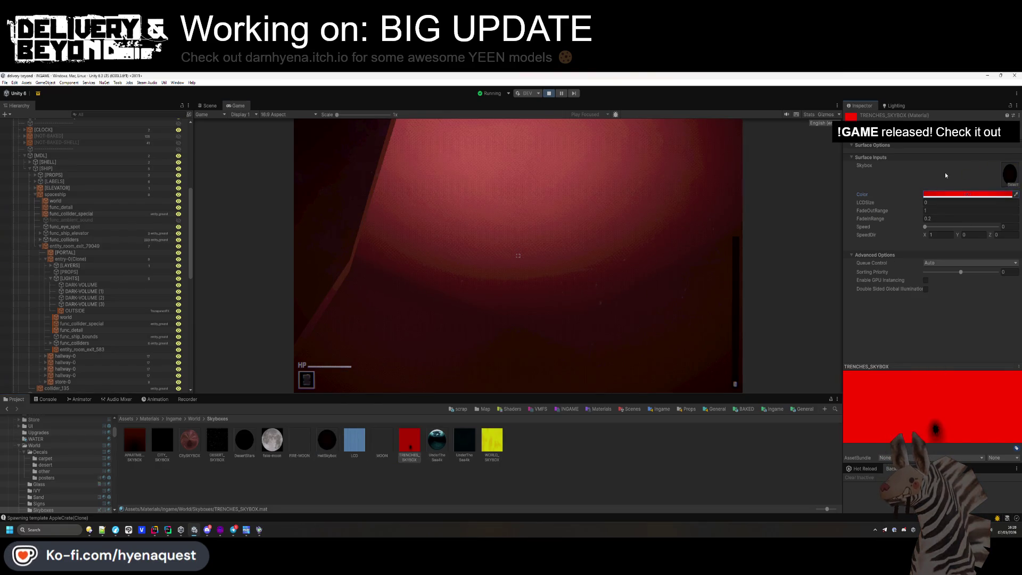
left_click(958, 196)
left_click_drag(998, 364, 991, 369)
left_click(997, 250)
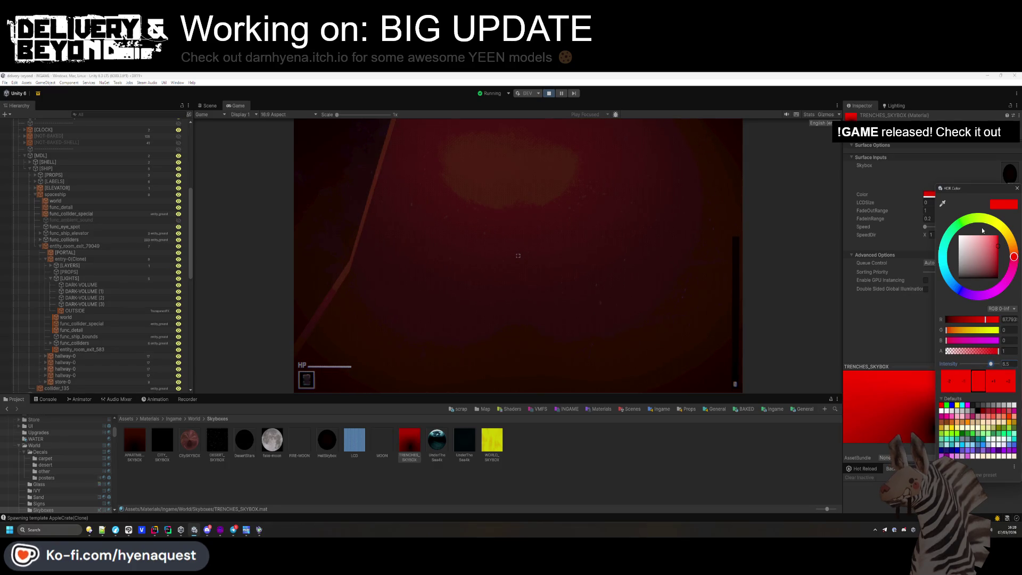
left_click_drag(1014, 257, 1011, 251)
left_click(616, 255)
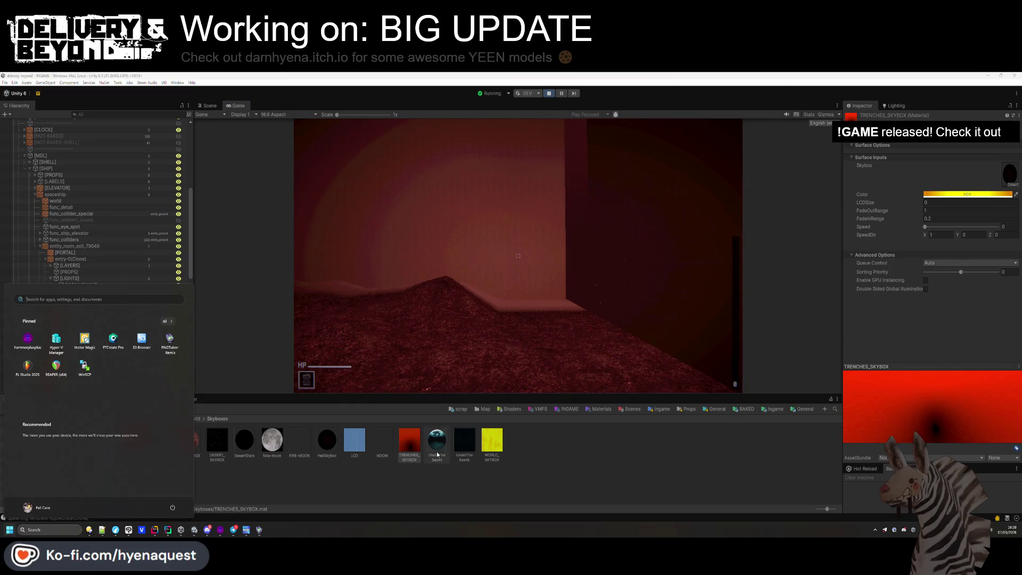
key("Escape")
key("BackSpace")
key("BackSpace")
key("BackSpace")
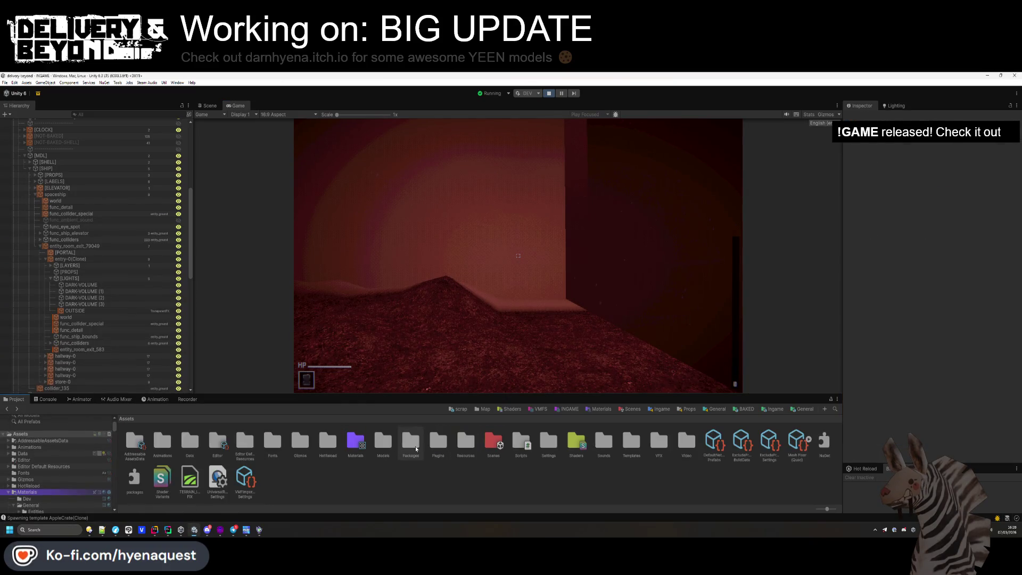
- Open the first DARK-VOLUME's WAR material and set its Base Color to black (000000)
left_click(775, 408)
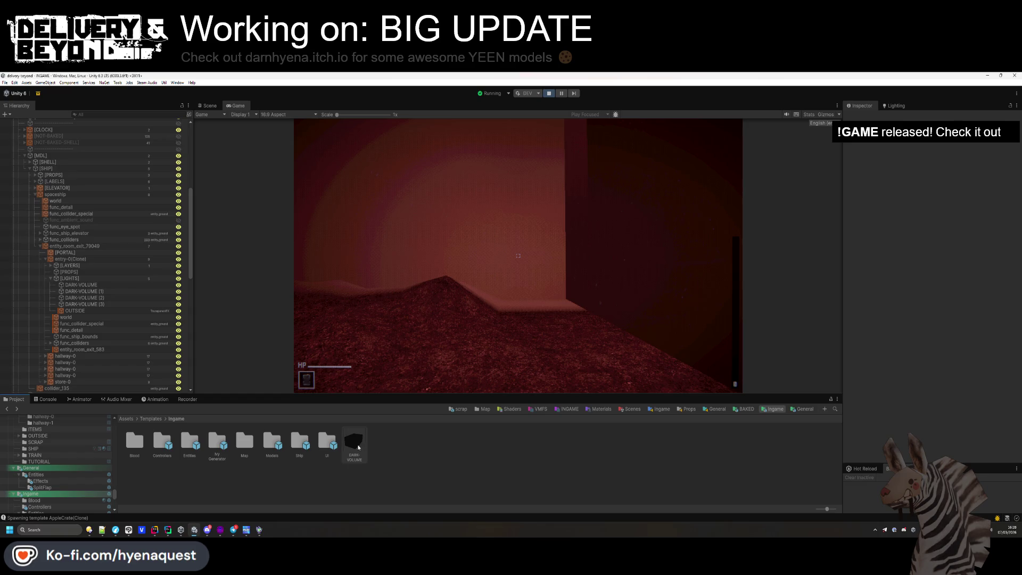
left_click(616, 230)
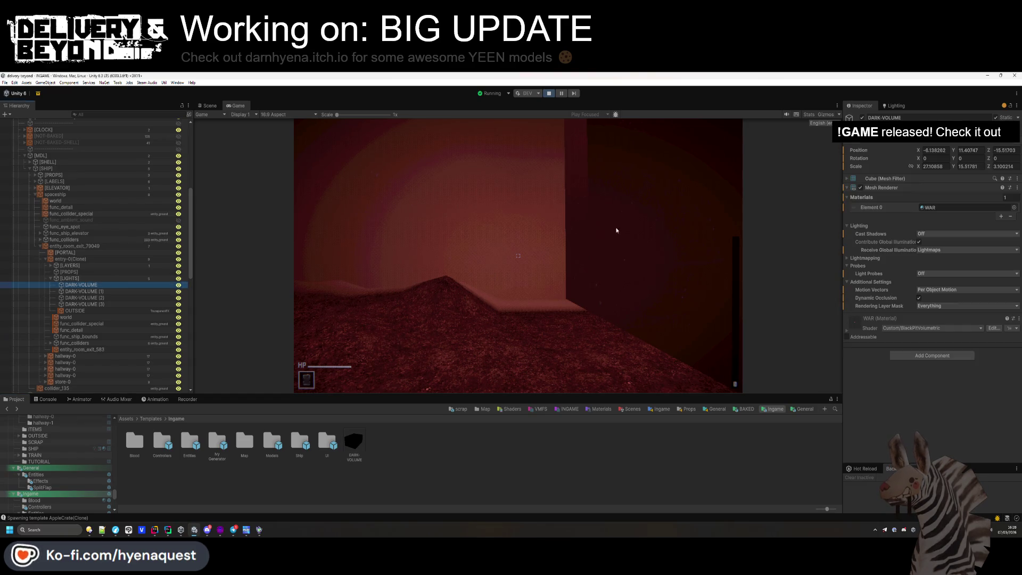
left_click(951, 210)
left_click(584, 447)
left_click(1005, 145)
left_click_drag(984, 250, 935, 298)
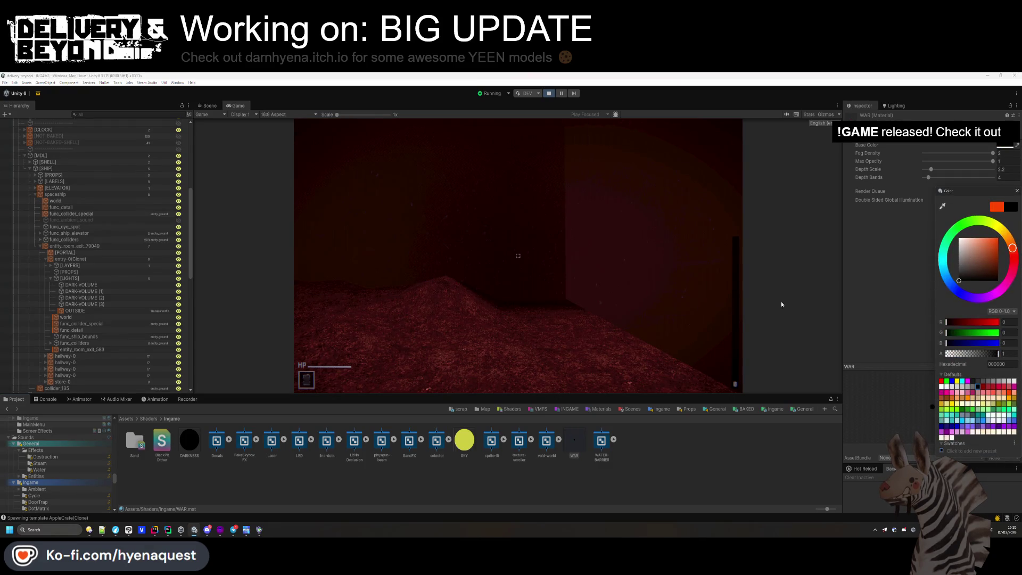
left_click(831, 301)
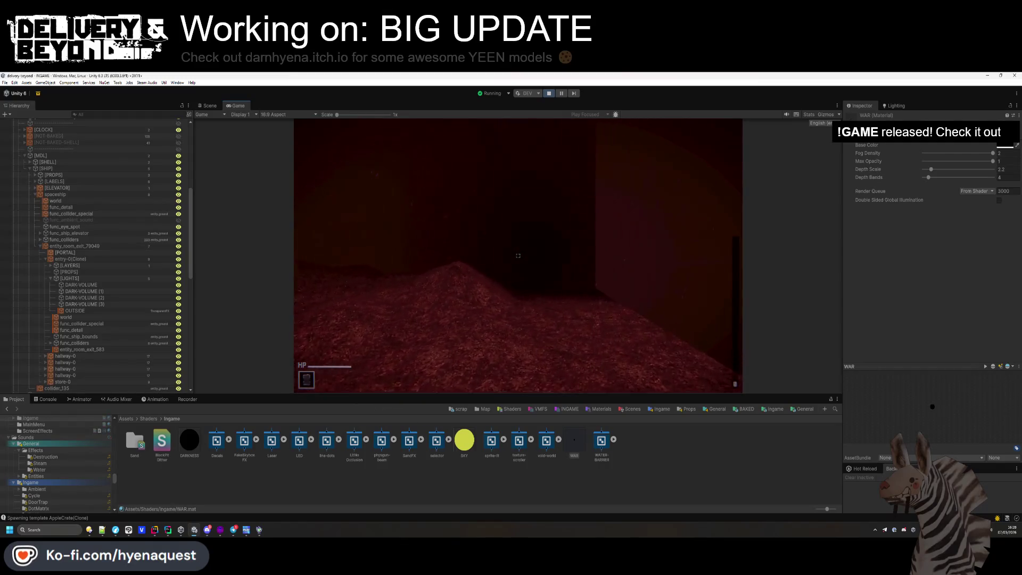
key("super")
- Set WAR's Depth Bands to 2, Fog Density to 2 and Max Opacity to 1
mouse_move(933, 179)
left_mouse_down()
mouse_move(896, 180)
mouse_move(909, 172)
left_mouse_up()
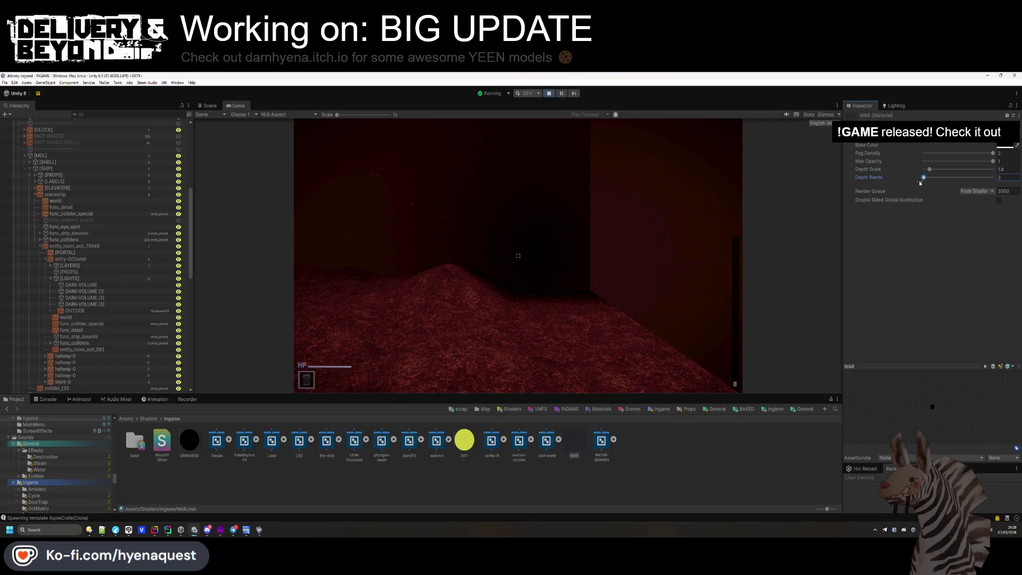
mouse_move(981, 153)
left_mouse_down()
mouse_move(896, 157)
mouse_move(994, 154)
left_mouse_up()
left_click_drag(971, 161, 993, 162)
left_click(639, 266)
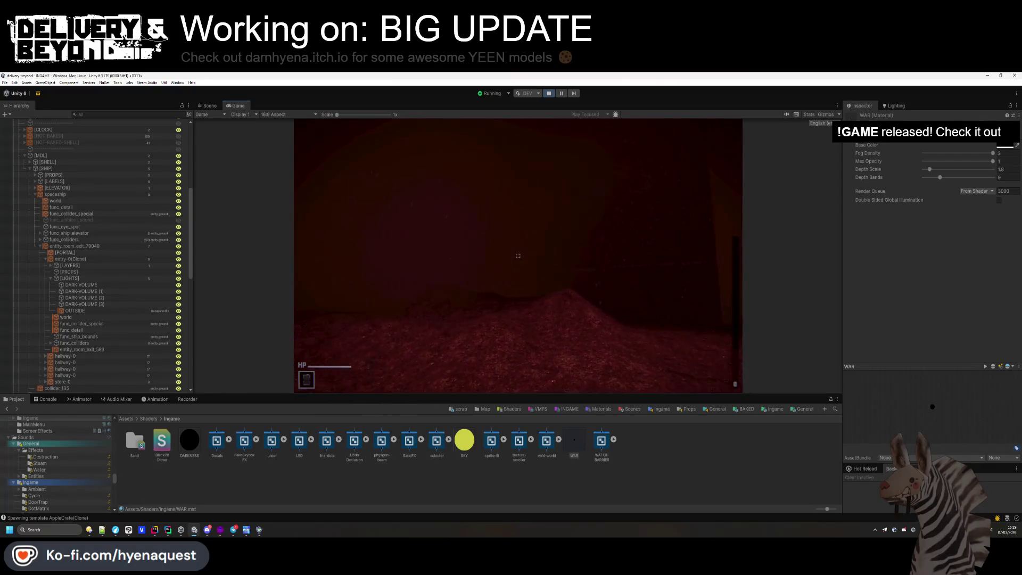
left_click(82, 285)
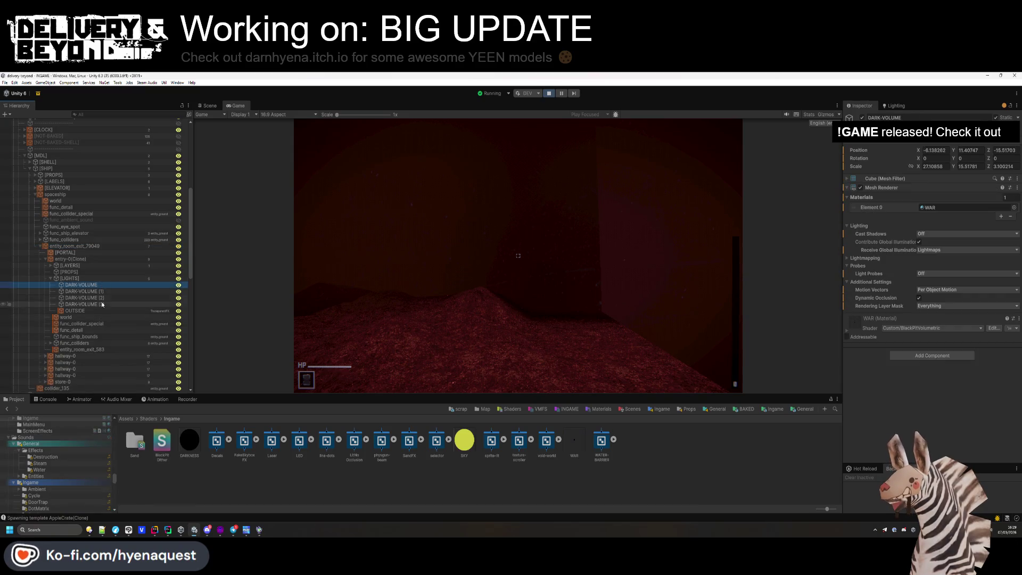
- Toggle all four DARK-VOLUME objects off and back on to compare the darkness in play mode
left_click(102, 304, "shift")
left_click(862, 117)
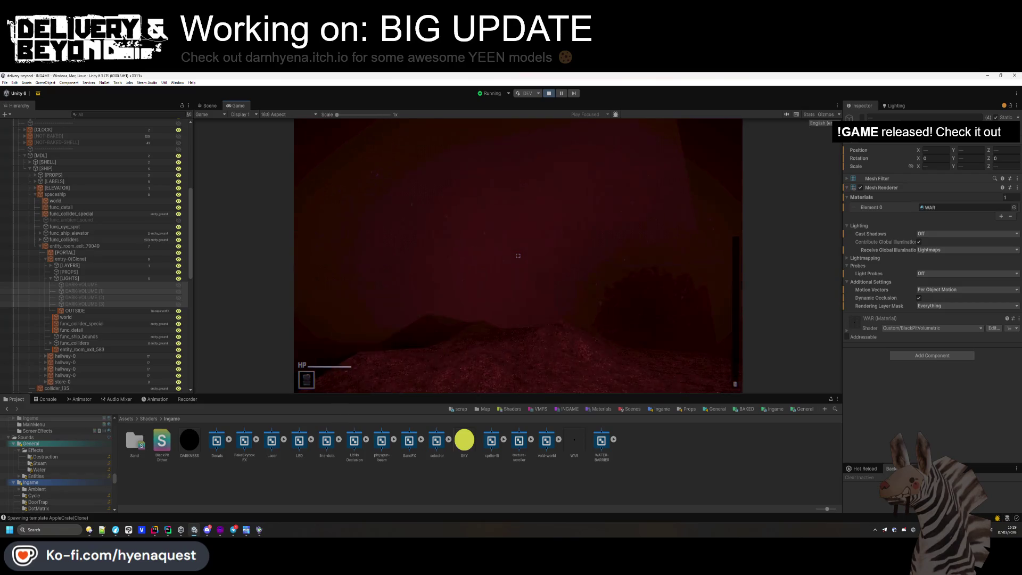
key("super")
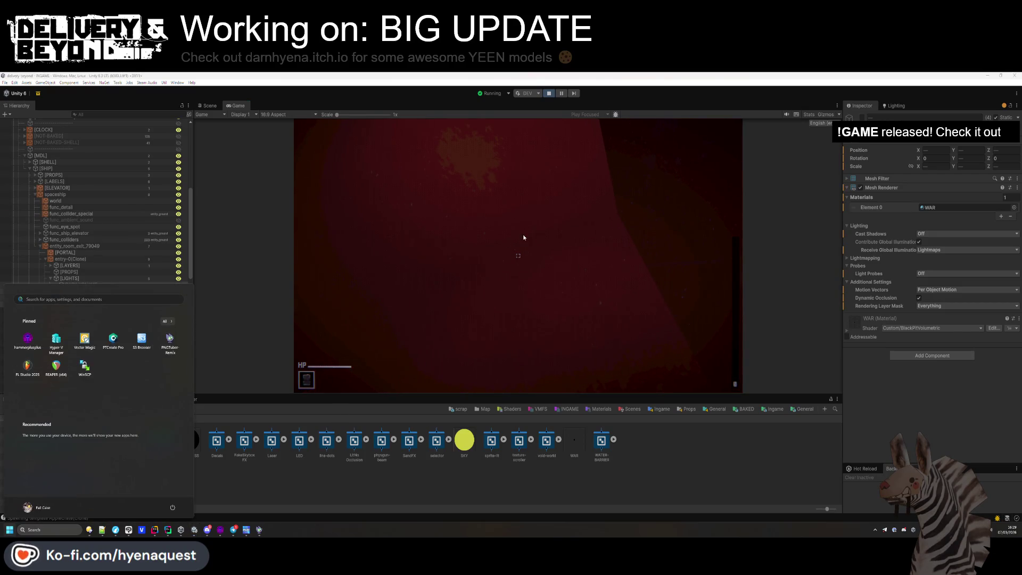
left_click(863, 117)
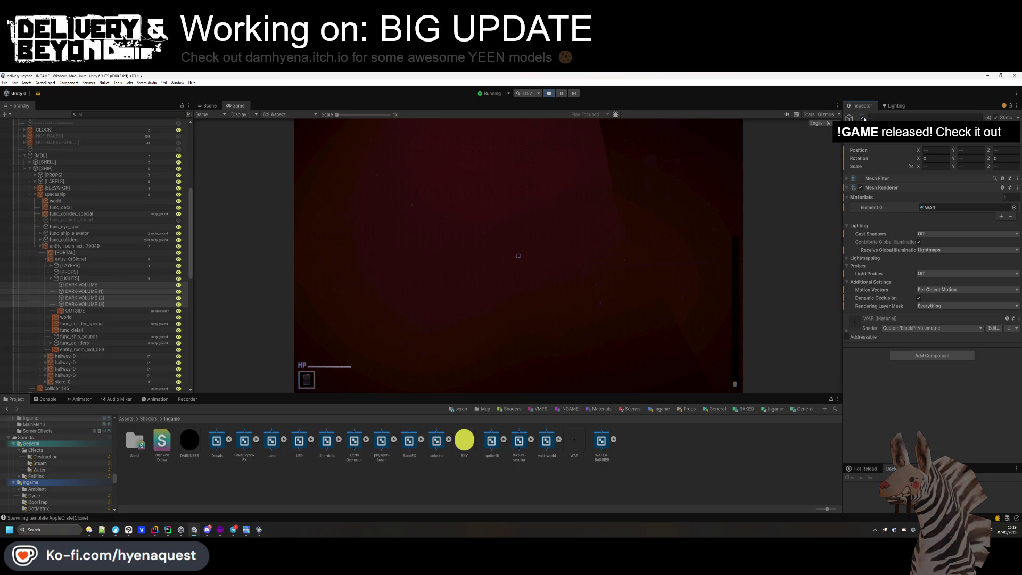
left_click(724, 160)
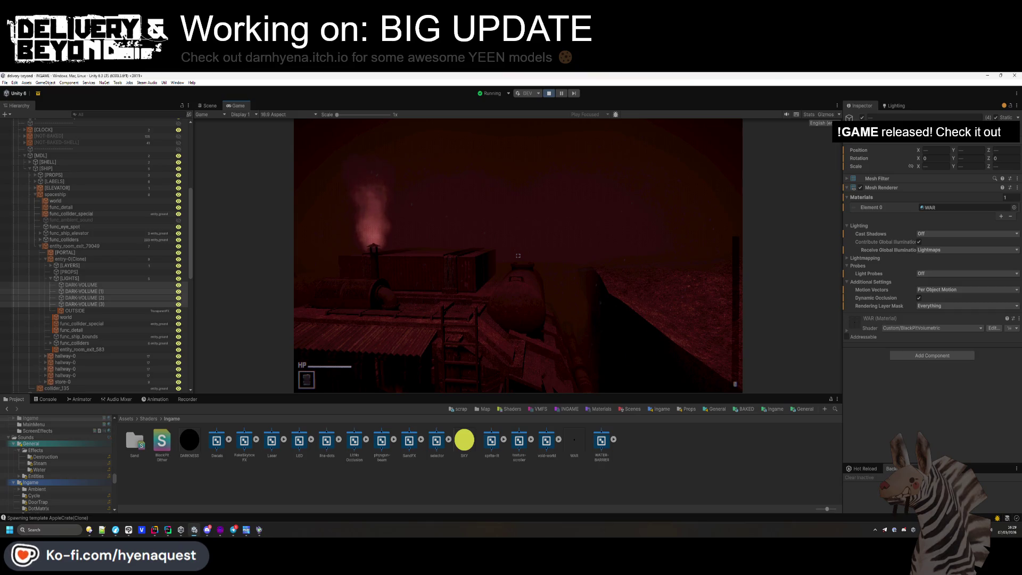
key("w")
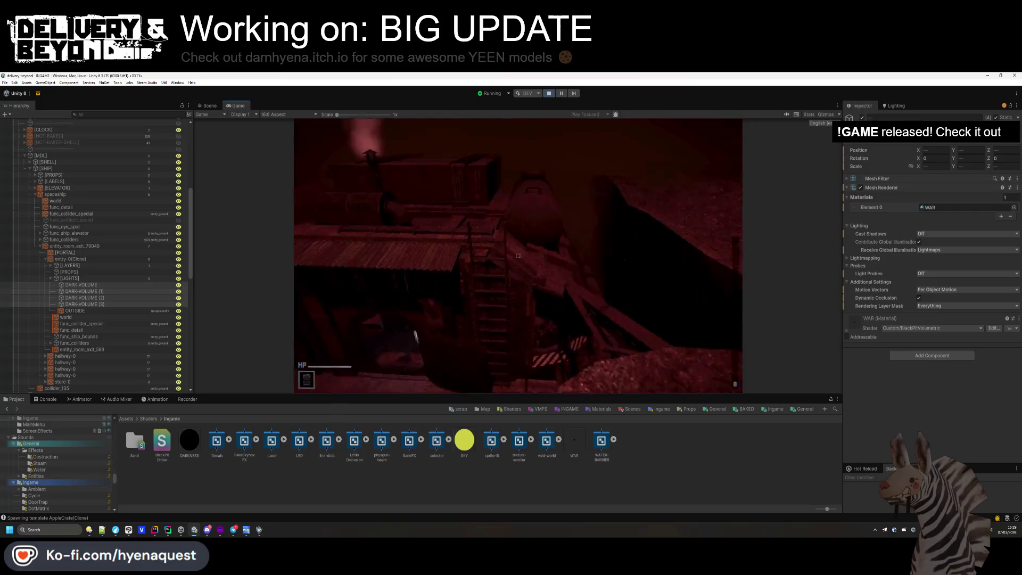
key("super")
left_click(893, 109)
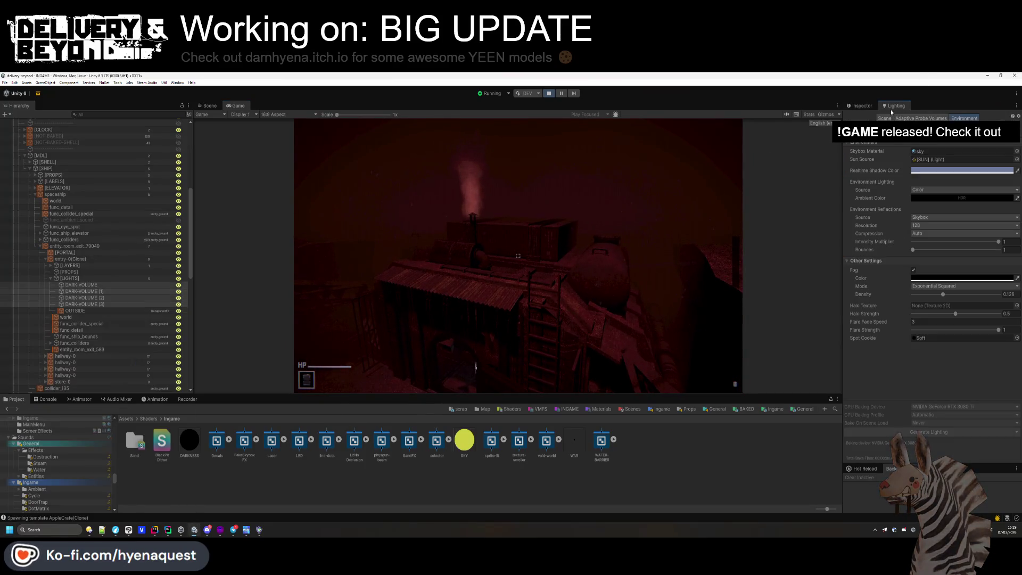
- Retune the [SUN] light's Temperature to a deeper orange and return the Project to Assets
left_click(932, 162)
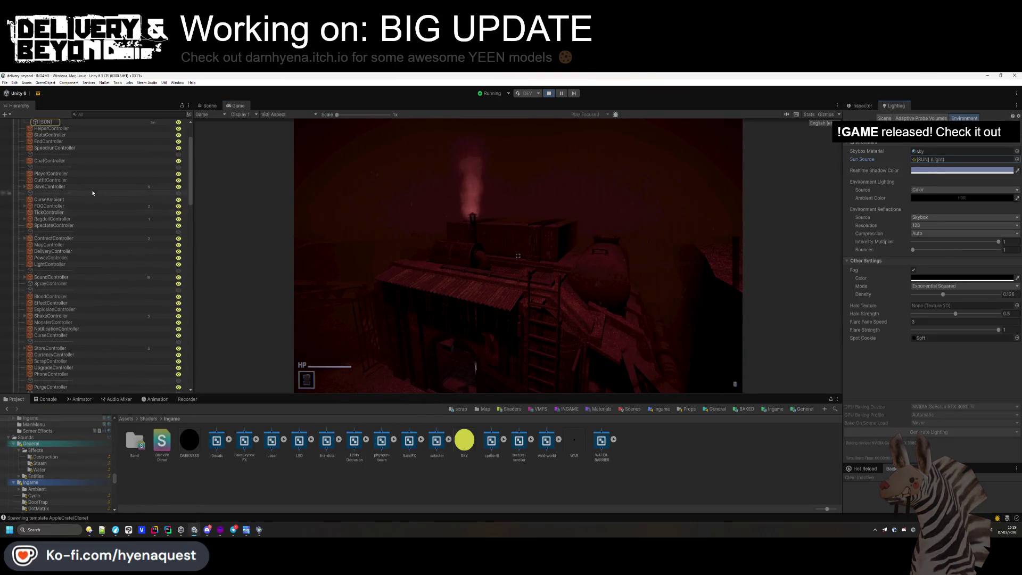
left_click(58, 124)
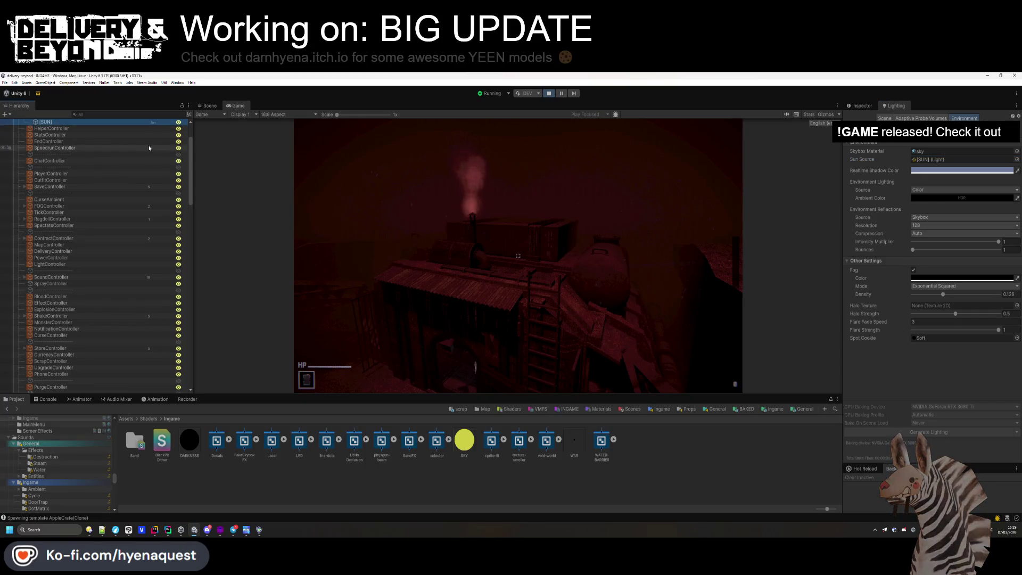
left_click(862, 106)
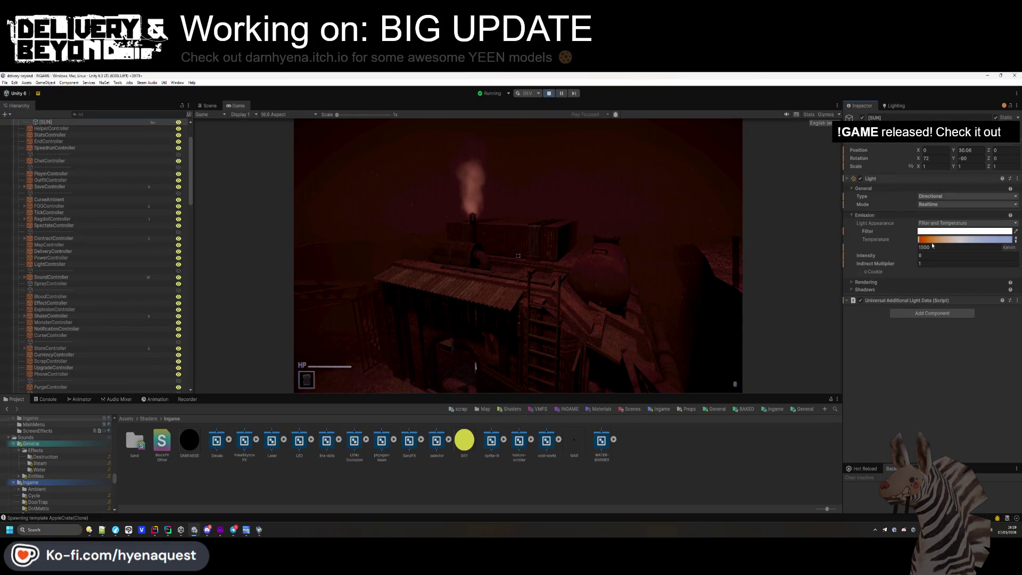
left_click_drag(920, 240, 931, 244)
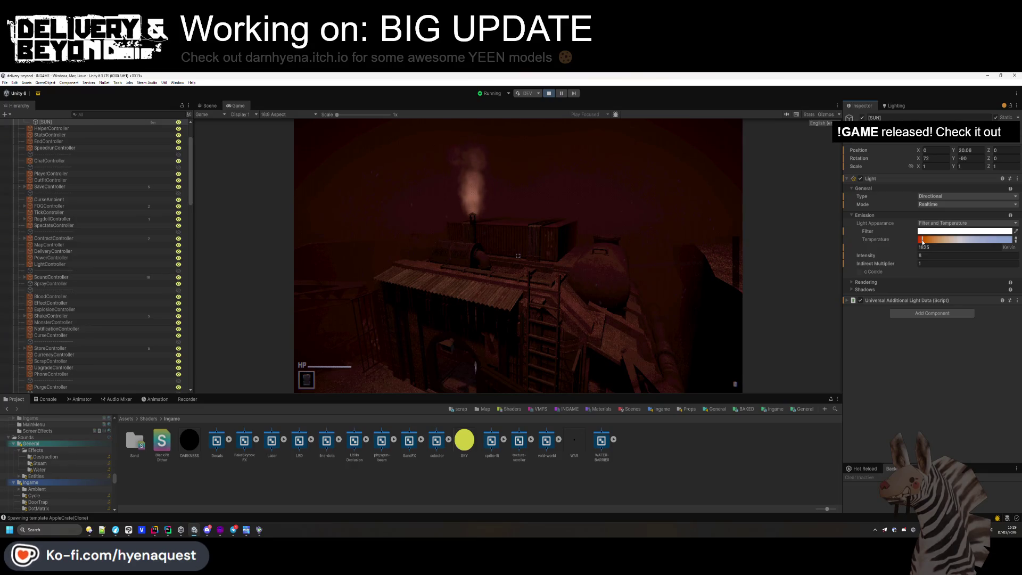
left_click(692, 250)
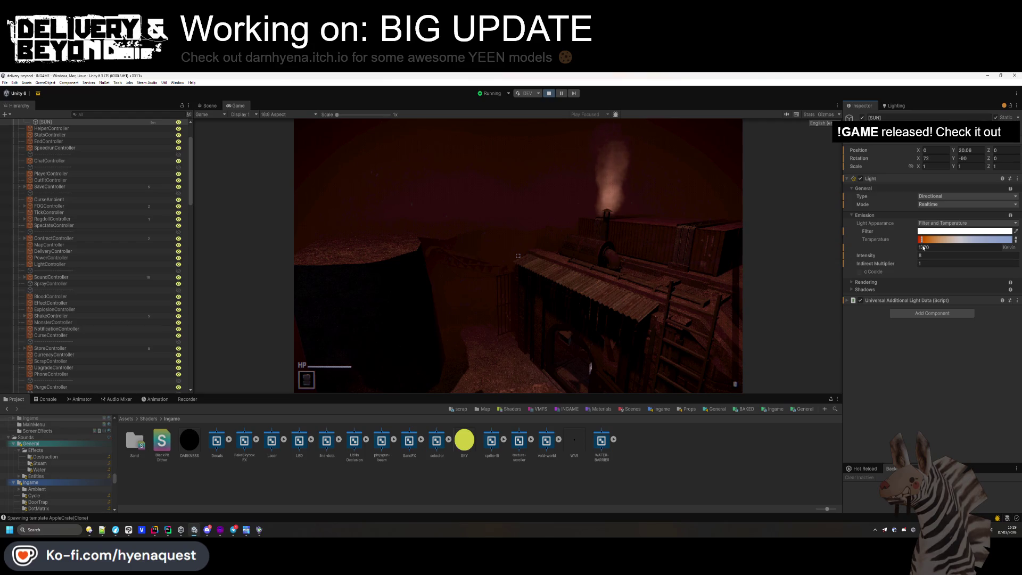
left_click(586, 486)
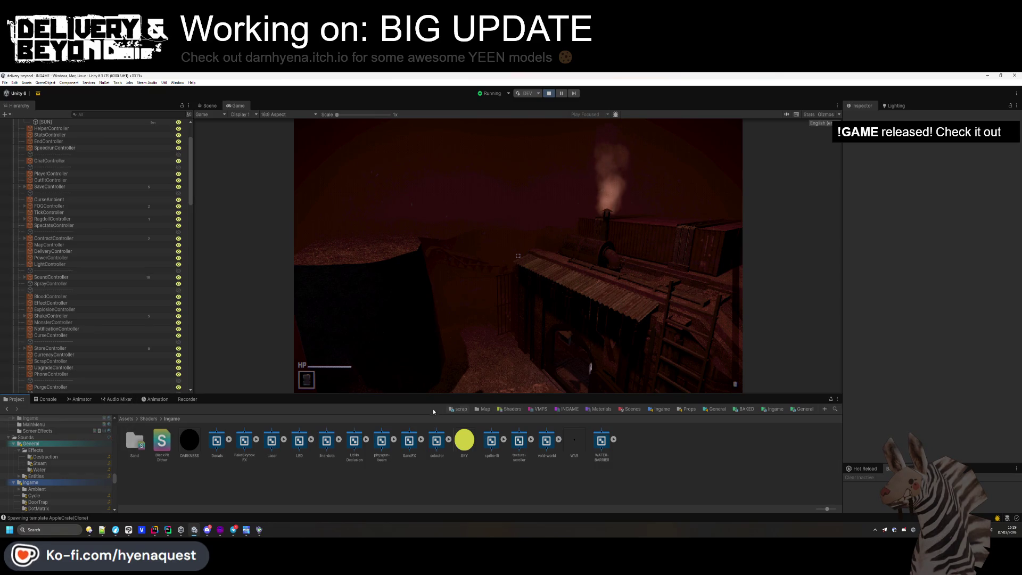
left_click(126, 418)
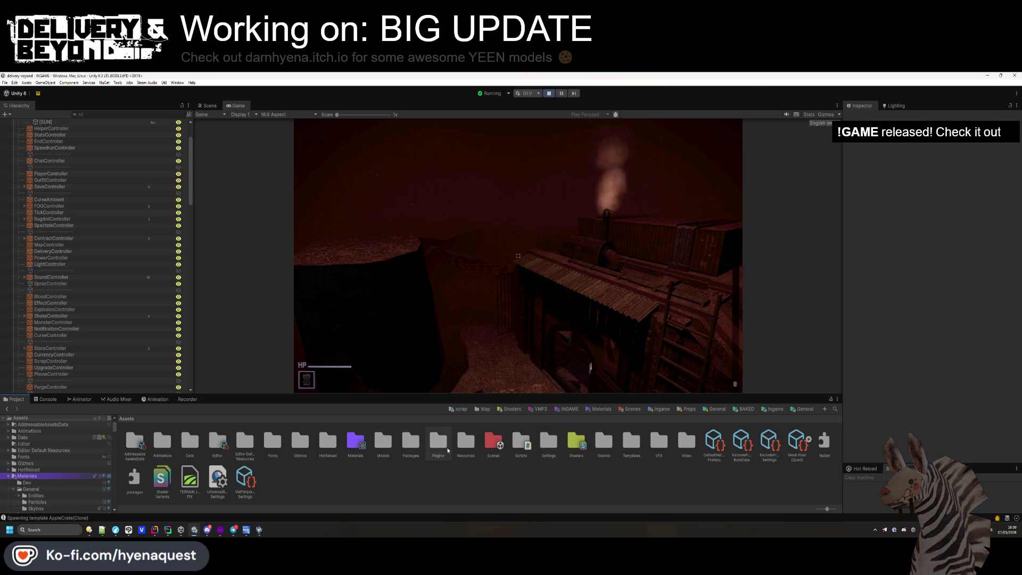
- Set the Trenches world asset's Entry sun Temperature to 1770 in Resources > World
double_click(465, 441)
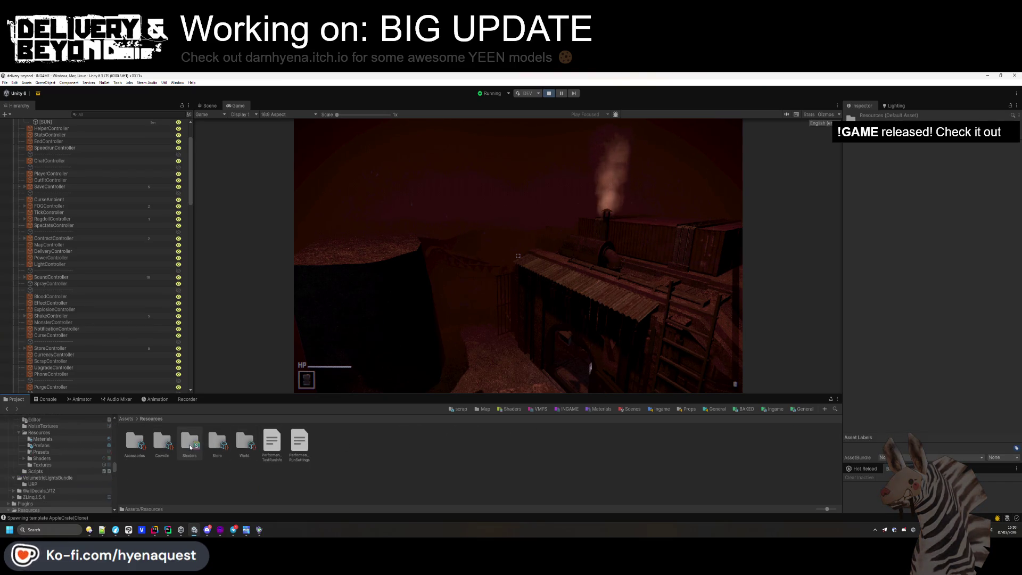
double_click(239, 446)
scroll(877, 347, "down", 10)
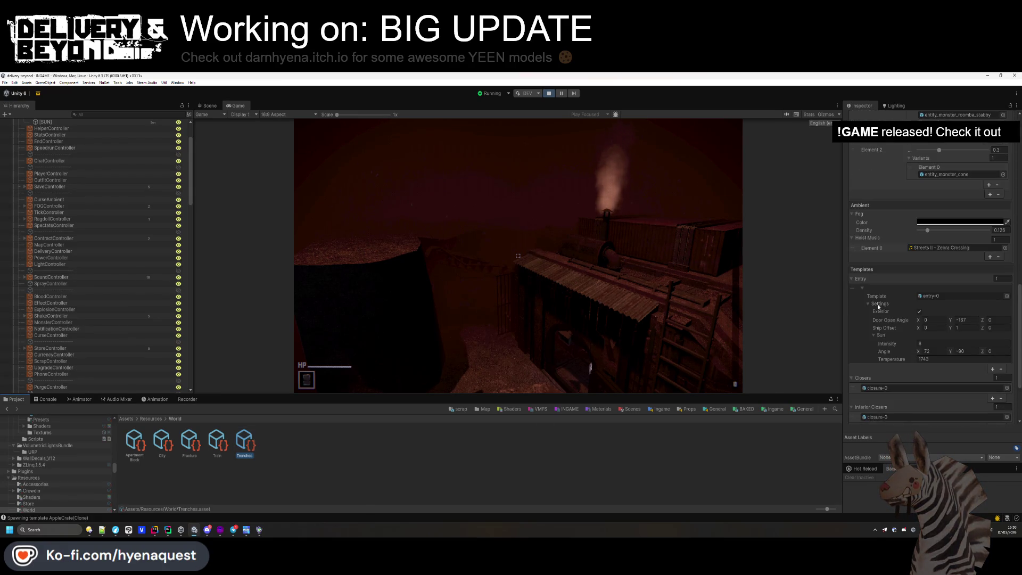
scroll(916, 334, "down", 1)
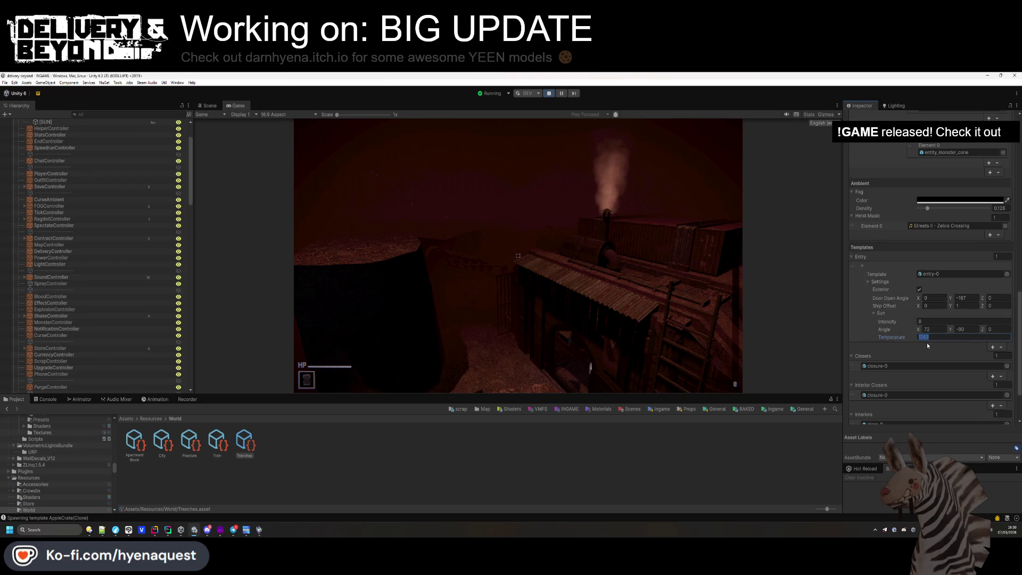
type("1770")
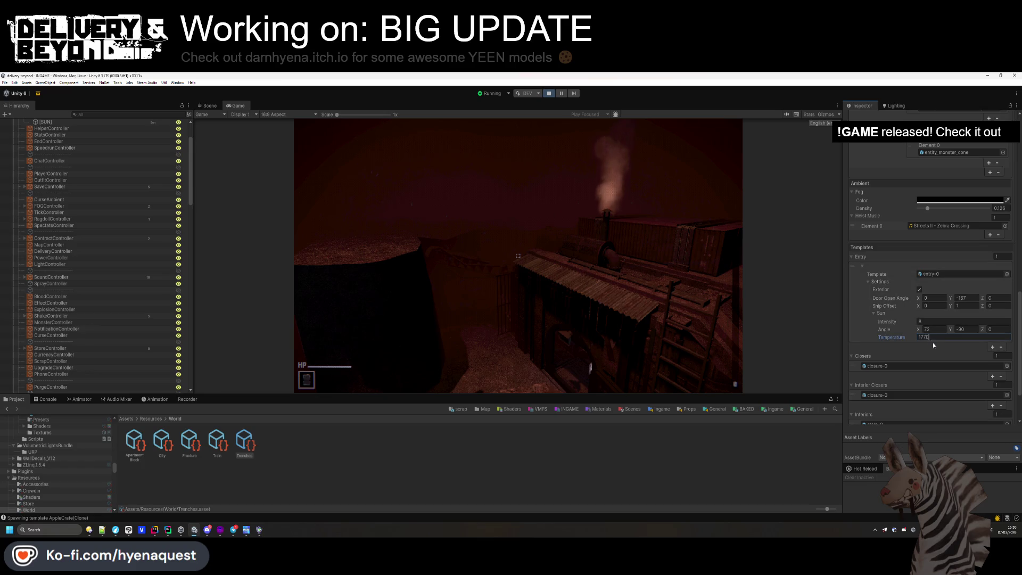
key("alt+Tab")
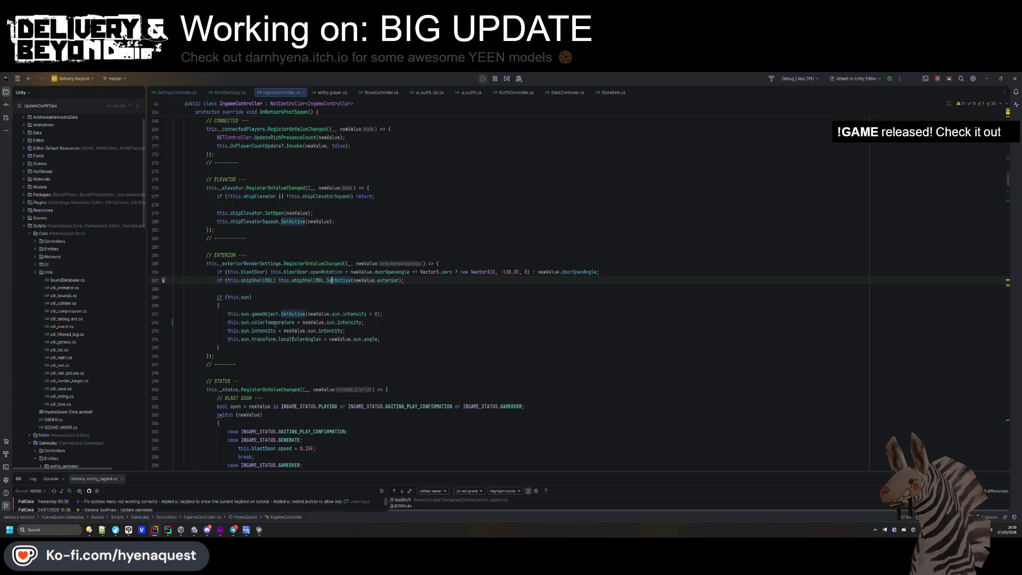
- Move IngameController's sun colorTemperature line below the intensity assignment
mouse_move(275, 323)
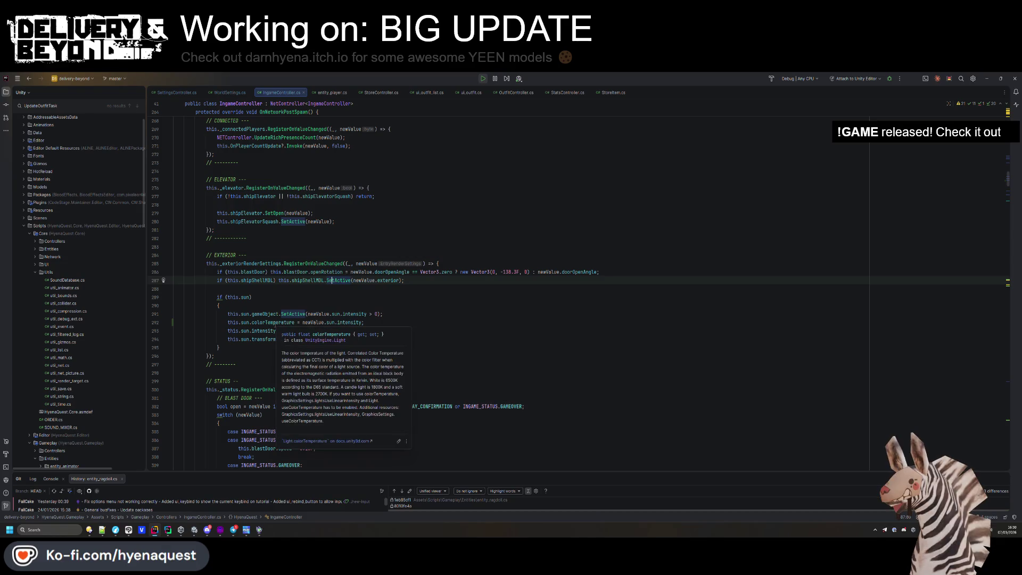
left_click(371, 319)
key("alt+shift+Down")
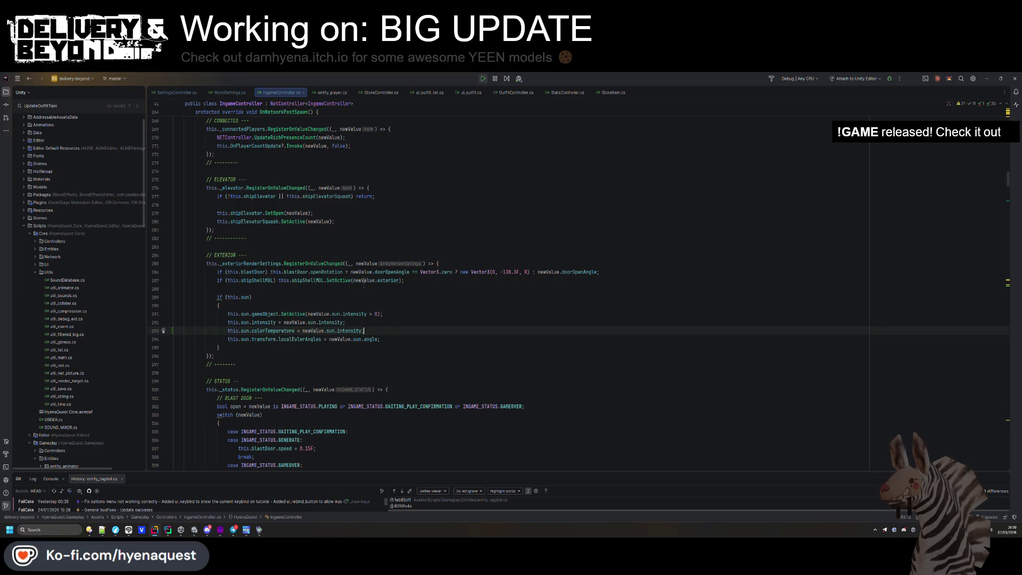
left_click(252, 322)
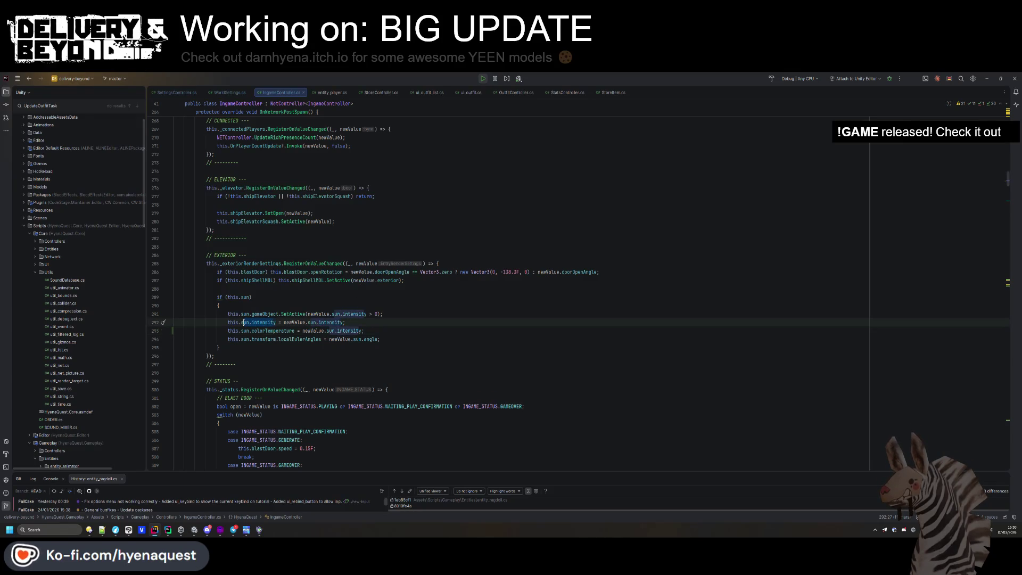
- Make colorTemperature read newValue.sun.temperature instead of newValue.sun.intensity
key("ctrl+f")
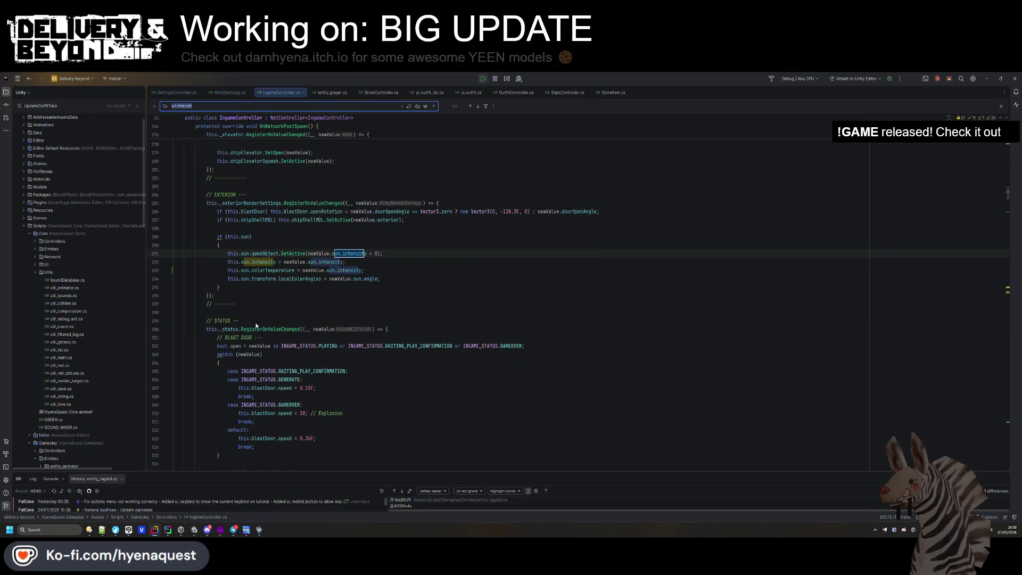
key("Return")
double_click(335, 262)
type("temp")
key("Return")
left_click(369, 270)
left_click(391, 256)
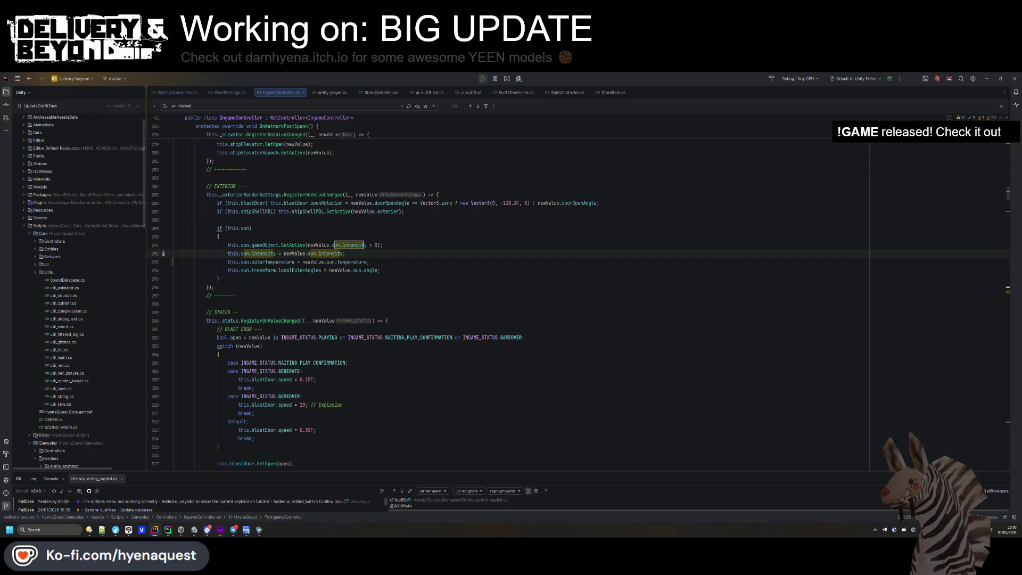
left_click(196, 530)
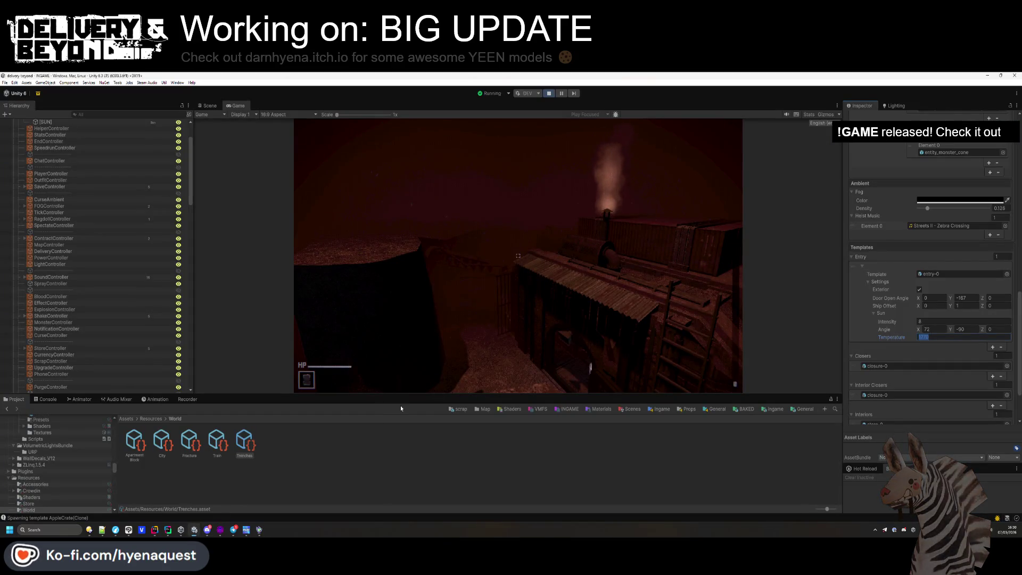
- Clear the Trenches selection and browse the Project window back up to the Assets root
left_click(366, 489)
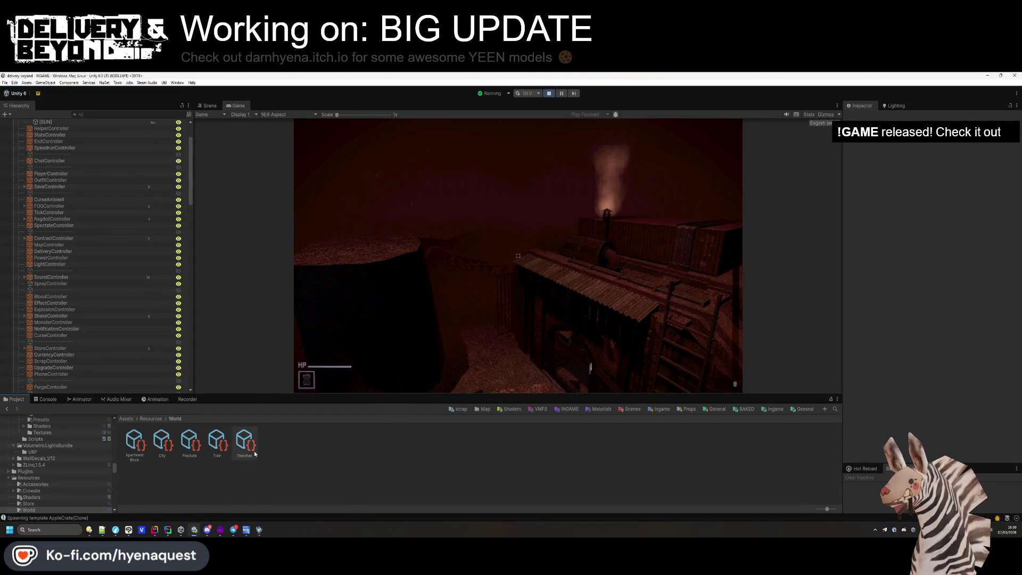
left_click(151, 418)
left_click(126, 418)
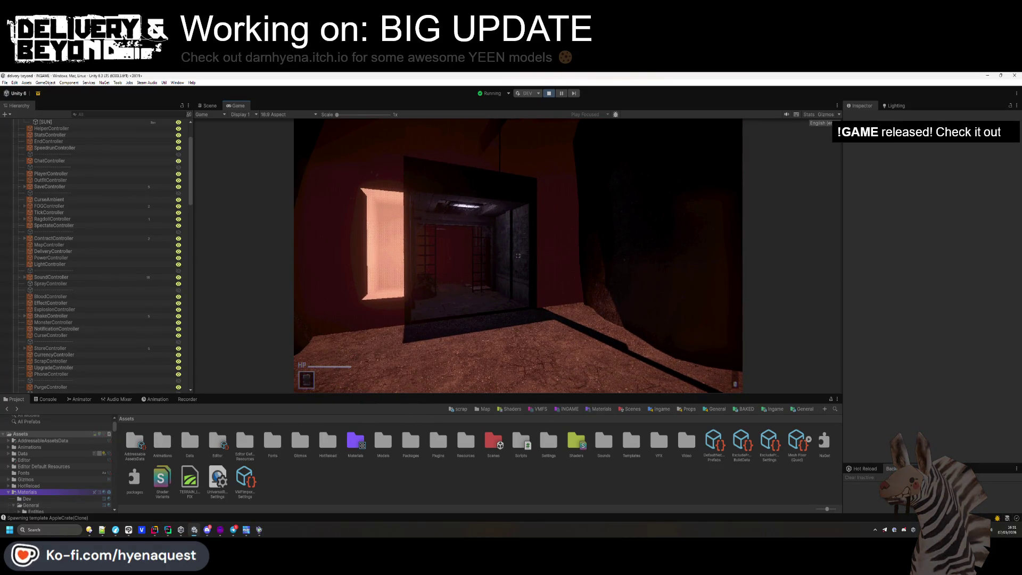
- Deactivate the [SUN] light object in the running Trenches level
left_click(75, 121)
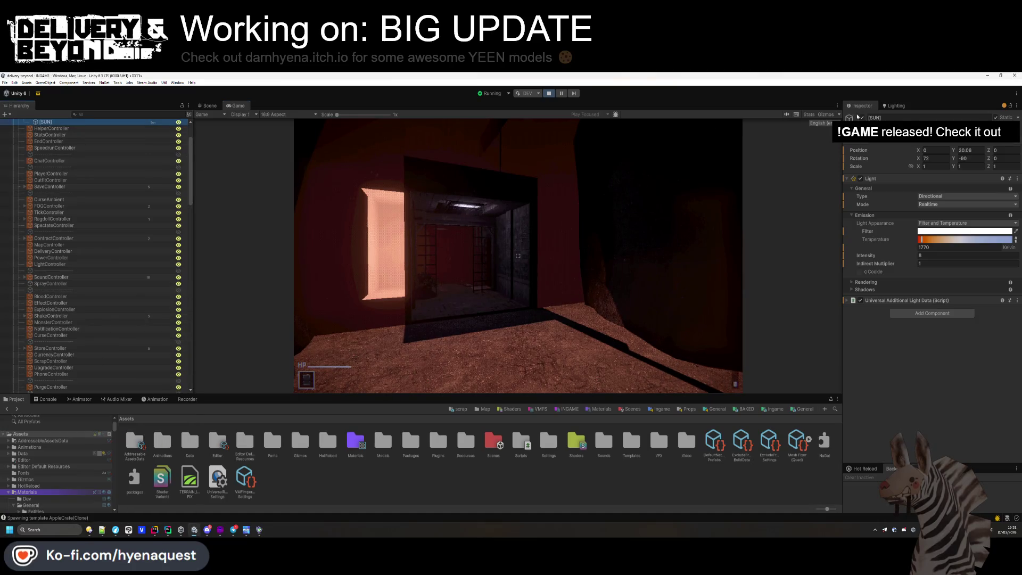
left_click(862, 118)
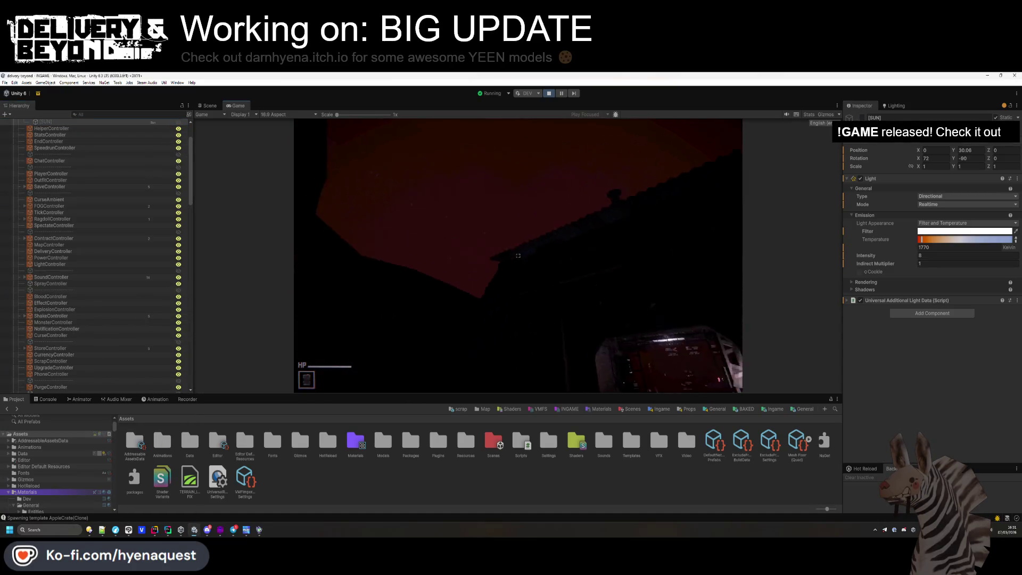
key("super")
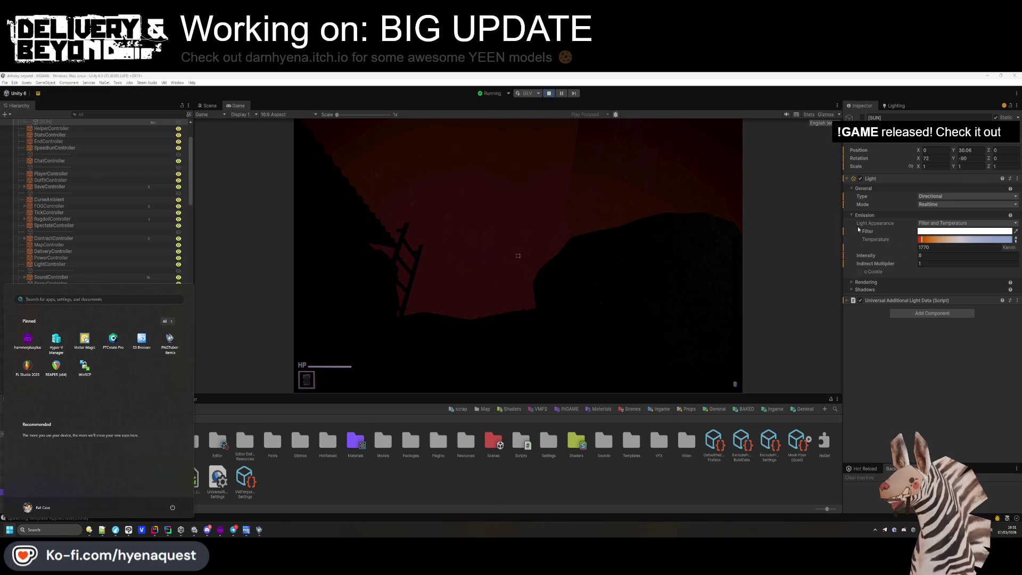
left_click(545, 96)
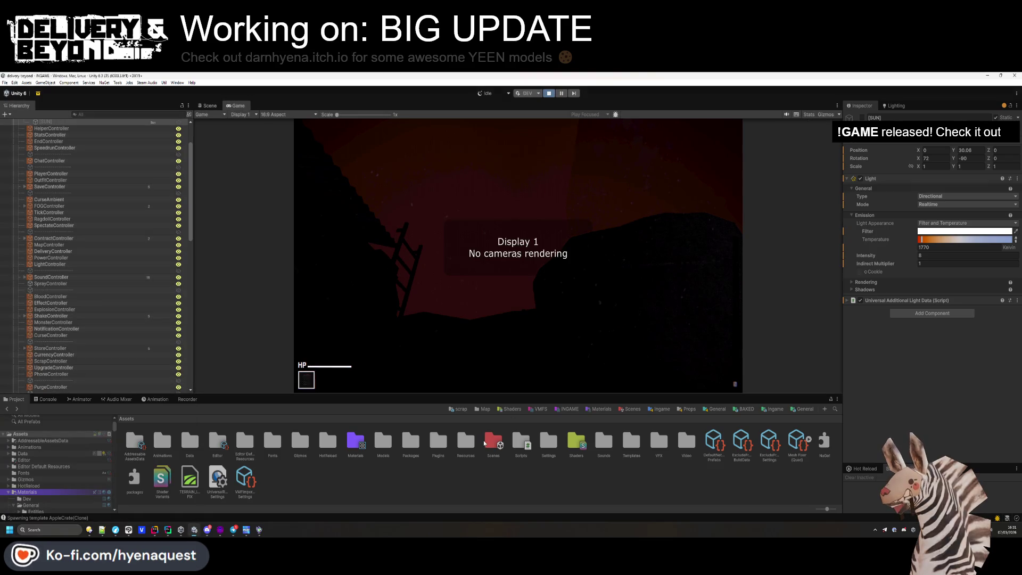
- Stop Play mode and delete the WAR material from the Ingame shaders folder
key("ctrl+p")
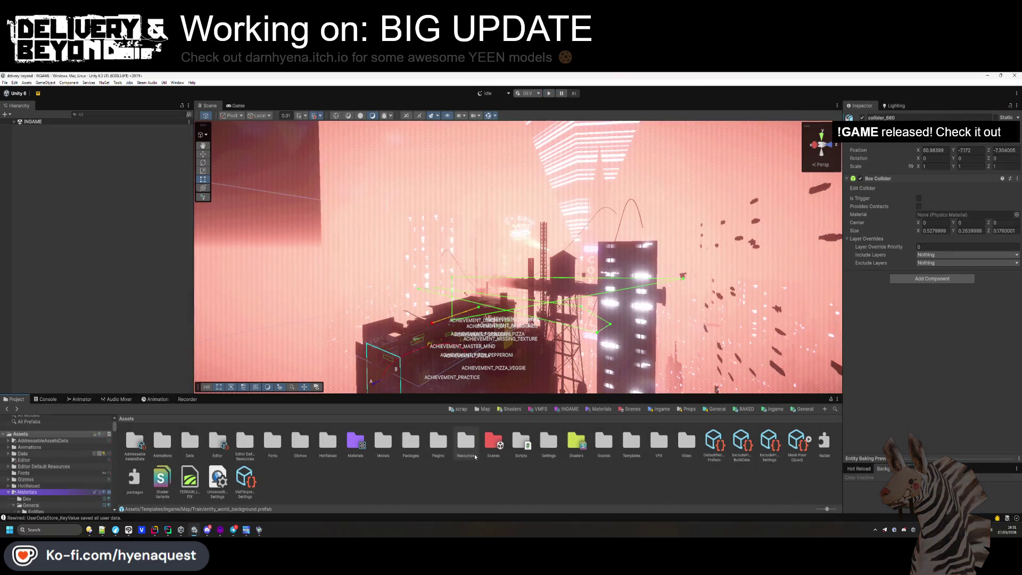
left_click(573, 440)
left_click(773, 409)
key("alt+Left")
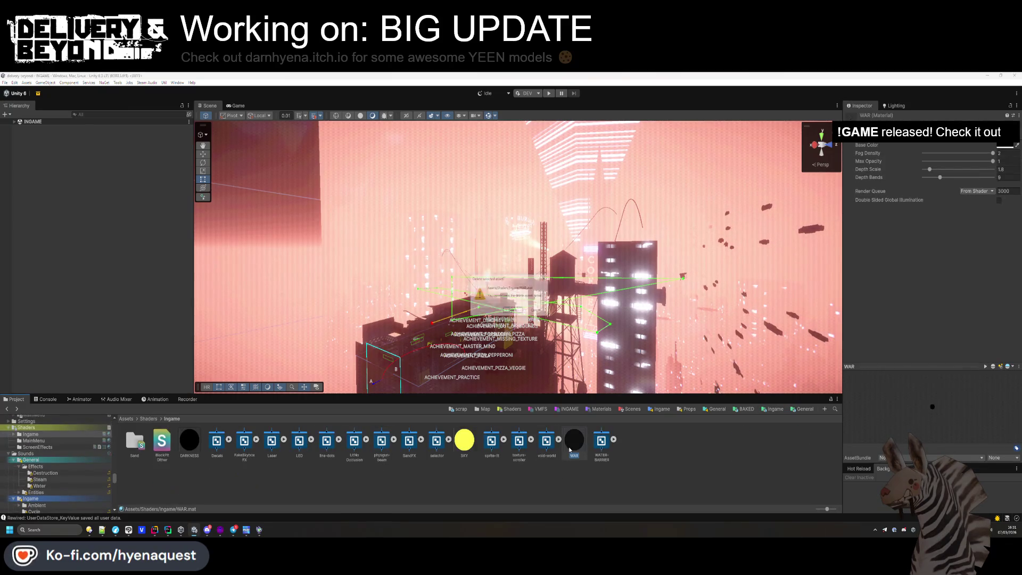
key("Delete")
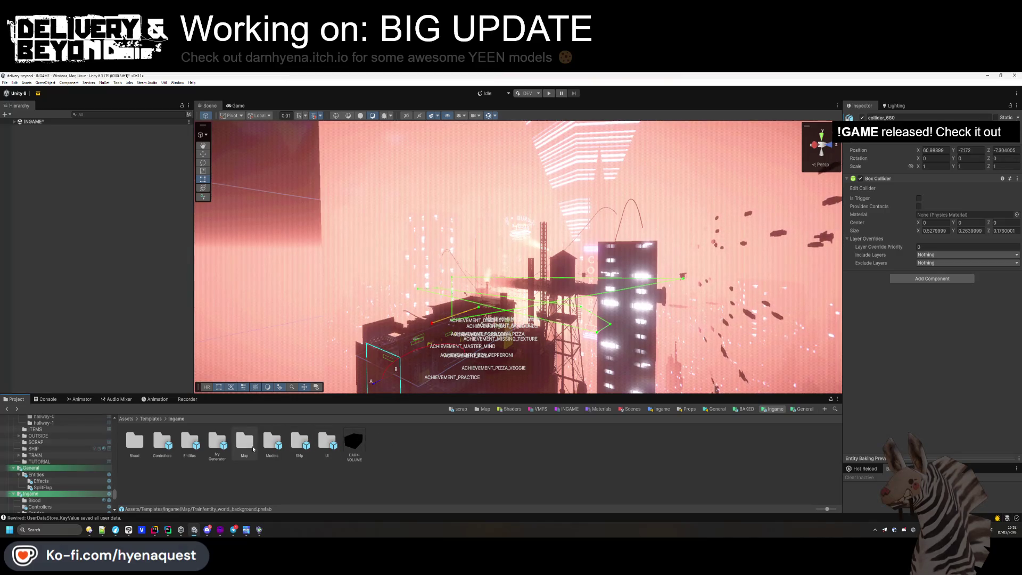
- Open the Trenches entry-0 prefab, expand [LIGHTS] and select the four DARK-VOLUME objects
double_click(244, 440)
double_click(245, 441)
left_click(140, 449)
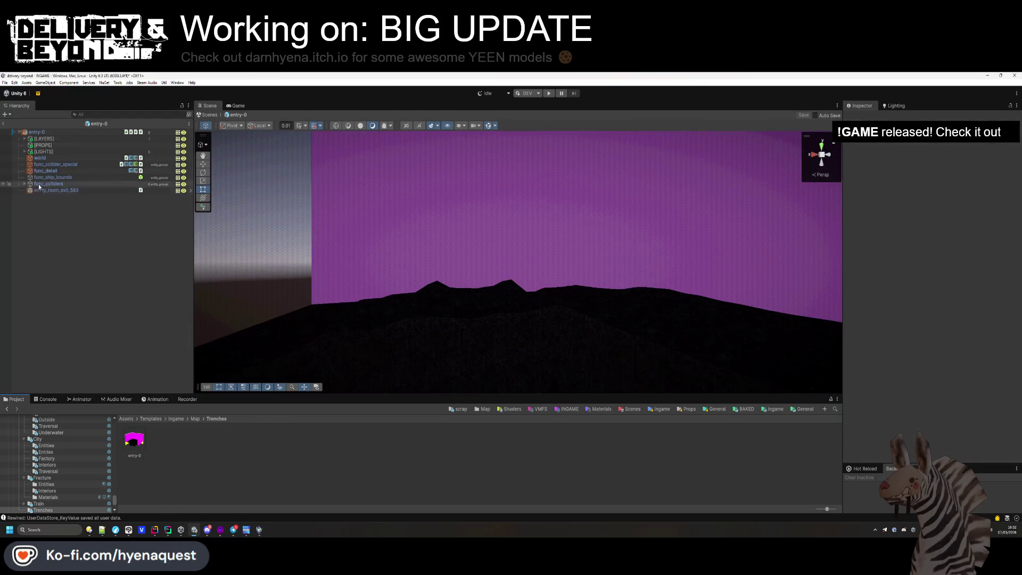
left_click(25, 153)
mouse_move(356, 203)
left_mouse_down()
mouse_move(433, 232)
mouse_move(487, 230)
left_mouse_up()
left_click_drag(638, 308, 525, 173)
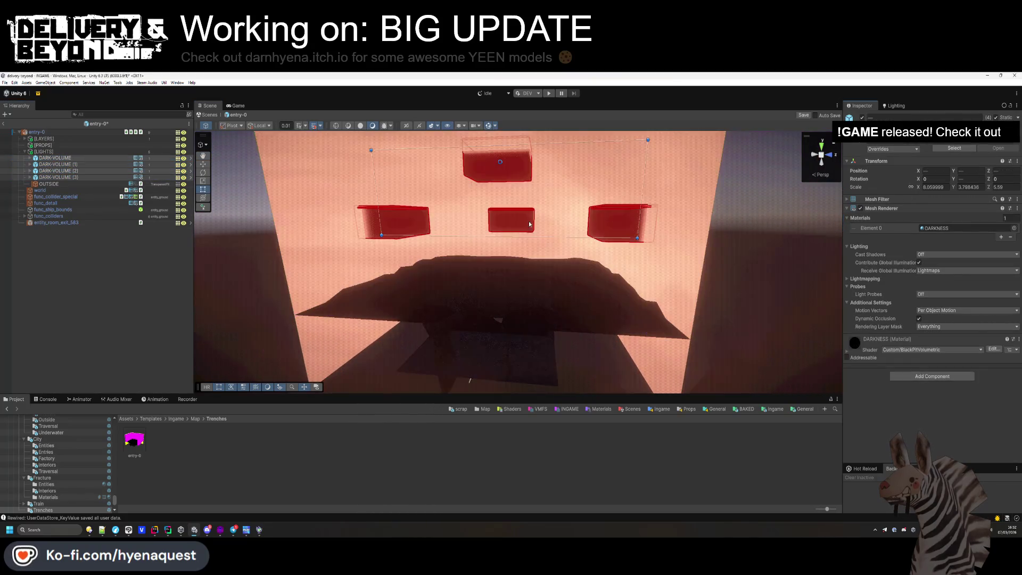
key("ctrl+z")
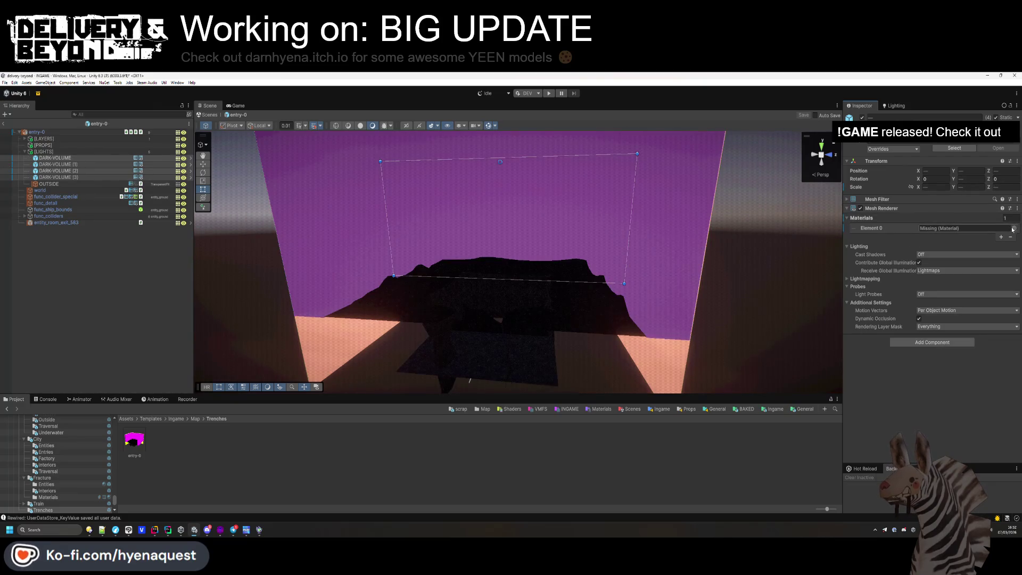
- Assign the DARKNESS material to the four DARK-VOLUMEs' Mesh Renderer Element 0
left_click(907, 150)
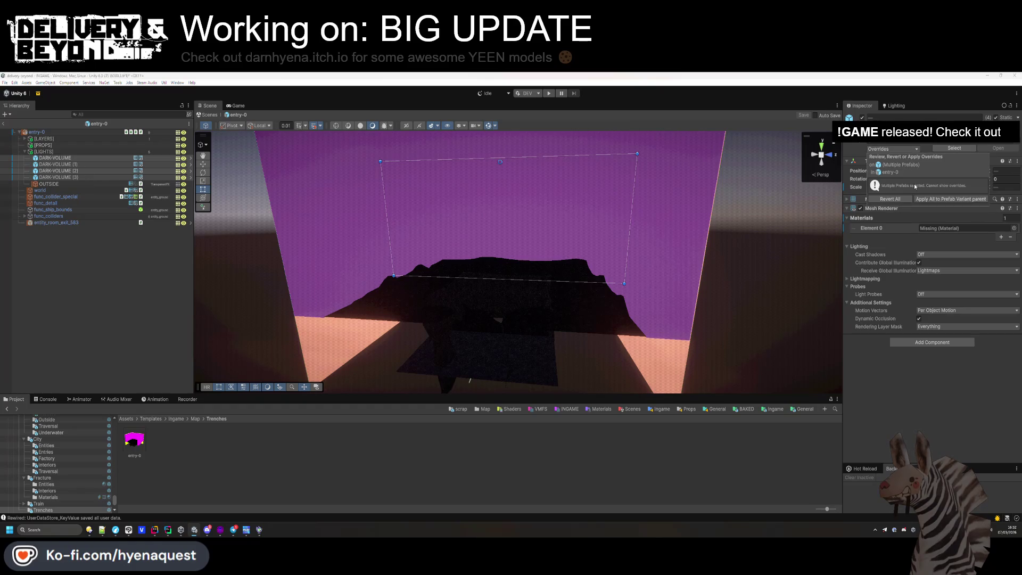
left_click(58, 158)
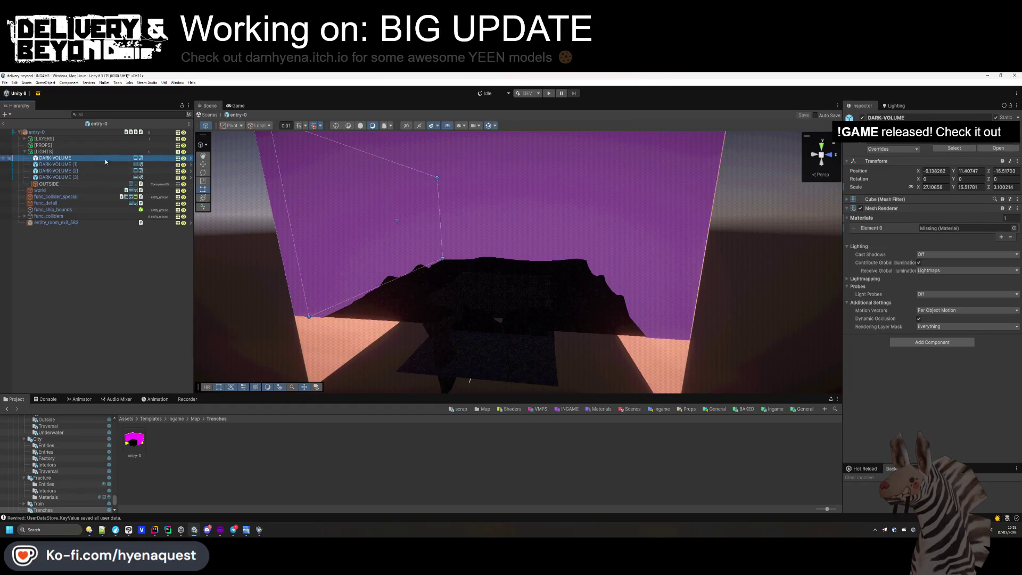
left_click(879, 151)
left_click(900, 198)
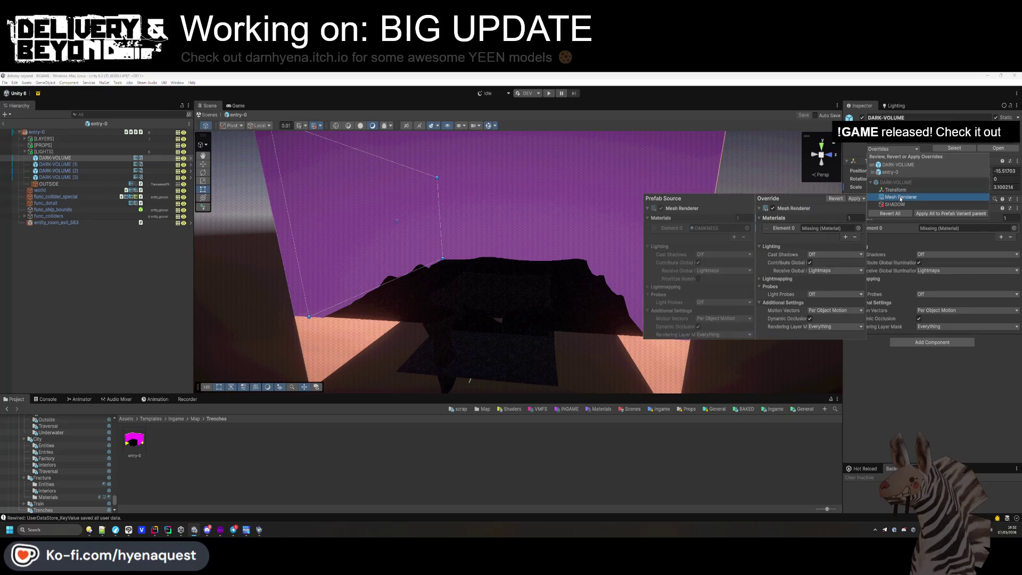
left_click(716, 230)
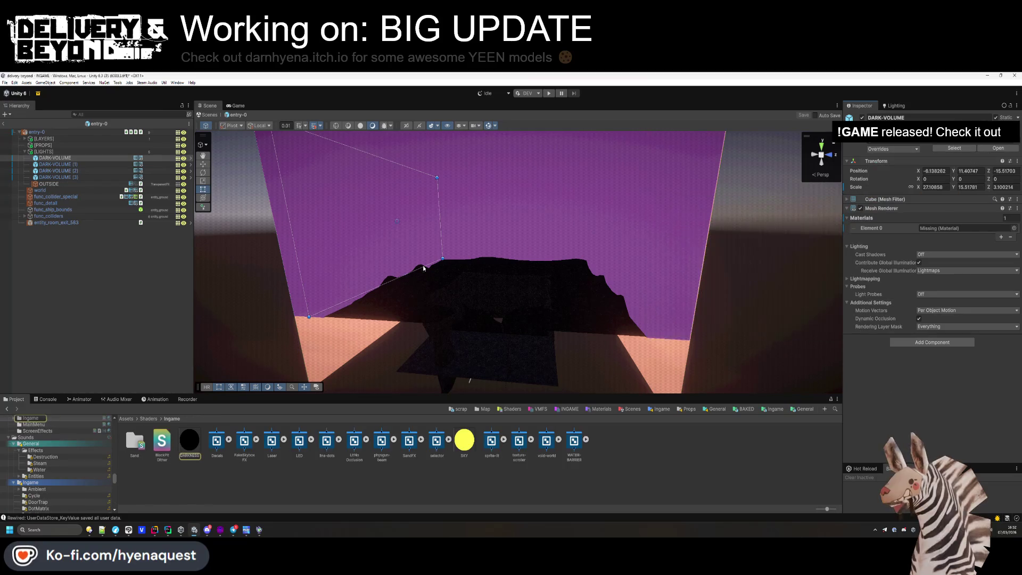
key("ctrl+z")
mouse_move(189, 440)
left_mouse_down()
mouse_move(223, 420)
mouse_move(953, 228)
left_mouse_up()
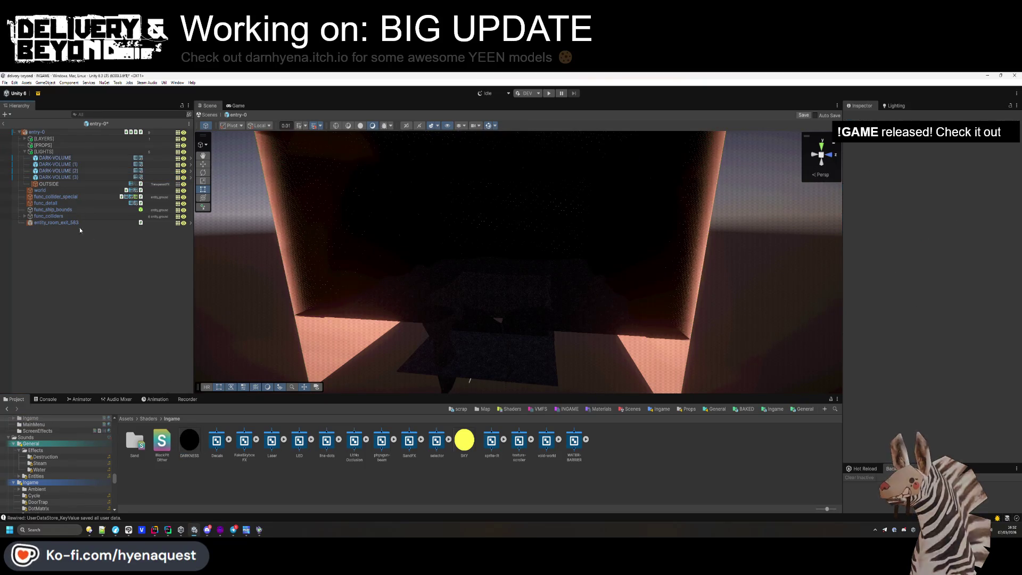
- Inspect the materials on the world mesh and func_collider_special
left_click(42, 191)
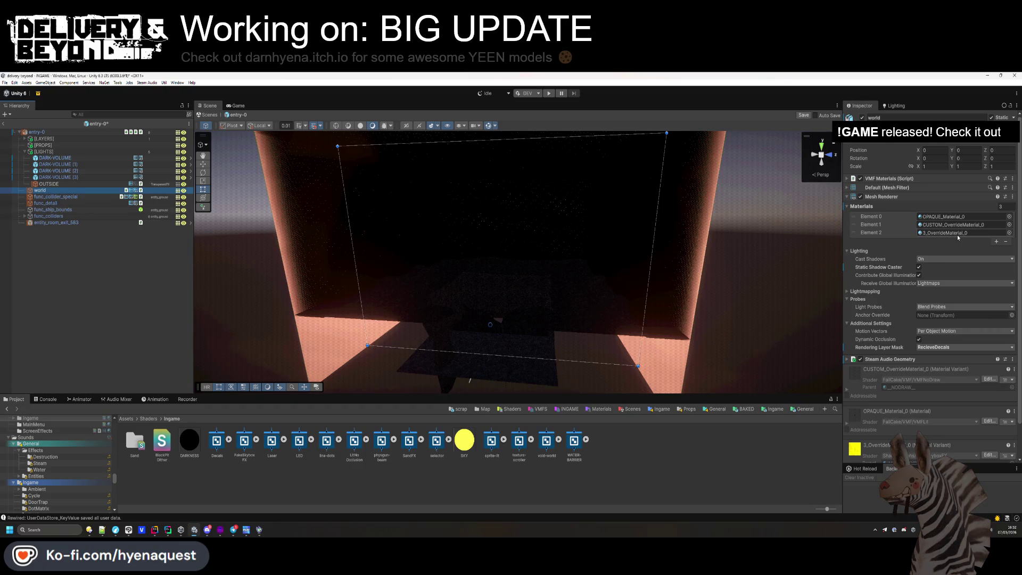
left_click(74, 197)
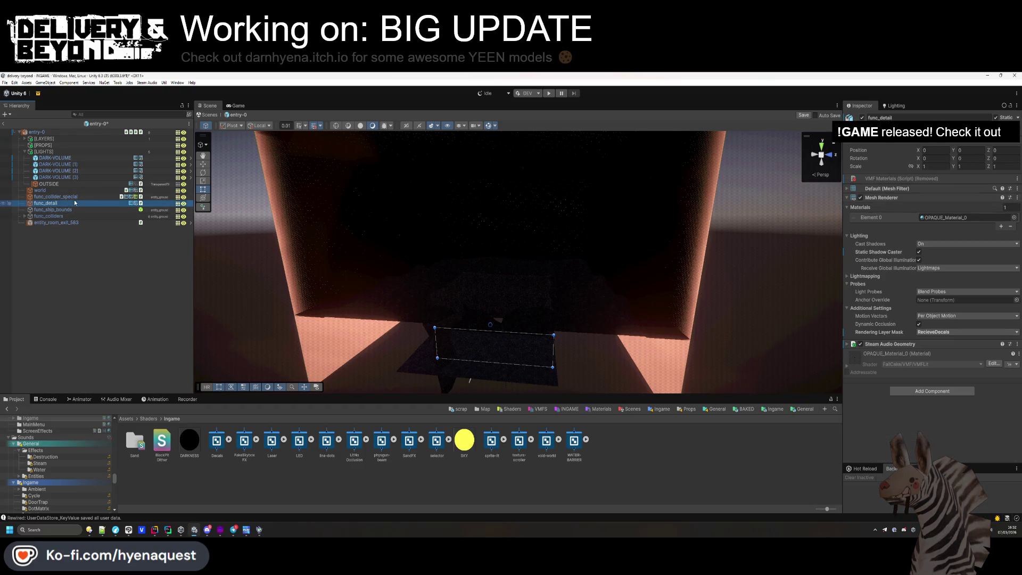
left_click(40, 190)
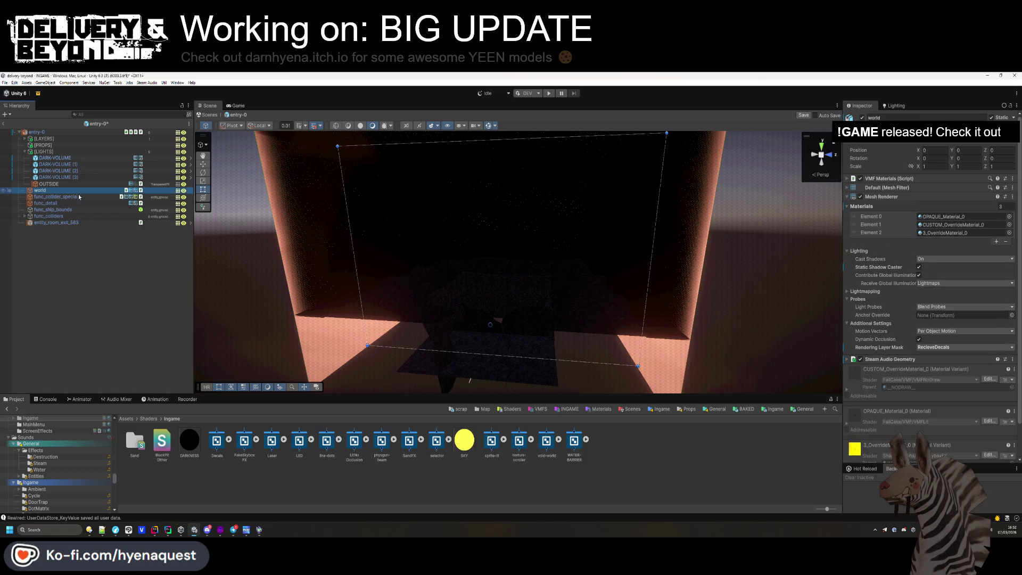
left_click(772, 408)
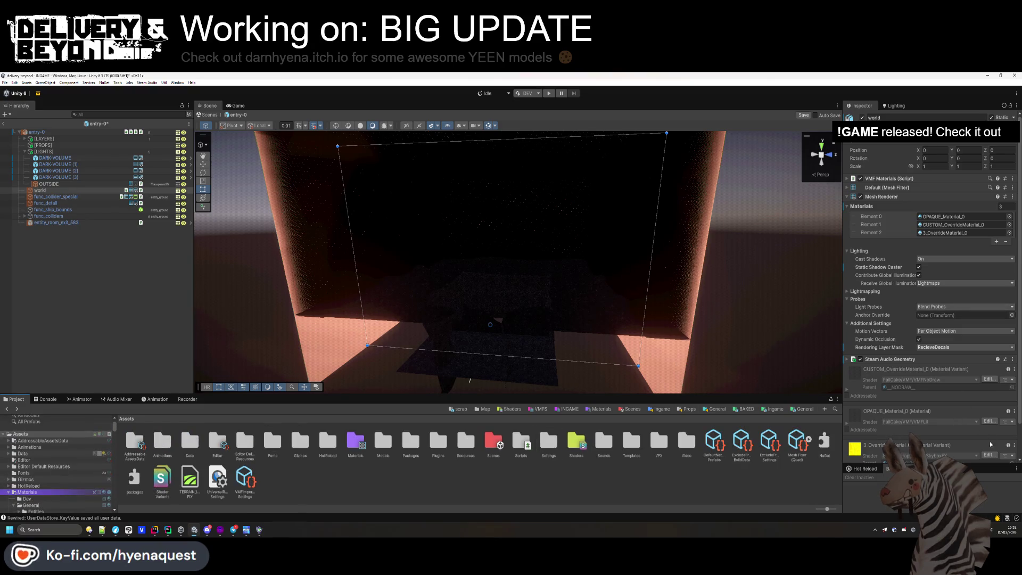
left_click(1013, 369)
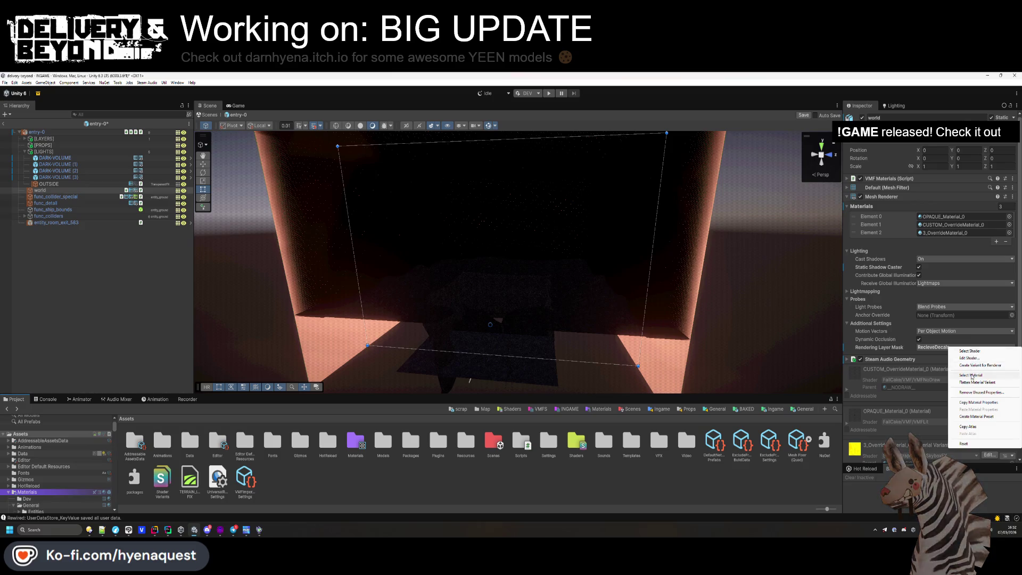
- Replace the world mesh's Element 2 material 3_OverrideMaterial_0 with DESERT_SKYBOX, then fly into the box
left_click(970, 375)
scroll(993, 428, "down", 1)
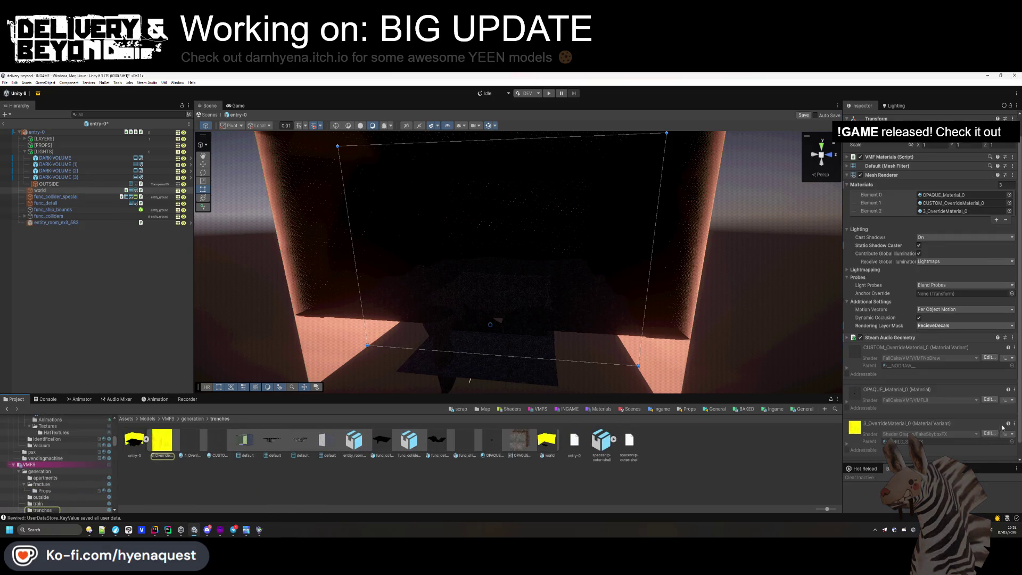
left_click(900, 441)
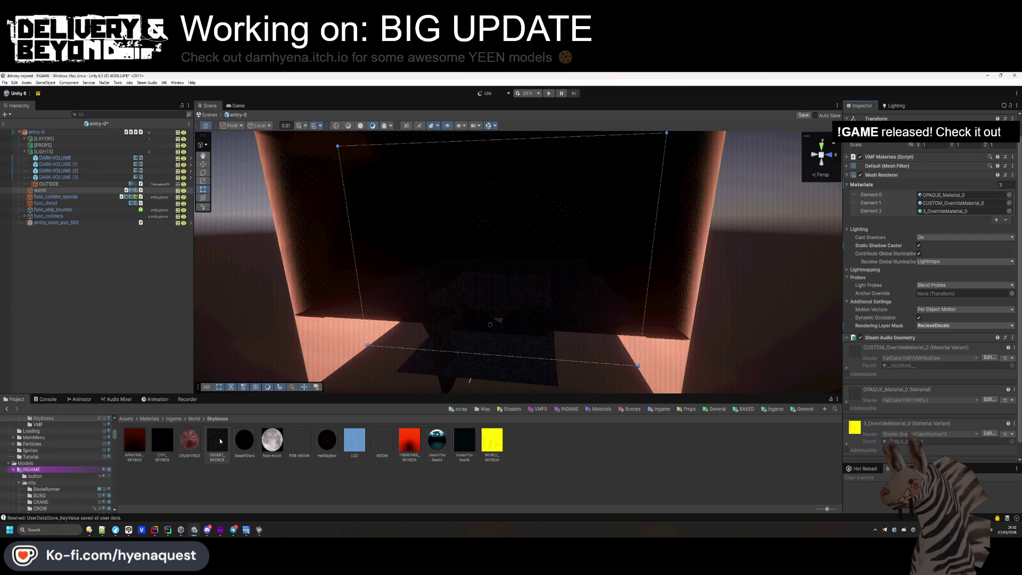
mouse_move(239, 451)
left_mouse_down()
mouse_move(990, 209)
mouse_move(960, 213)
left_mouse_up()
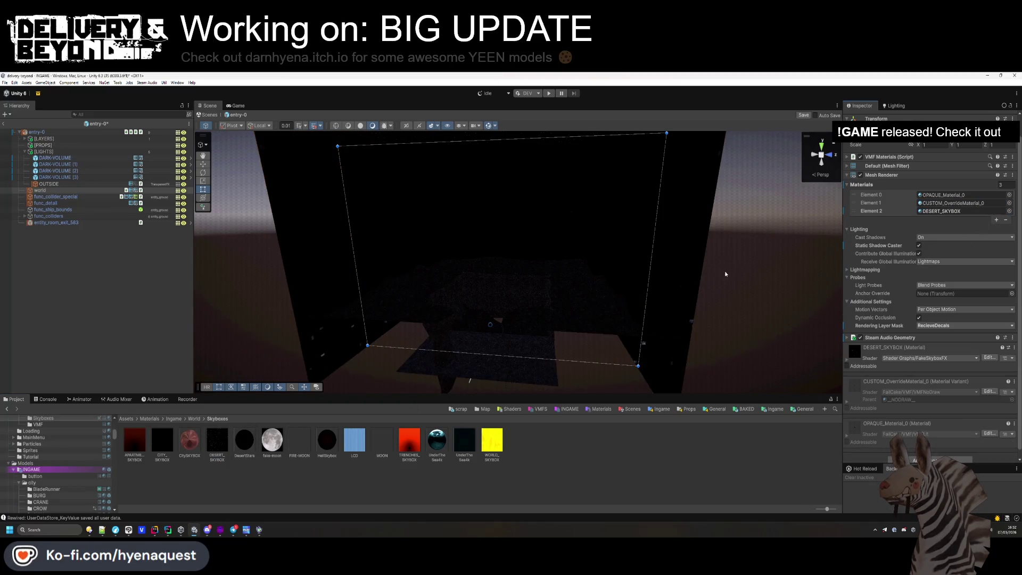
left_click_drag(696, 292, 634, 300)
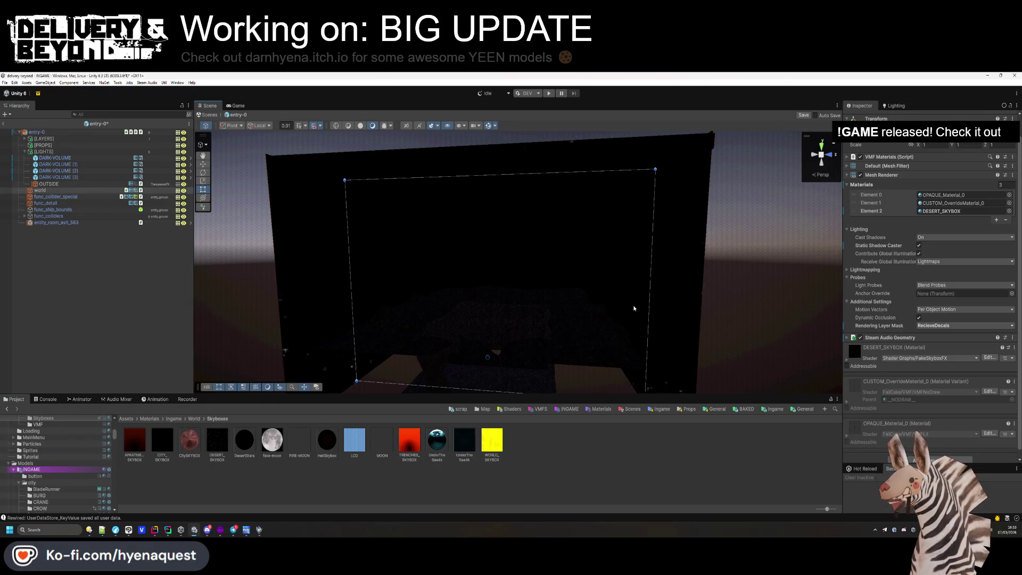
mouse_move(642, 302)
left_mouse_down()
mouse_move(661, 315)
mouse_move(671, 405)
left_mouse_up()
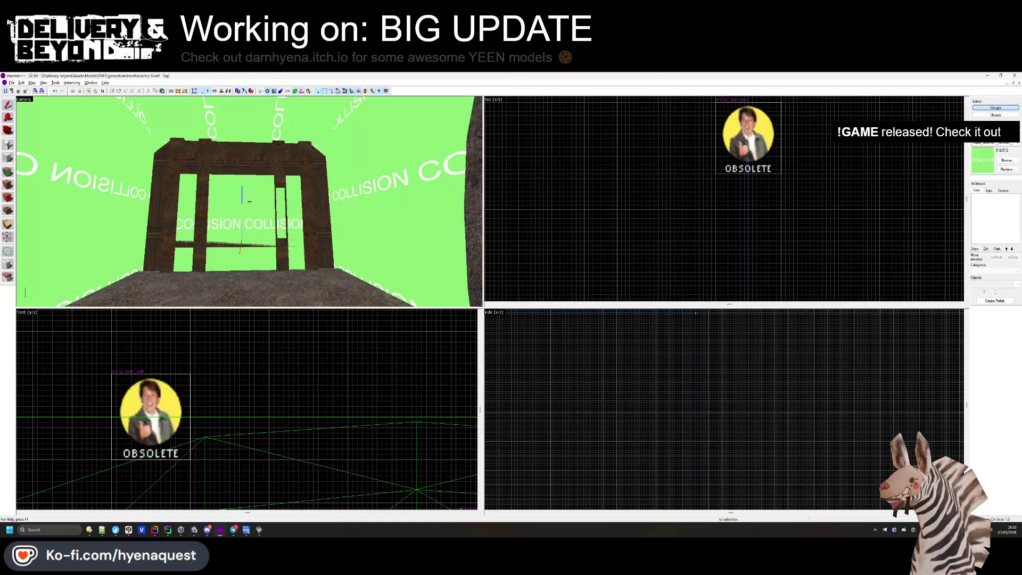
- In Hammer, lower the top edge of the gate's func_collider_special brush in the Front view
key("s")
key("w")
scroll(249, 350, "up", 3)
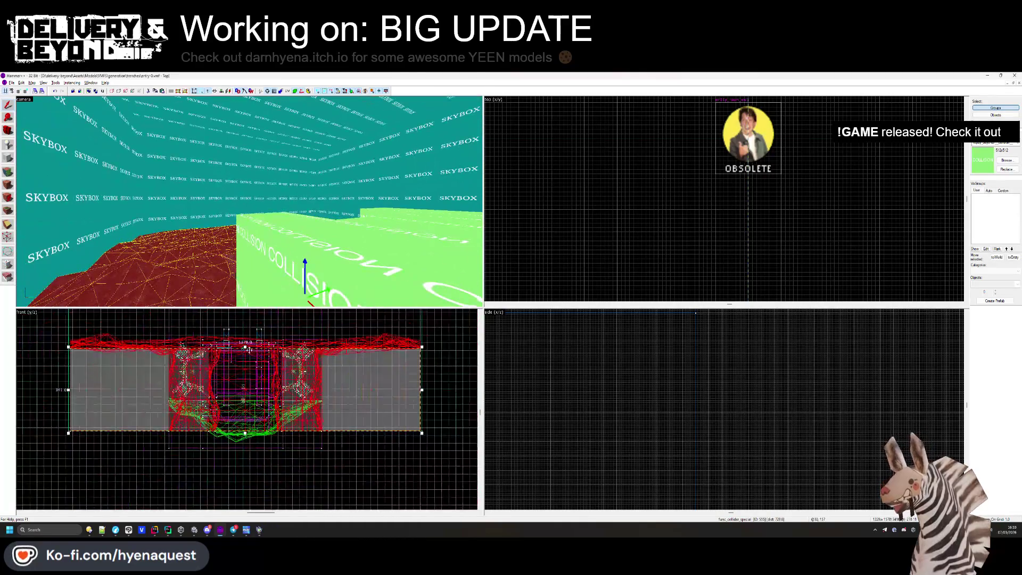
scroll(383, 389, "up", 4)
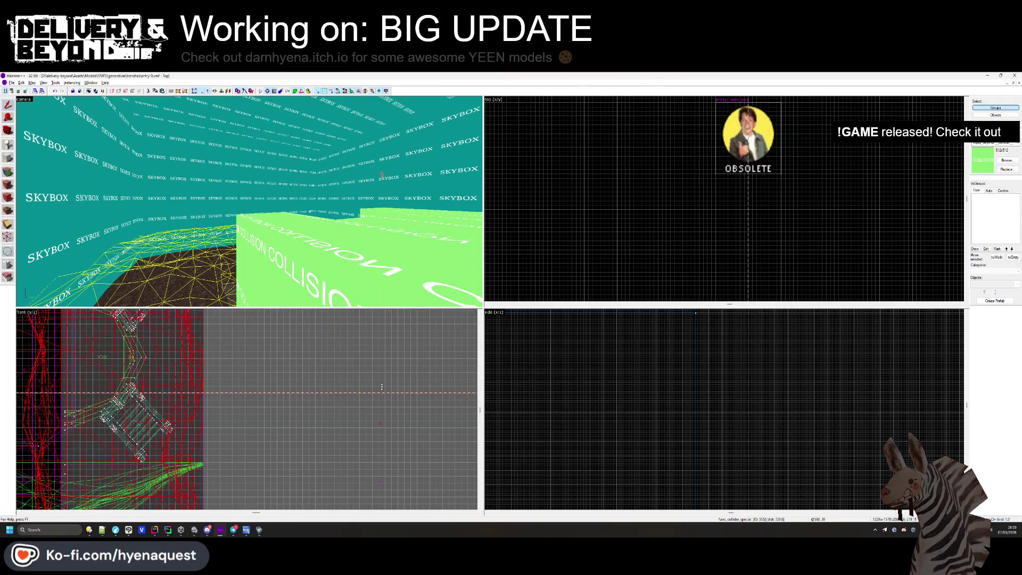
left_click(381, 386)
key("z")
key("w")
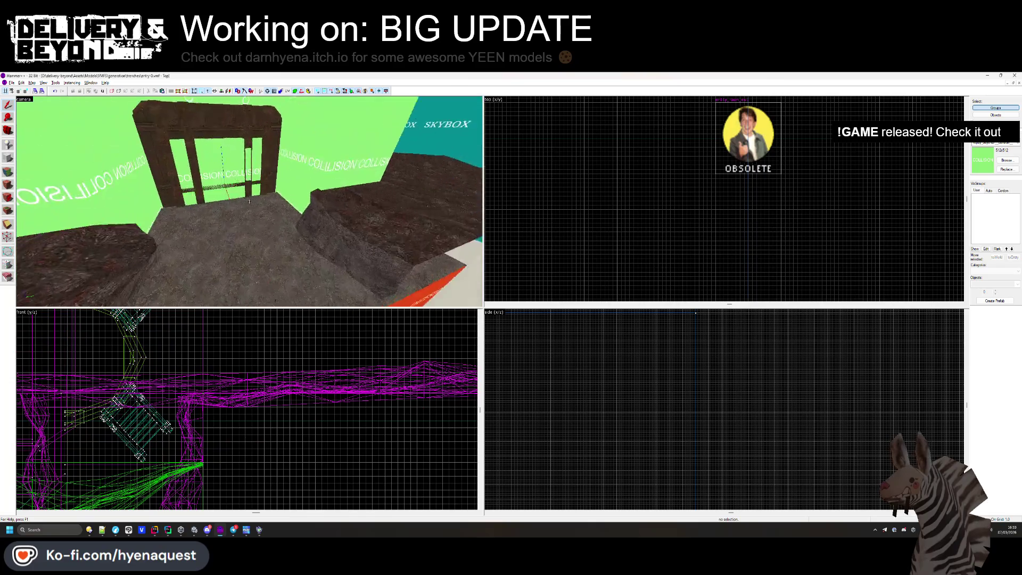
left_click(293, 337)
scroll(327, 376, "up", 3)
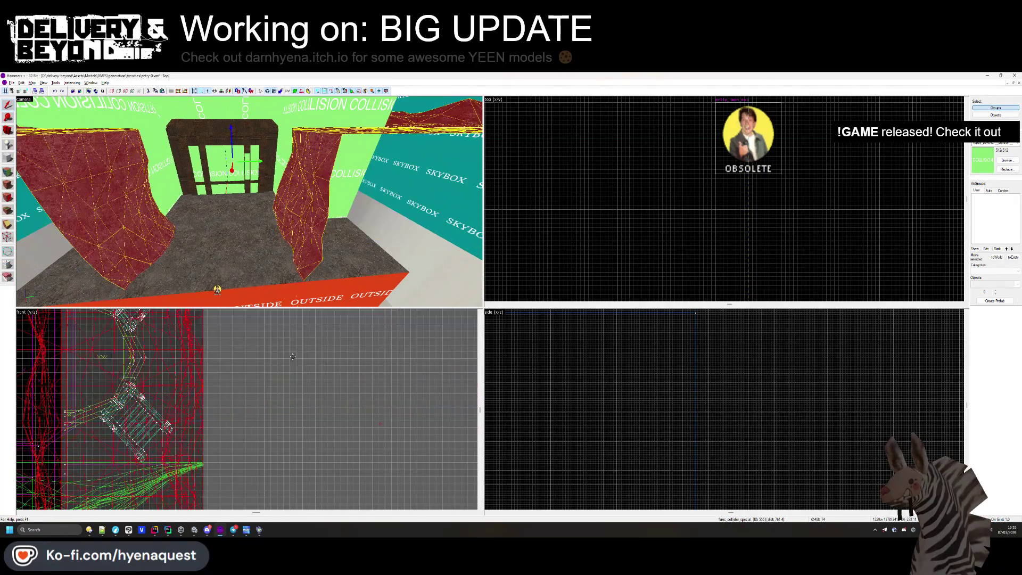
scroll(327, 376, "up", 3)
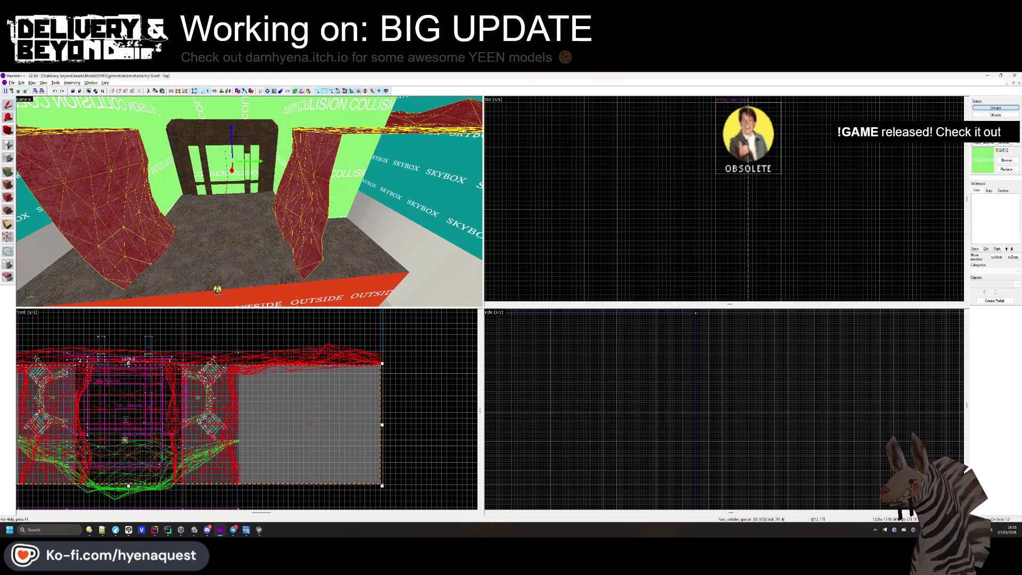
left_click_drag(129, 364, 130, 376)
scroll(130, 375, "up", 5)
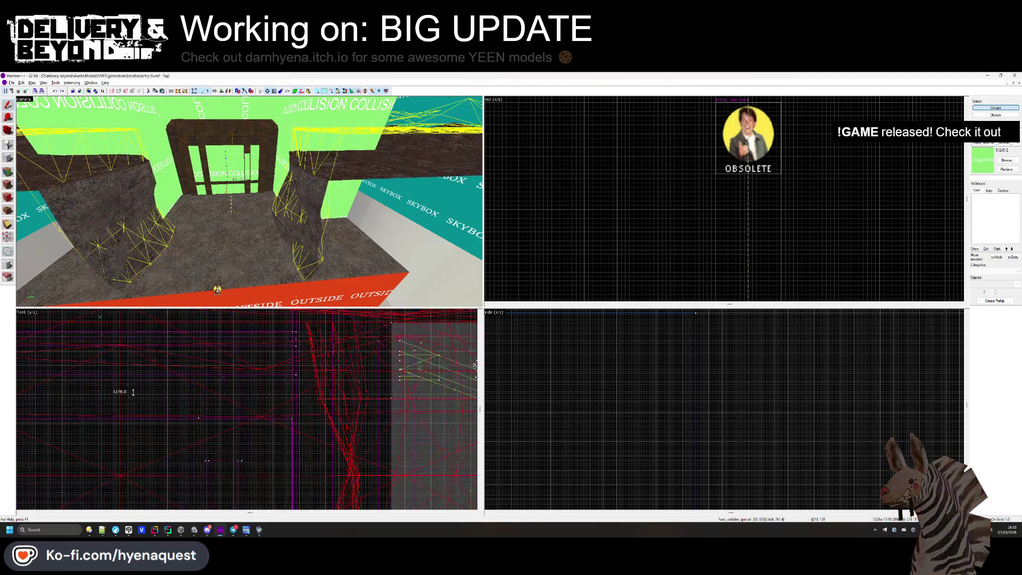
left_click(119, 390)
- Fly through the level in Hammer's 3D view, then return to Unity's dark scene
key("Escape")
key("z")
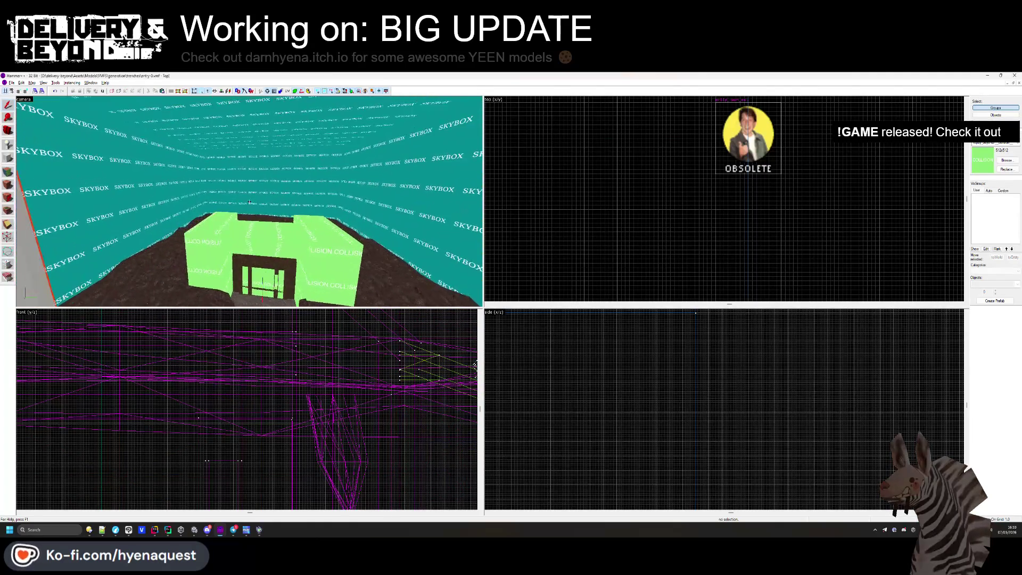
key("alt+Tab")
mouse_move(440, 263)
left_mouse_down()
mouse_move(521, 206)
mouse_move(468, 150)
mouse_move(351, 221)
left_mouse_up()
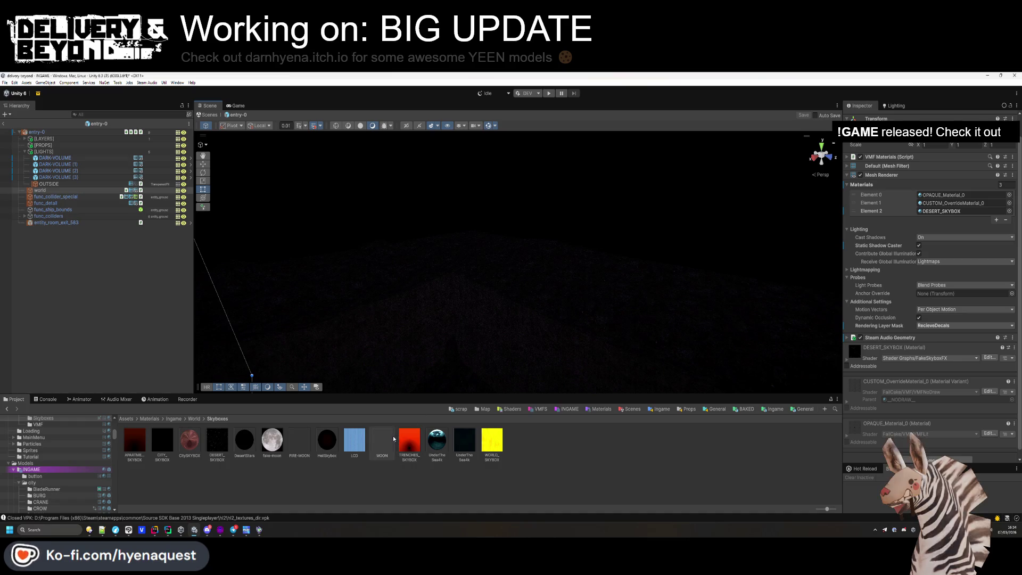
- Create a Quad named MOON, give it the MOON material, and raise it to Y 7.2056
left_click_drag(445, 280, 124, 303)
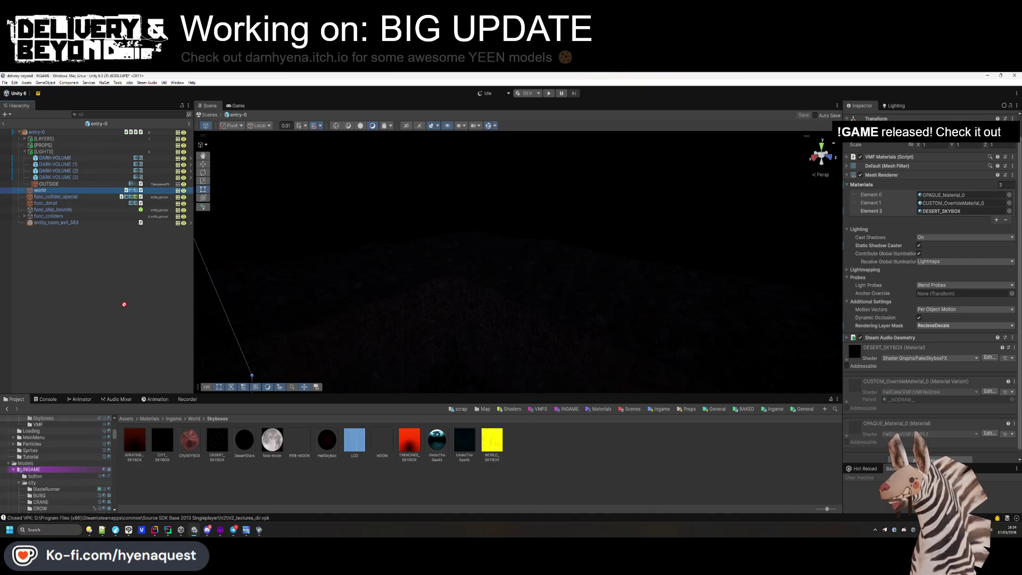
right_click(121, 283)
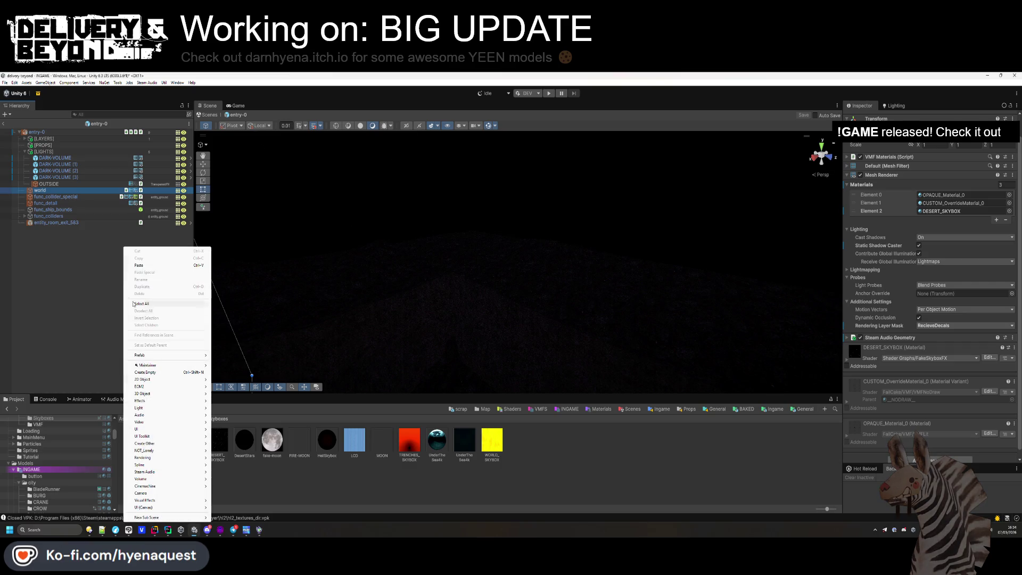
mouse_move(163, 384)
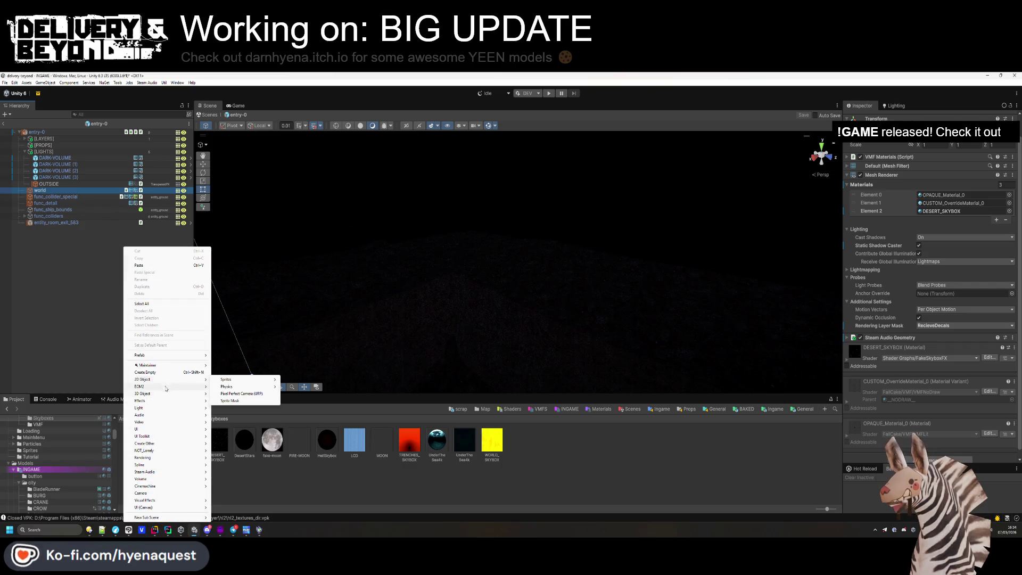
left_click(234, 384)
mouse_move(249, 453)
left_mouse_down()
mouse_move(899, 214)
mouse_move(933, 211)
left_mouse_up()
mouse_move(468, 298)
left_mouse_down()
mouse_move(518, 294)
mouse_move(451, 324)
left_mouse_up()
mouse_move(433, 179)
left_mouse_down()
mouse_move(337, 237)
mouse_move(136, 262)
mouse_move(85, 232)
mouse_move(21, 239)
mouse_move(337, 224)
mouse_move(313, 292)
mouse_move(273, 257)
mouse_move(253, 414)
left_mouse_up()
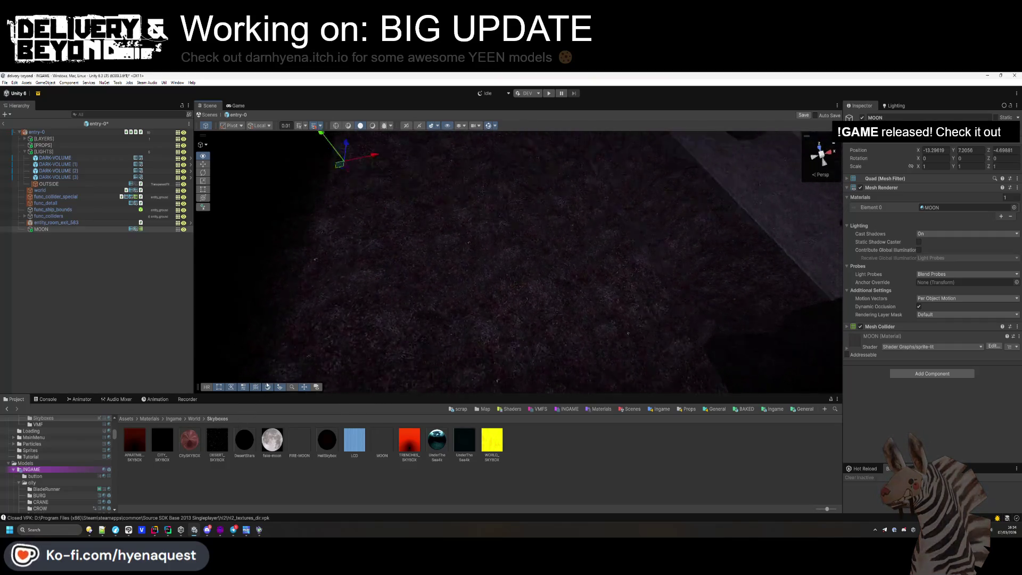
- Scale the MOON quad to 5.66 on all axes and lower the MOON material's Clip to 0
key("f")
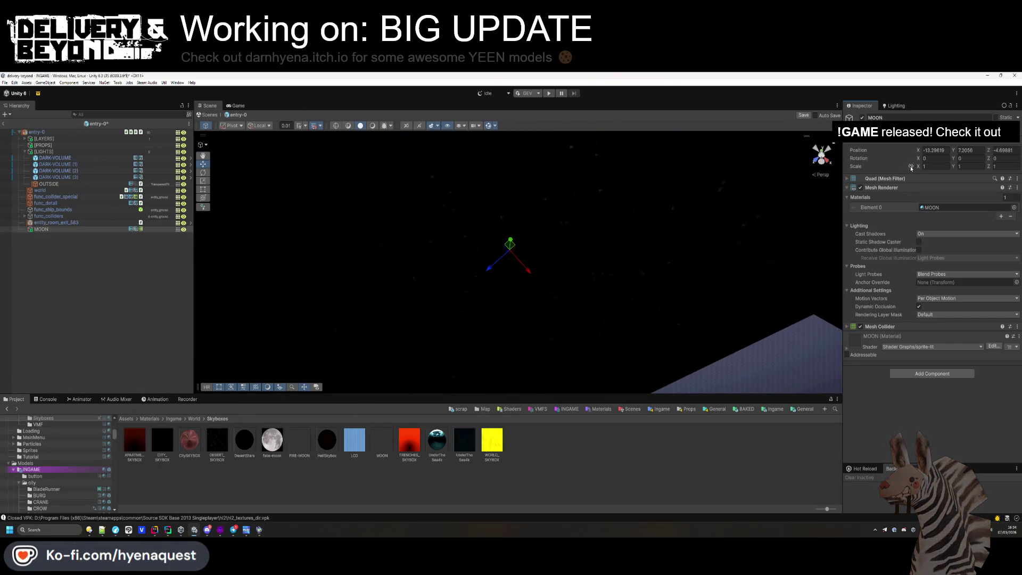
mouse_move(819, 202)
left_mouse_down()
mouse_move(794, 223)
mouse_move(760, 342)
mouse_move(720, 418)
mouse_move(711, 518)
mouse_move(691, 495)
left_mouse_up()
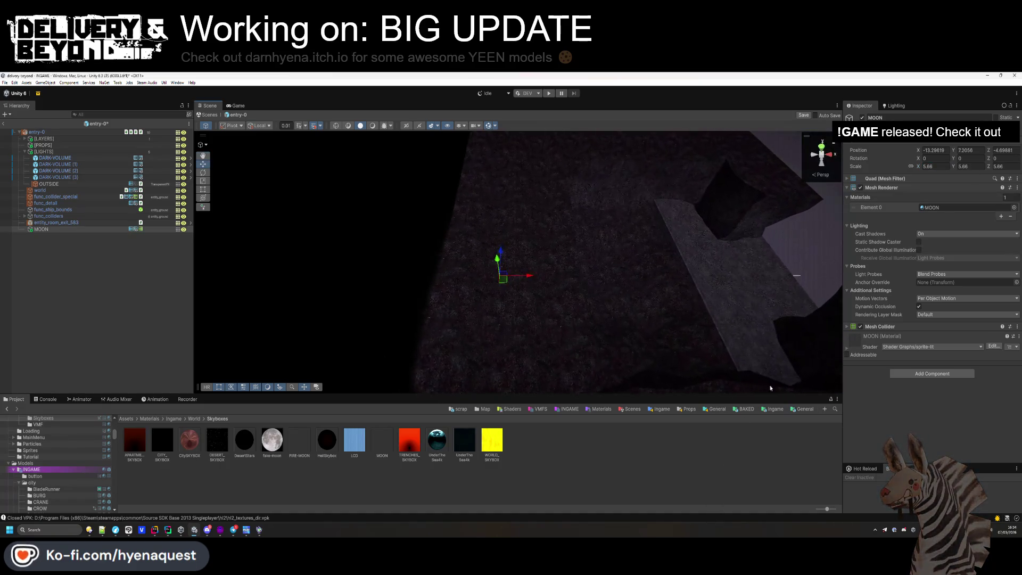
left_click(937, 207)
mouse_move(563, 274)
left_mouse_down()
mouse_move(564, 317)
mouse_move(584, 250)
mouse_move(566, 279)
mouse_move(590, 250)
mouse_move(706, 227)
left_mouse_up()
left_click(382, 441)
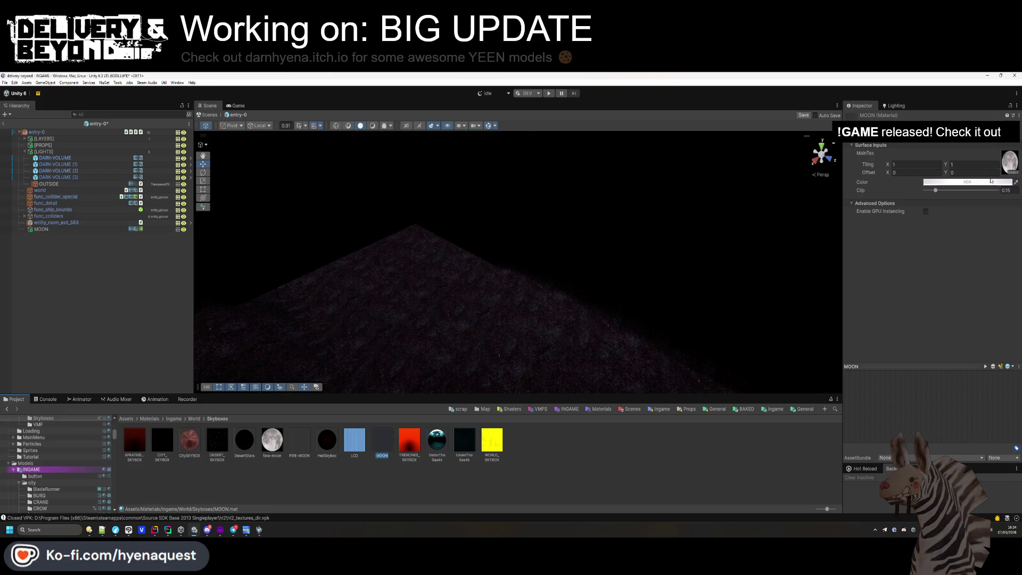
mouse_move(932, 191)
left_mouse_down()
mouse_move(958, 191)
mouse_move(925, 190)
left_mouse_up()
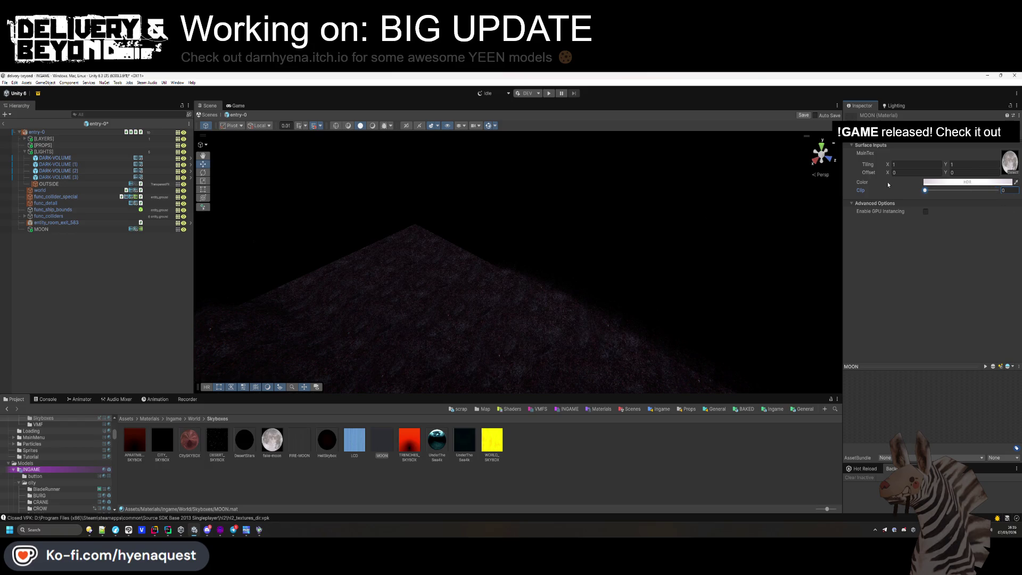
mouse_move(580, 267)
left_mouse_down()
mouse_move(609, 287)
mouse_move(525, 239)
left_mouse_up()
left_click(63, 232)
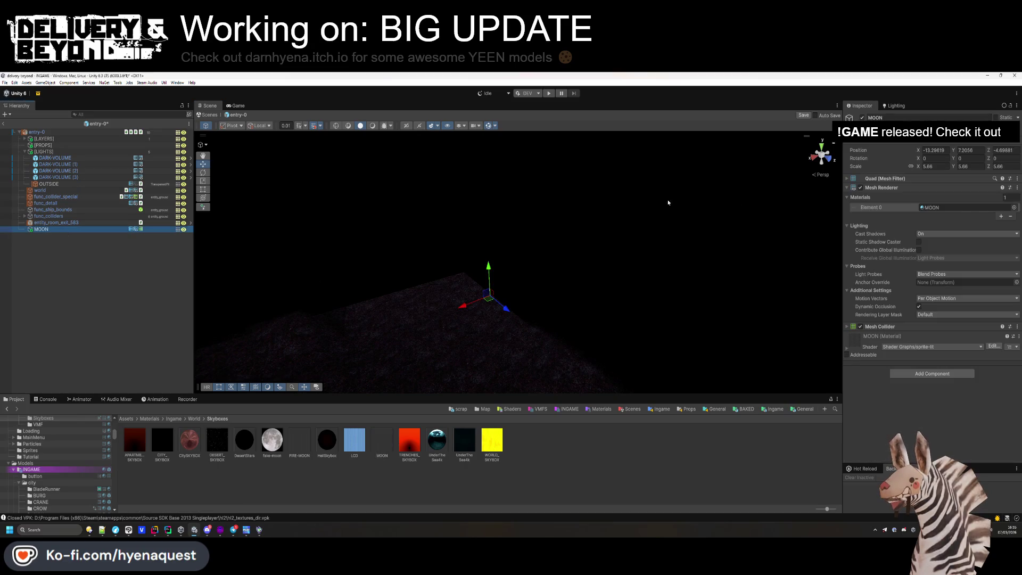
- Remove the MOON quad's Mesh Collider and set its Cast Shadows to Off
right_click(884, 324)
left_click(905, 341)
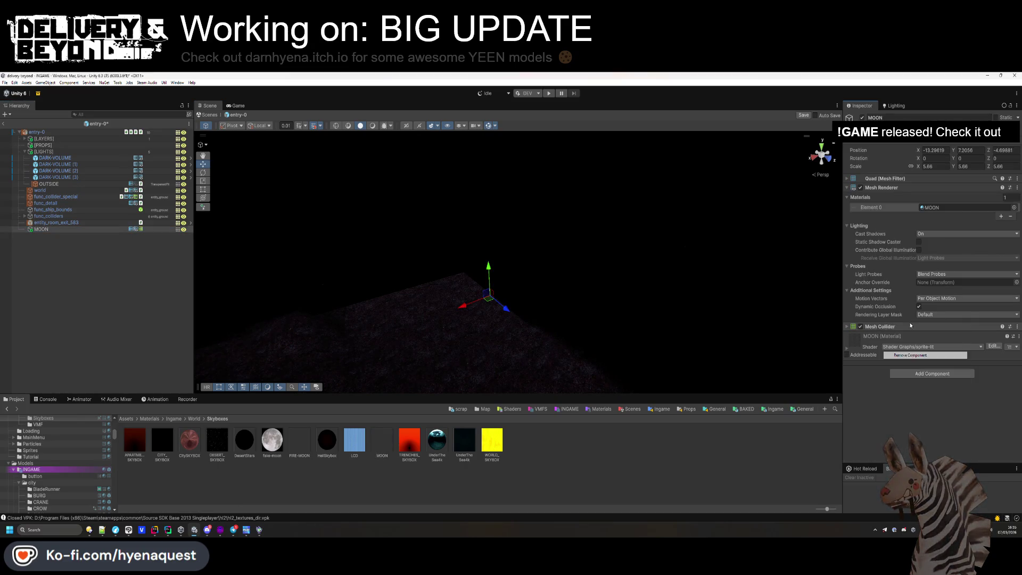
left_click(937, 234)
left_click(933, 243)
left_click_drag(564, 276, 604, 265)
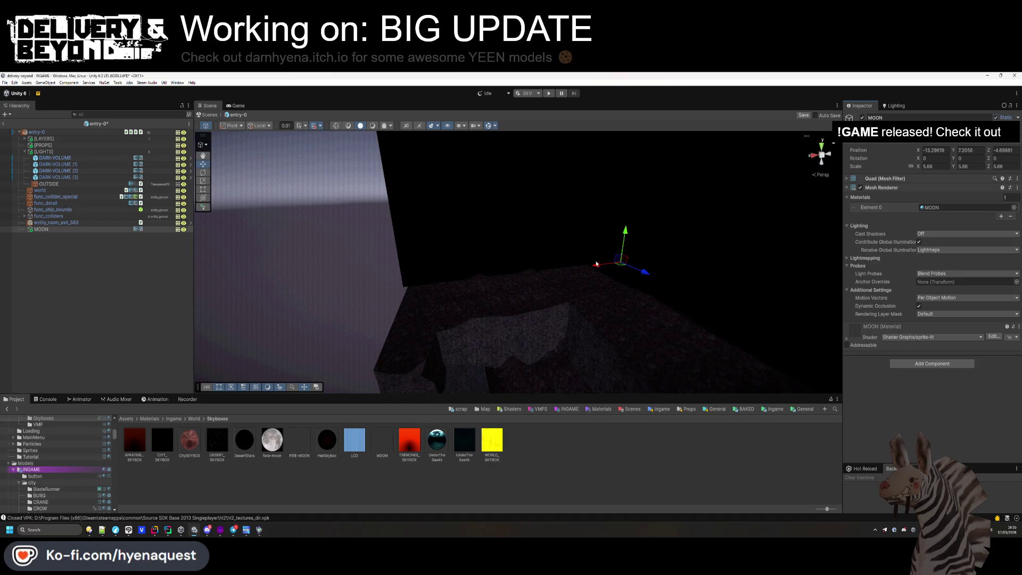
mouse_move(280, 278)
left_mouse_down()
mouse_move(358, 298)
mouse_move(559, 283)
mouse_move(757, 230)
mouse_move(714, 224)
mouse_move(697, 277)
mouse_move(671, 508)
mouse_move(570, 446)
mouse_move(538, 155)
mouse_move(564, 203)
mouse_move(549, 96)
mouse_move(552, 303)
left_mouse_up()
- Compare the FIRE-MOON and MOON materials, bringing MOON's Clip back to 0.75
left_click(289, 444)
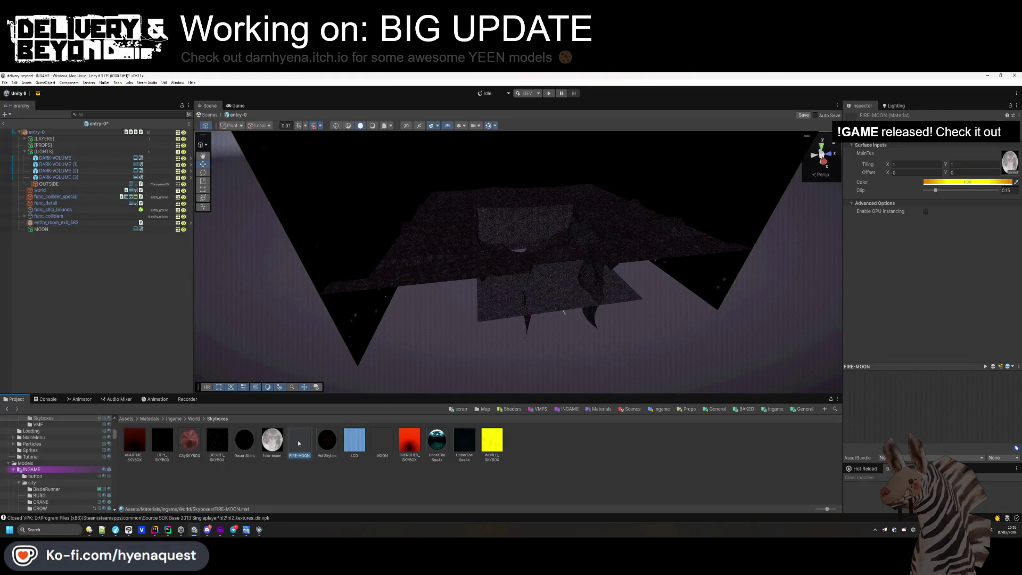
left_click(374, 450)
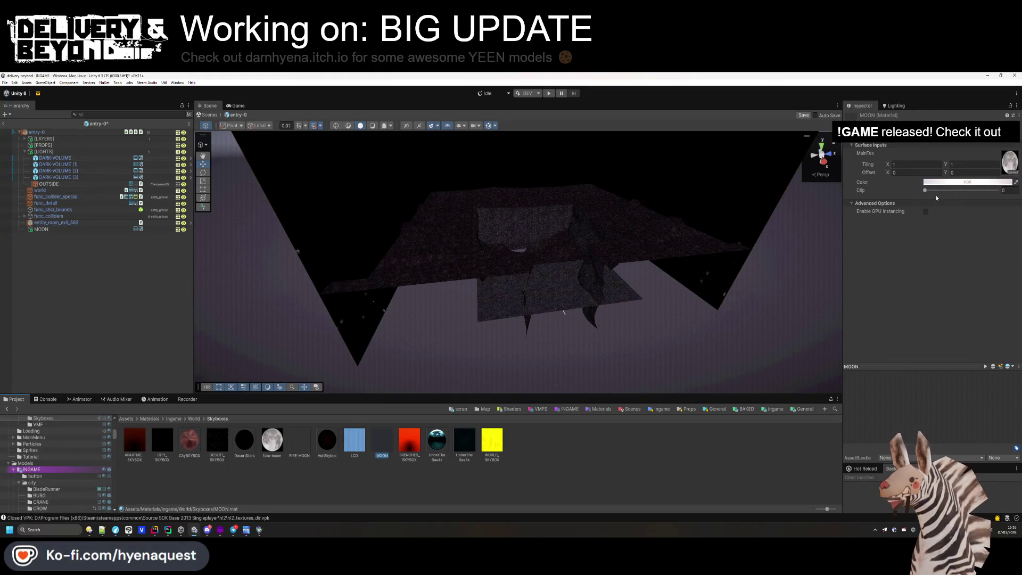
left_click(299, 442)
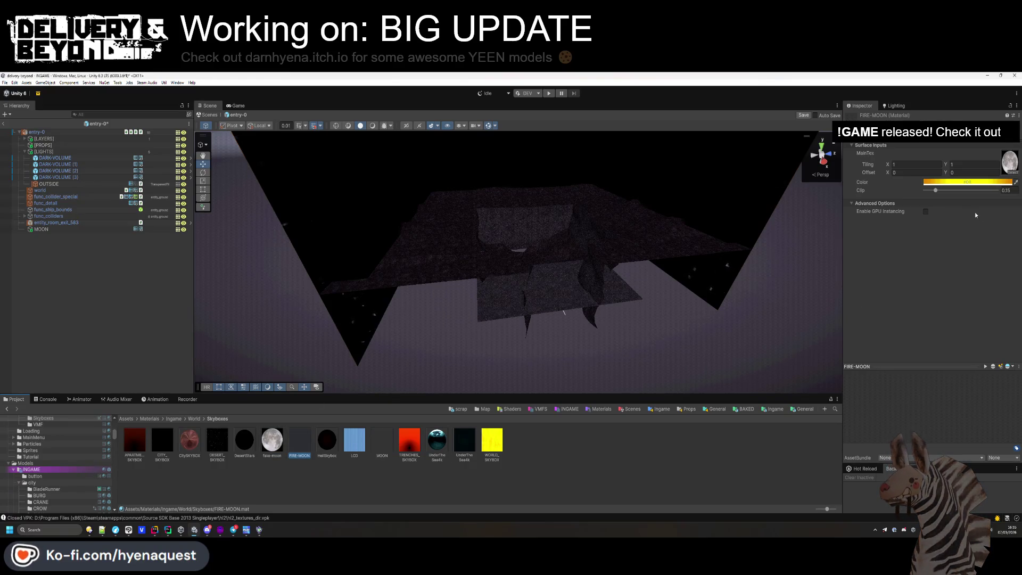
left_click(381, 437)
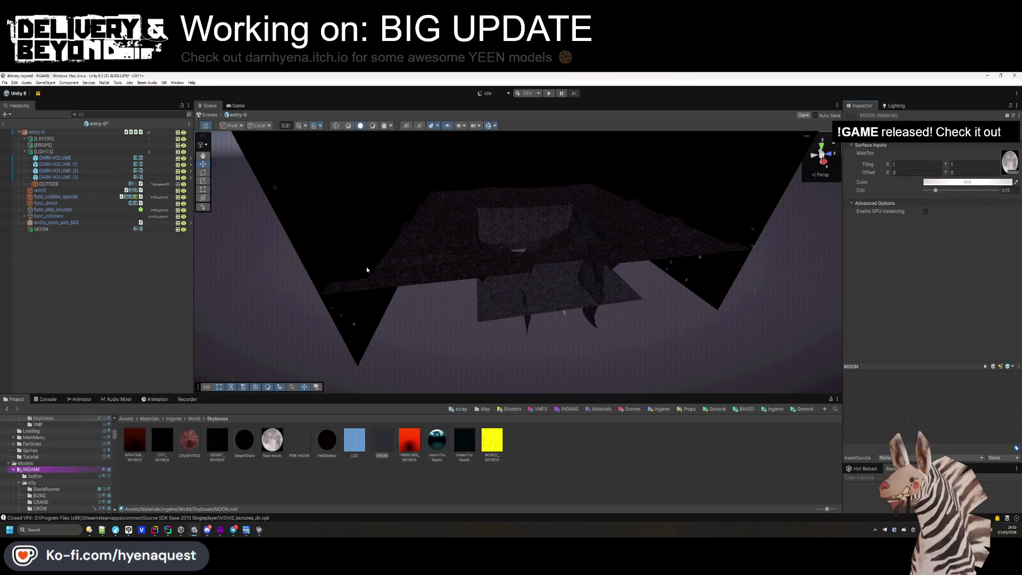
left_click(69, 228)
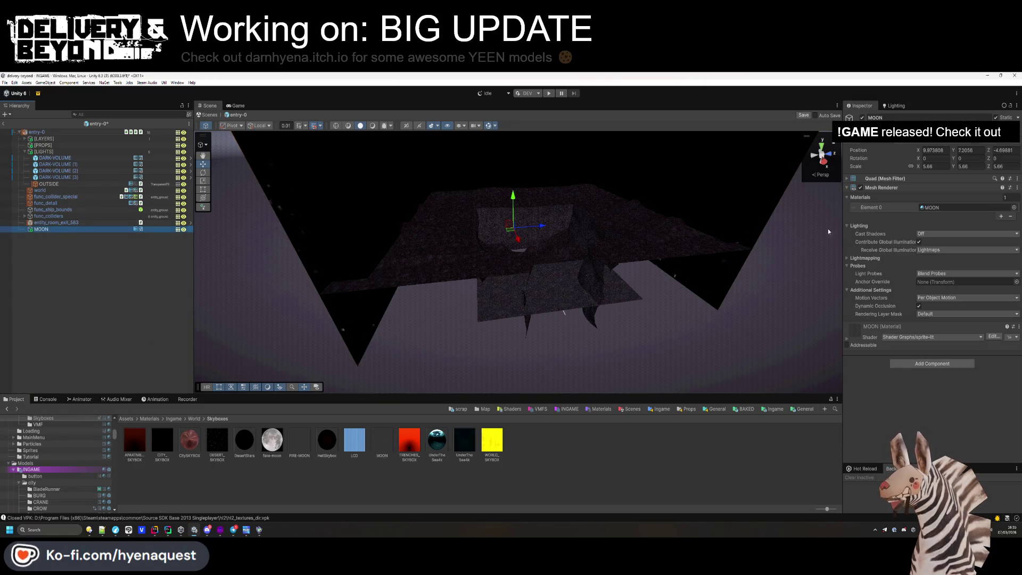
- Remove the Mesh Renderer and Quad Mesh Filter components from the MOON object
right_click(899, 188)
left_click(910, 202)
right_click(901, 181)
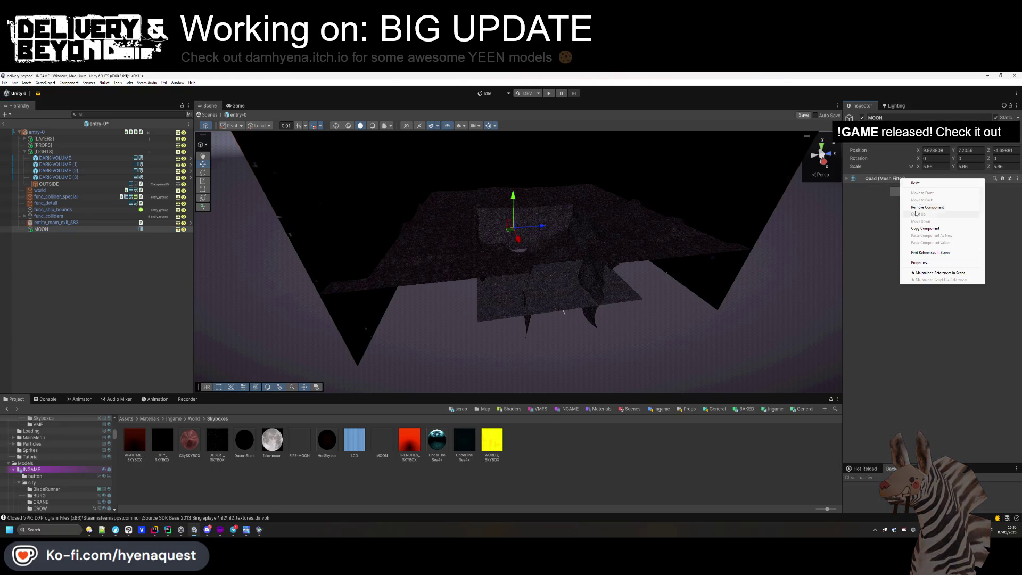
left_click(915, 207)
- Add a Sprite Renderer to MOON and set its Material to MOON
left_click(917, 183)
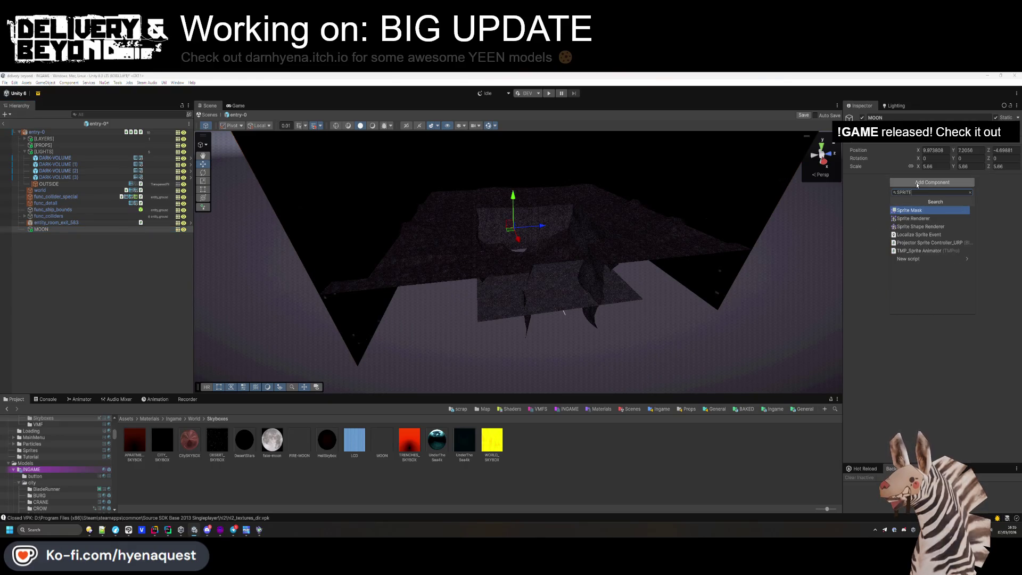
key("Return")
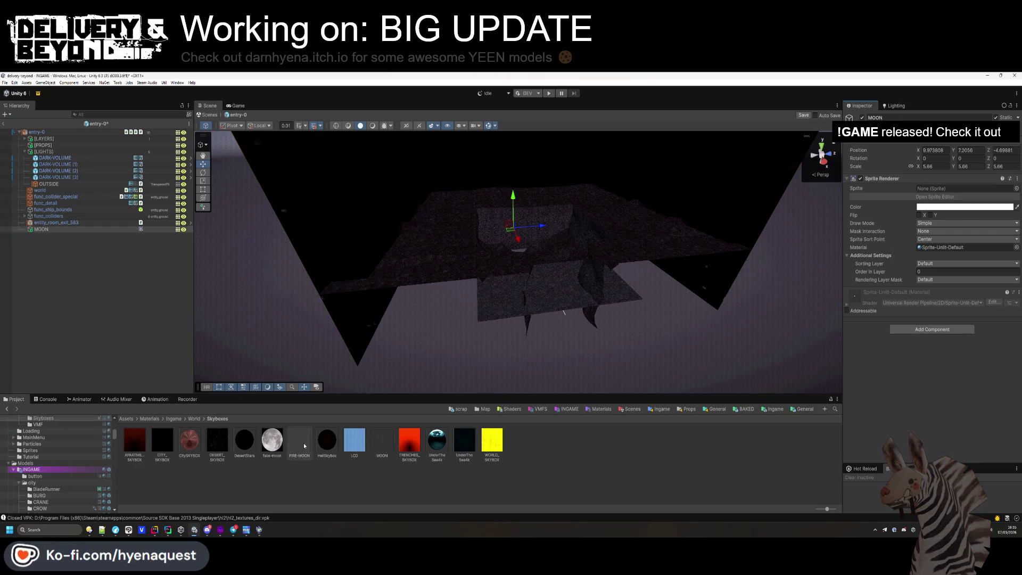
mouse_move(330, 443)
left_mouse_down()
mouse_move(612, 255)
mouse_move(937, 187)
left_mouse_up()
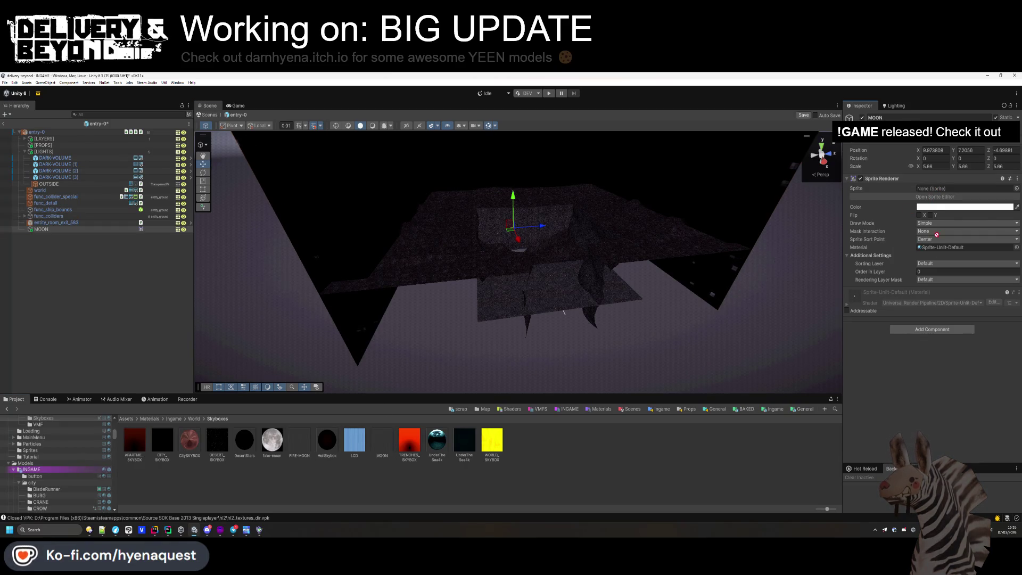
left_click_drag(936, 249, 936, 248)
left_click_drag(302, 456, 554, 302)
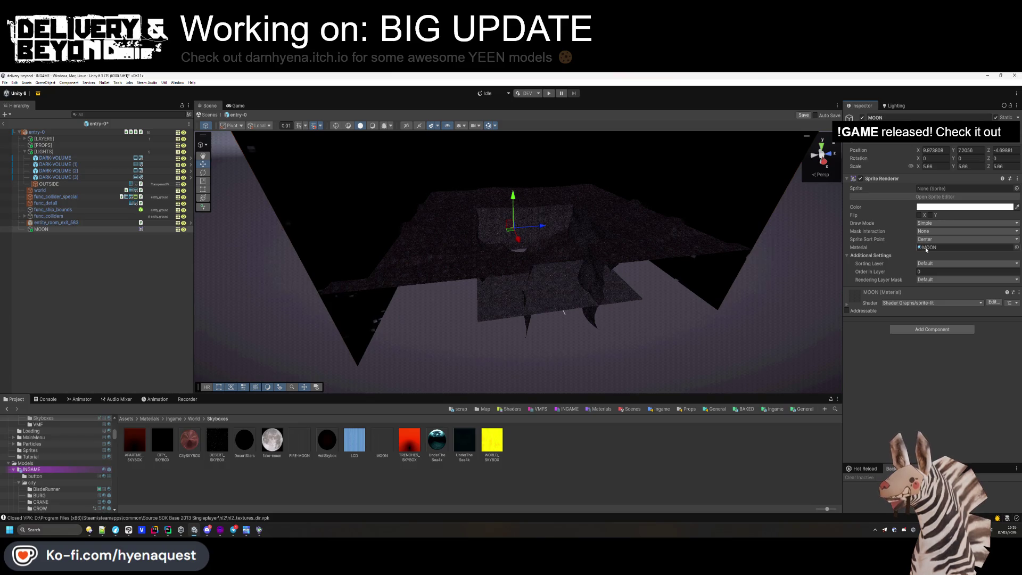
left_click_drag(538, 320, 516, 223)
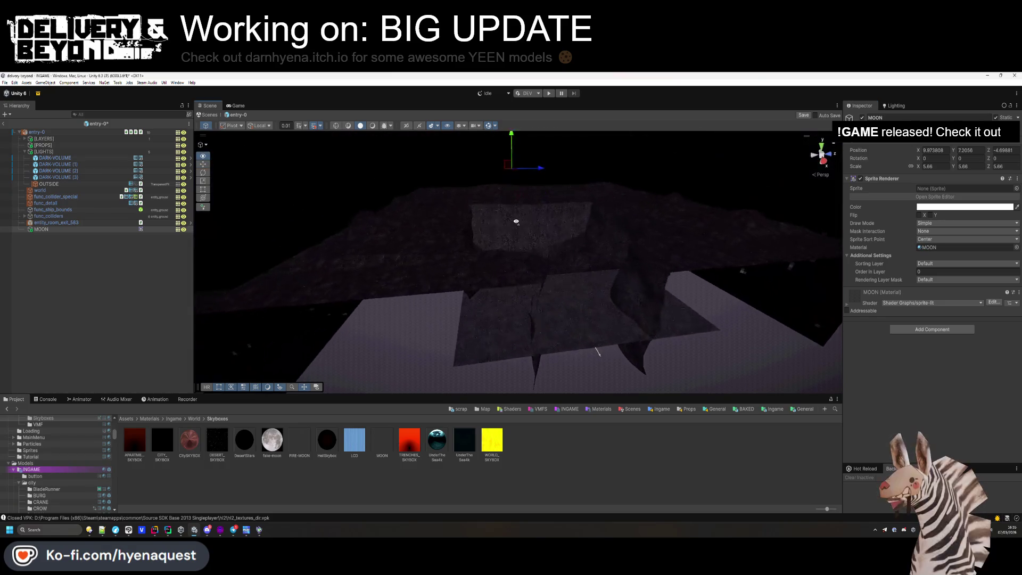
- Change the MOON object's mesh from Quad to Cube and bring up the MOON material's properties
key("f")
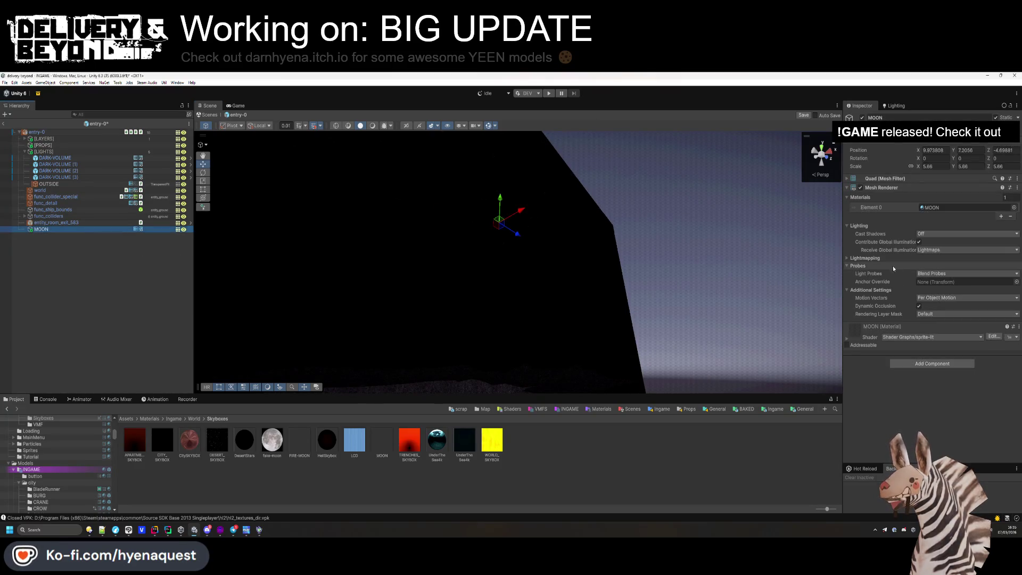
left_click(883, 178)
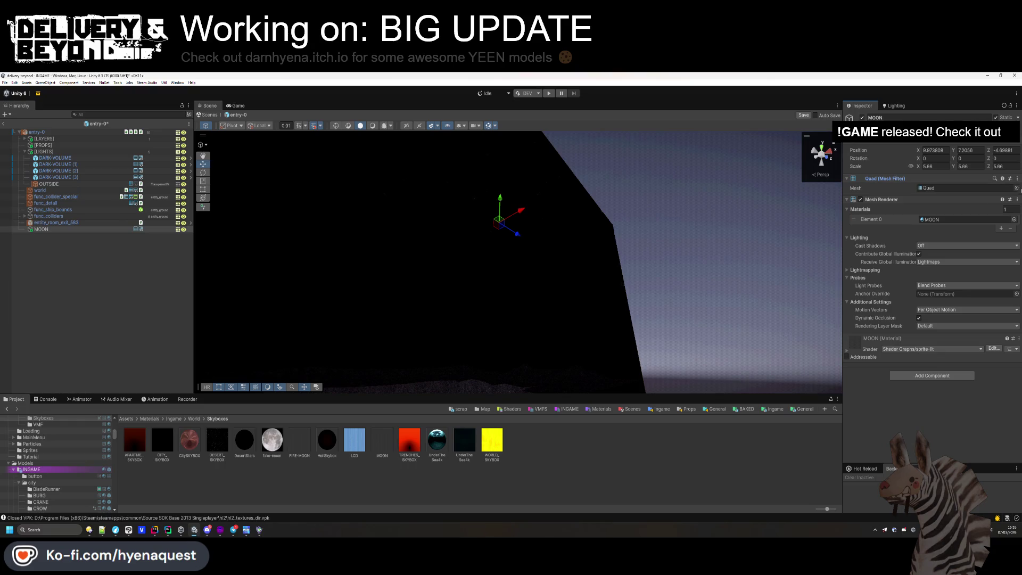
left_click(1016, 188)
left_click(833, 349)
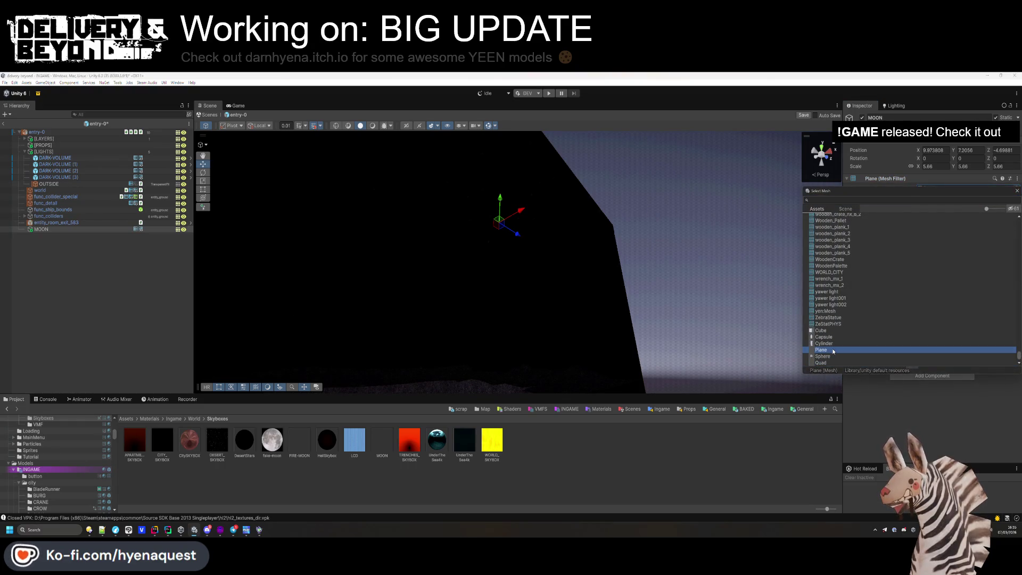
mouse_move(612, 279)
left_mouse_down()
mouse_move(786, 271)
mouse_move(670, 311)
left_mouse_up()
left_click(1016, 189)
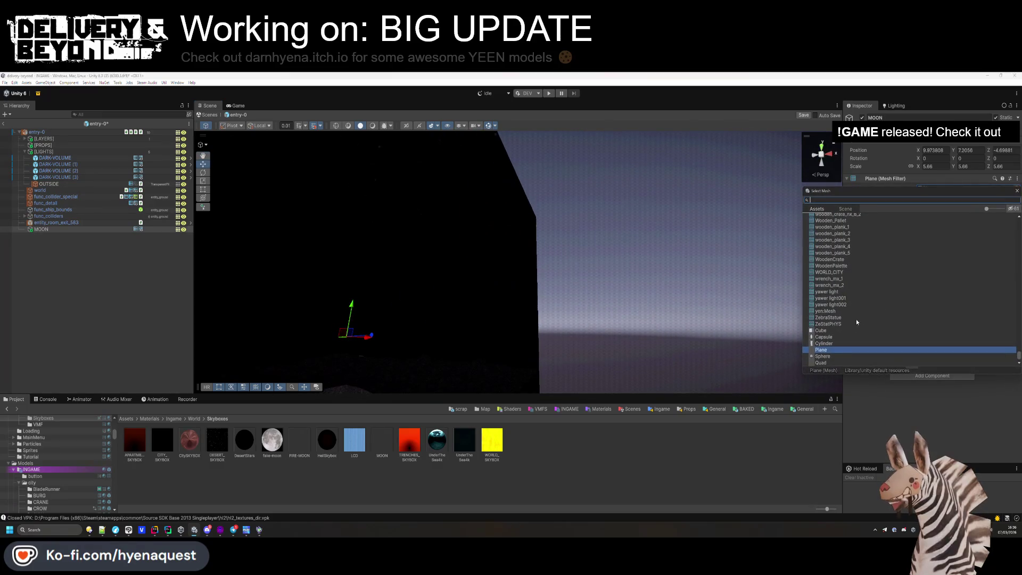
double_click(820, 330)
mouse_move(612, 309)
left_mouse_down()
mouse_move(679, 325)
mouse_move(547, 271)
mouse_move(676, 358)
mouse_move(497, 365)
mouse_move(593, 349)
left_mouse_up()
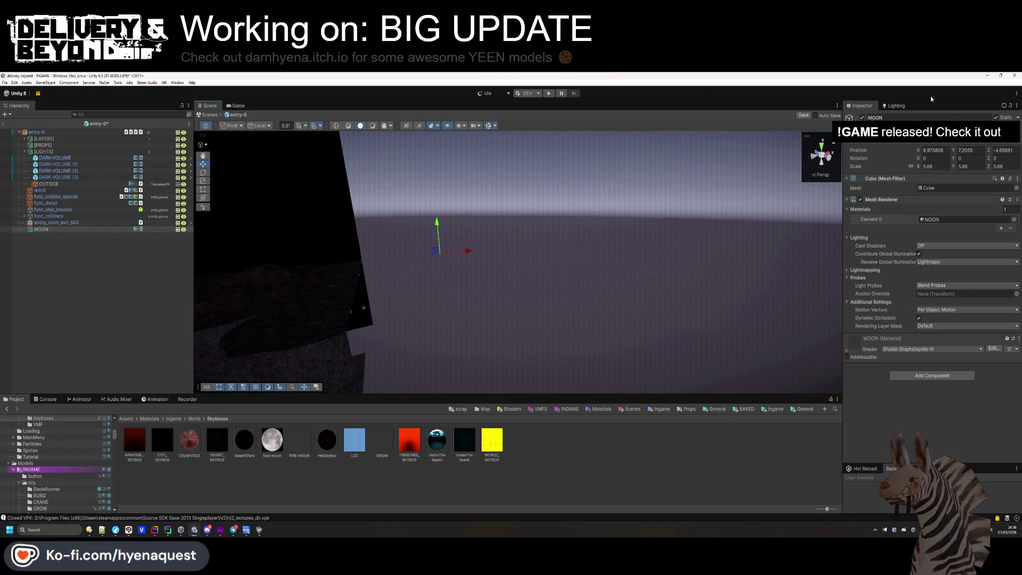
left_click(390, 446)
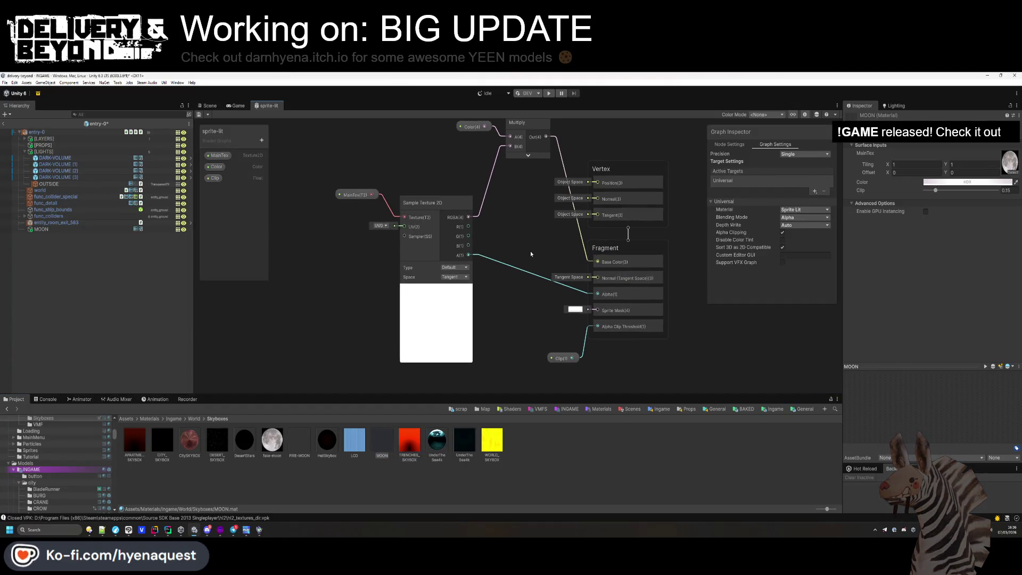
scroll(531, 255, "down", 2)
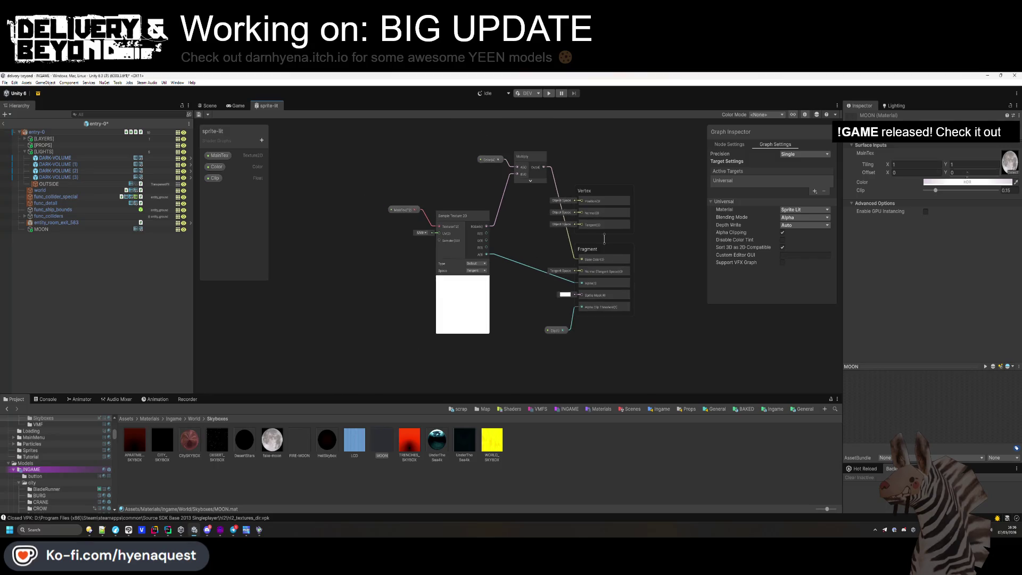
left_click(966, 182)
left_click(910, 171)
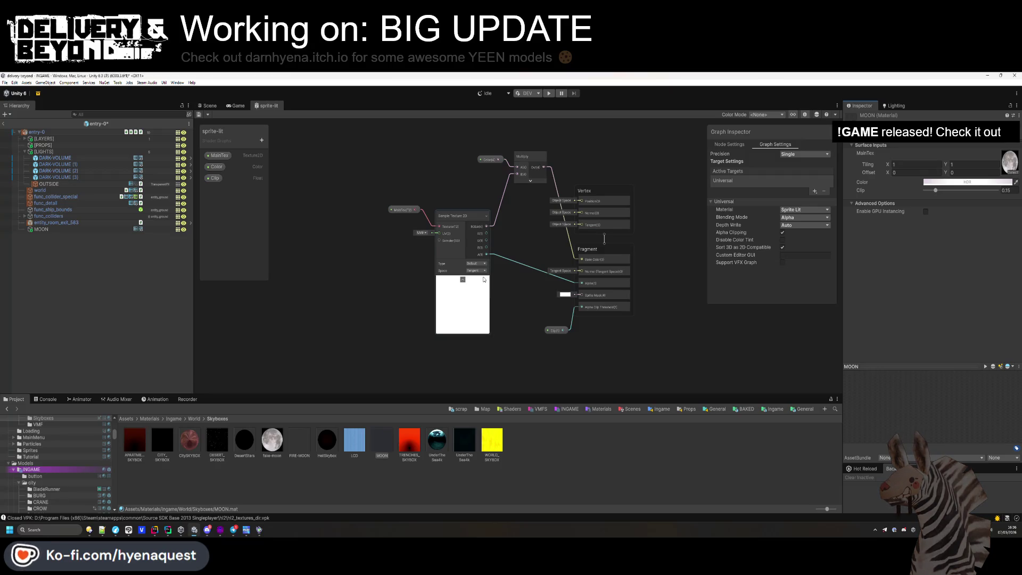
left_click(810, 209)
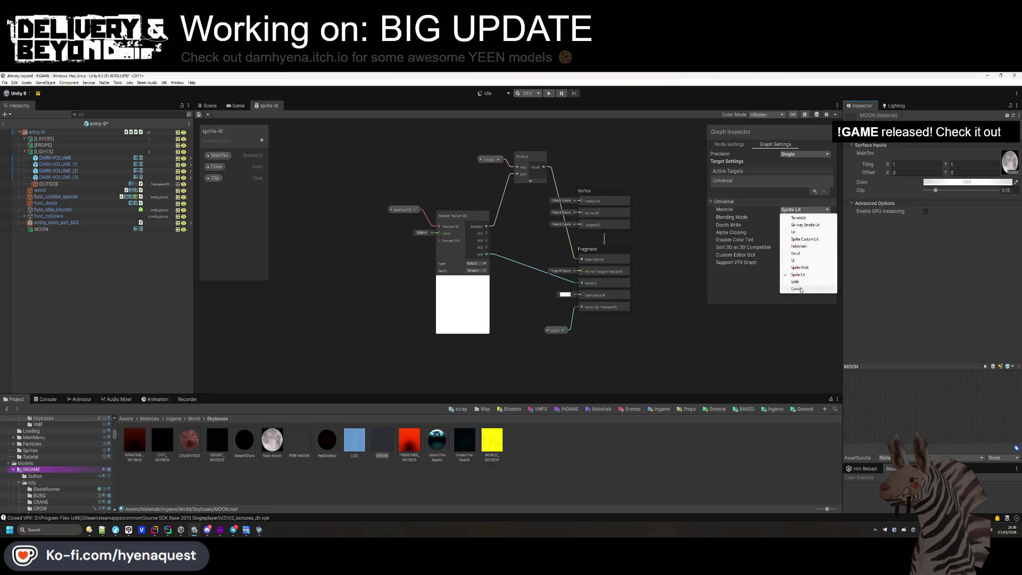
key("Escape")
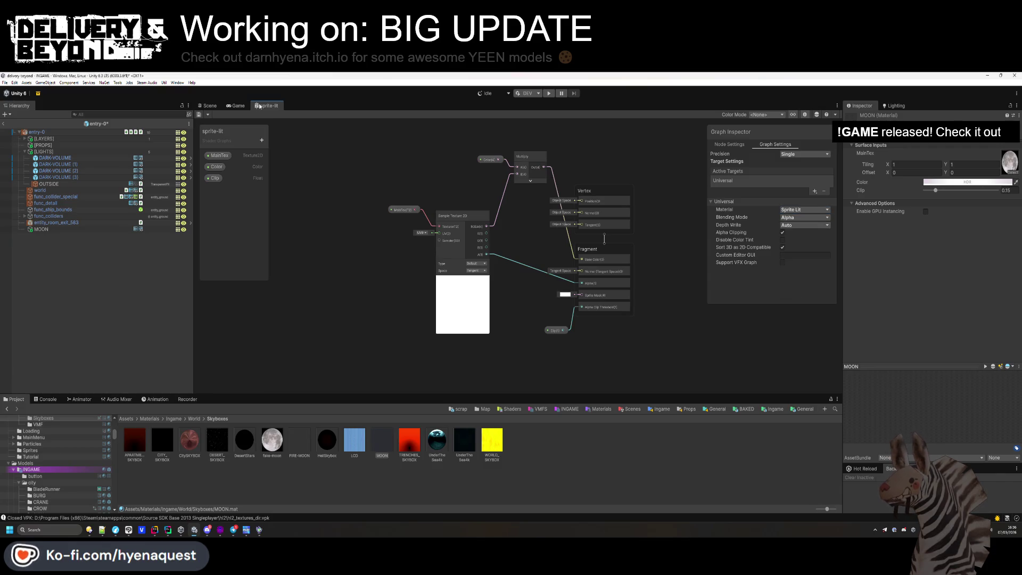
middle_click(258, 107)
left_click(916, 131)
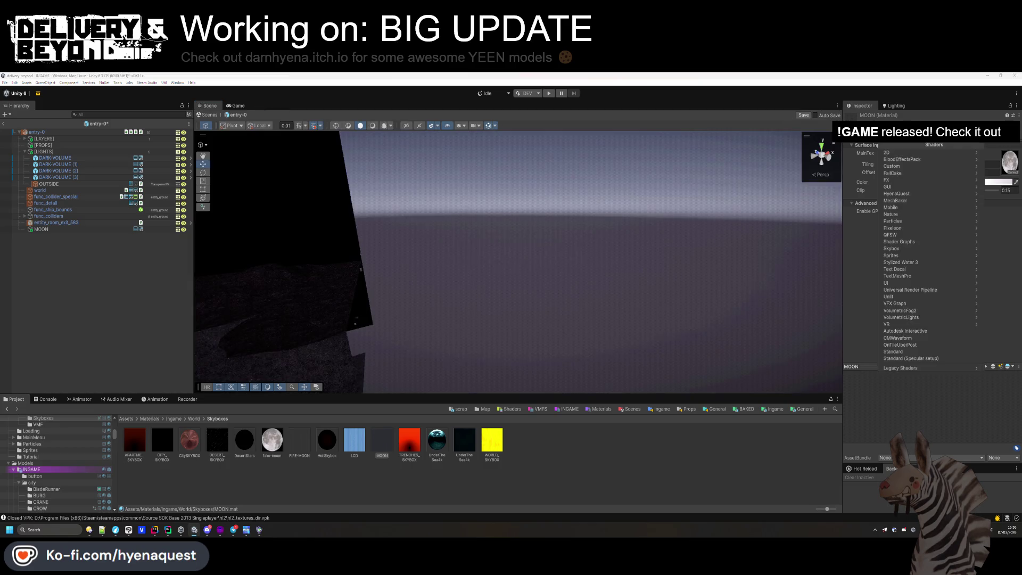
- Switch the MOON material to the Unlit shader and change the MOON mesh to a Quad
type("lit")
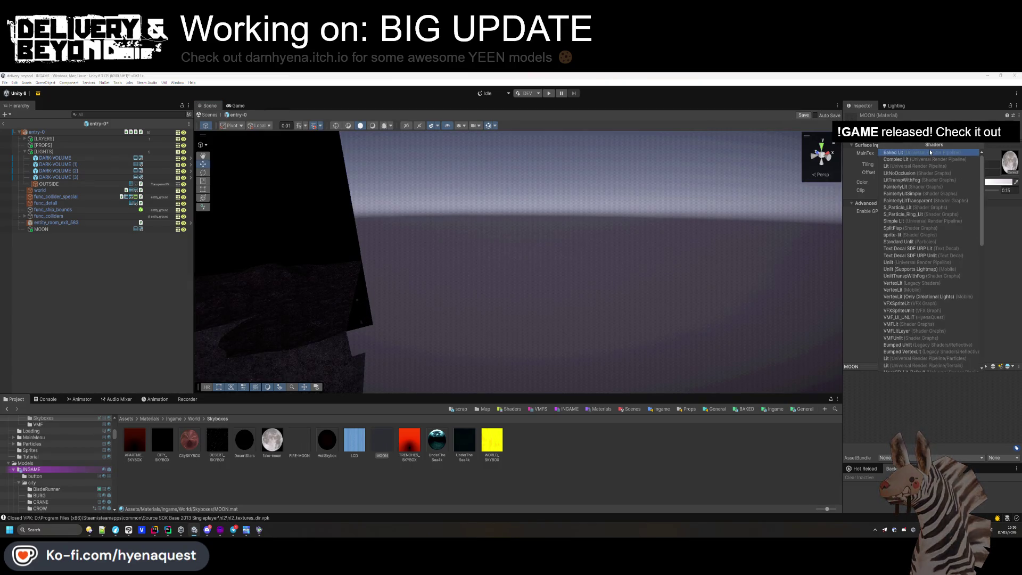
scroll(914, 246, "down", 2)
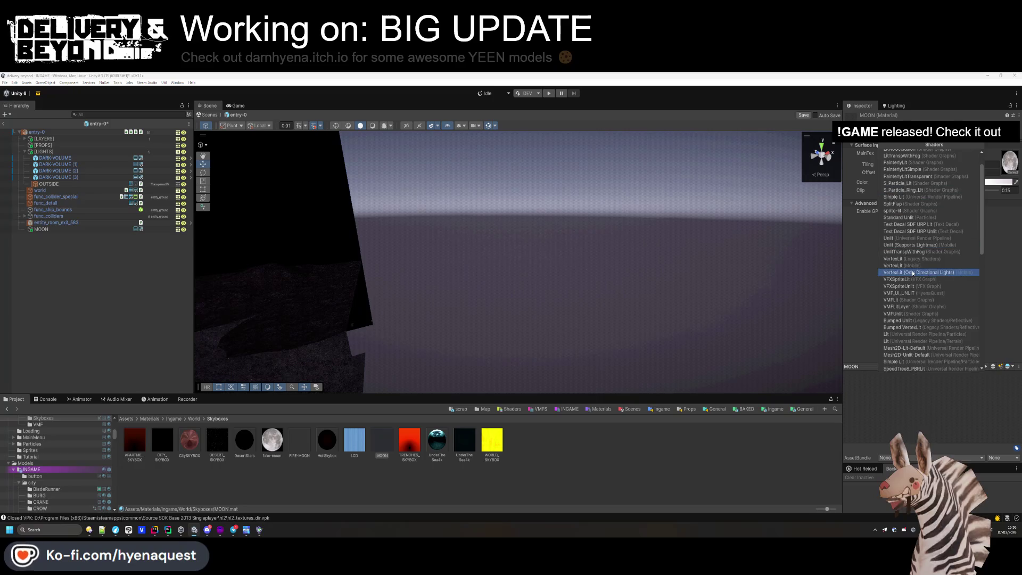
left_click(917, 239)
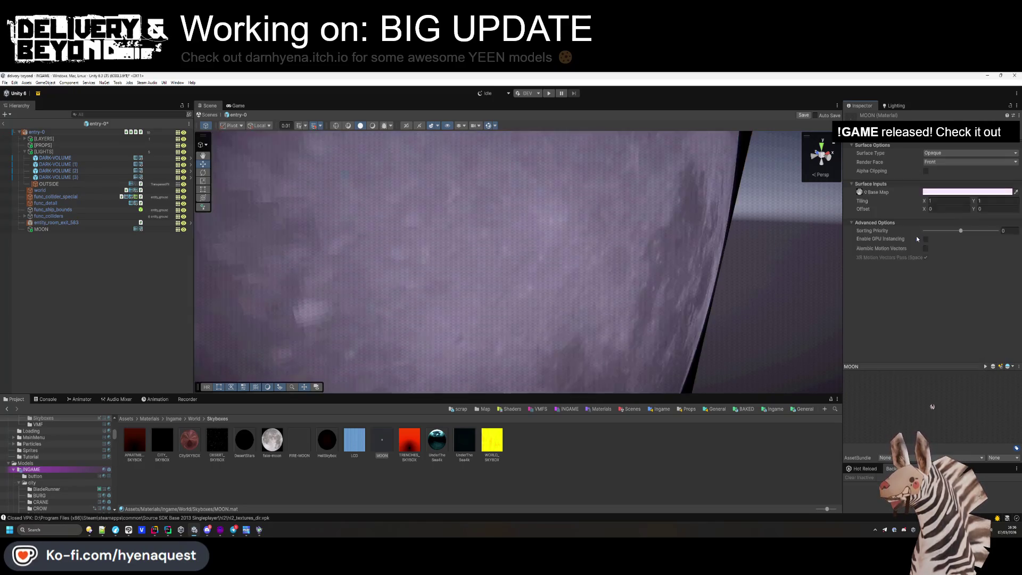
mouse_move(805, 202)
left_mouse_down()
mouse_move(598, 191)
mouse_move(537, 238)
left_mouse_up()
scroll(537, 238, "up", 3)
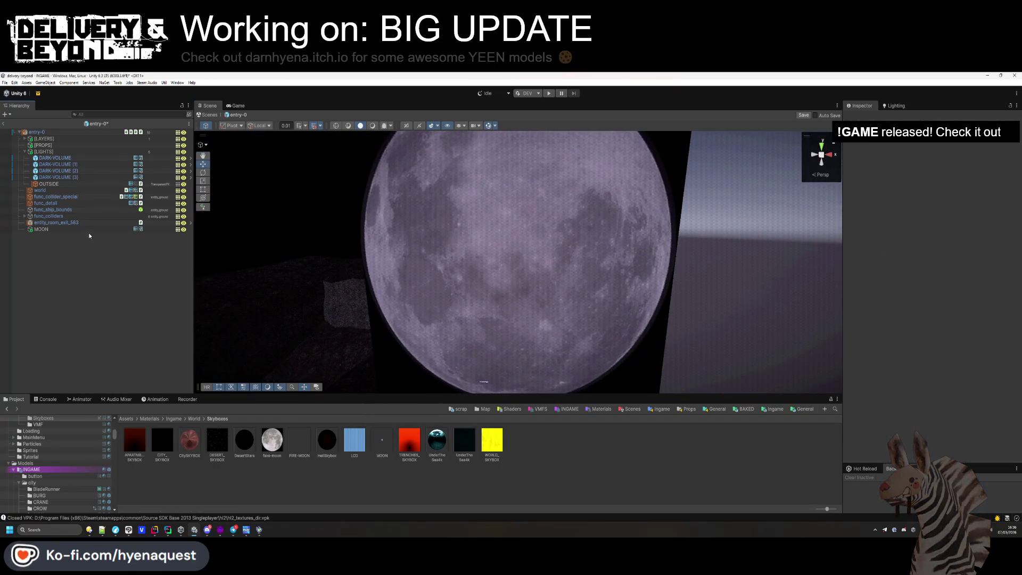
left_click(612, 232)
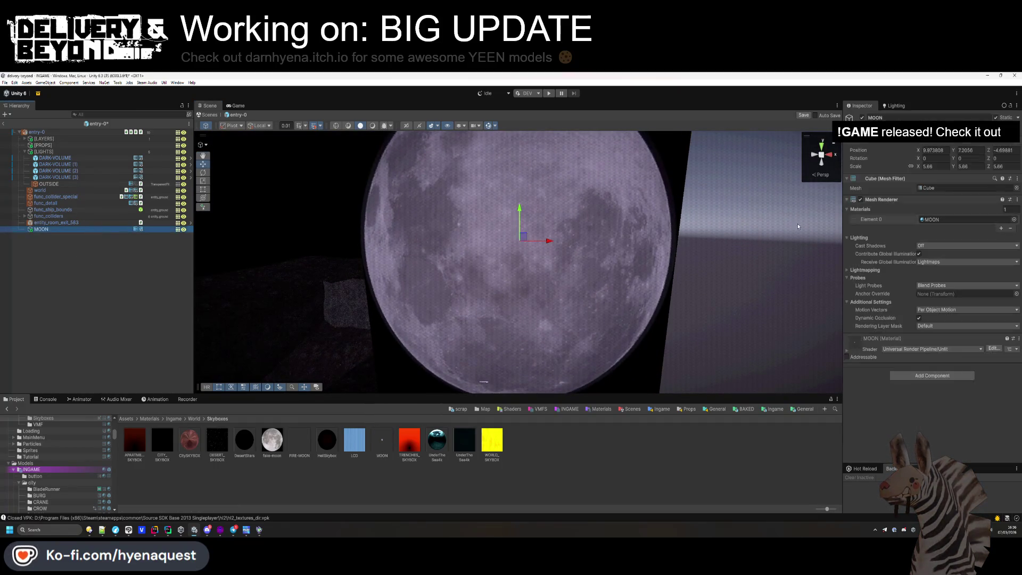
left_click(1016, 189)
double_click(830, 363)
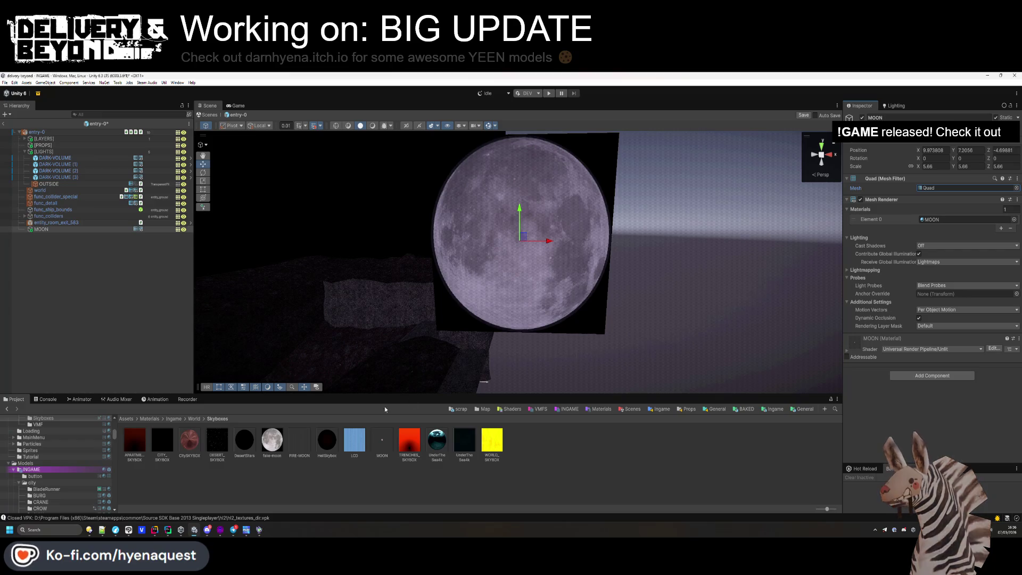
- Search the MOON material's shader list for 'simple' and apply Simple Lit
double_click(948, 220)
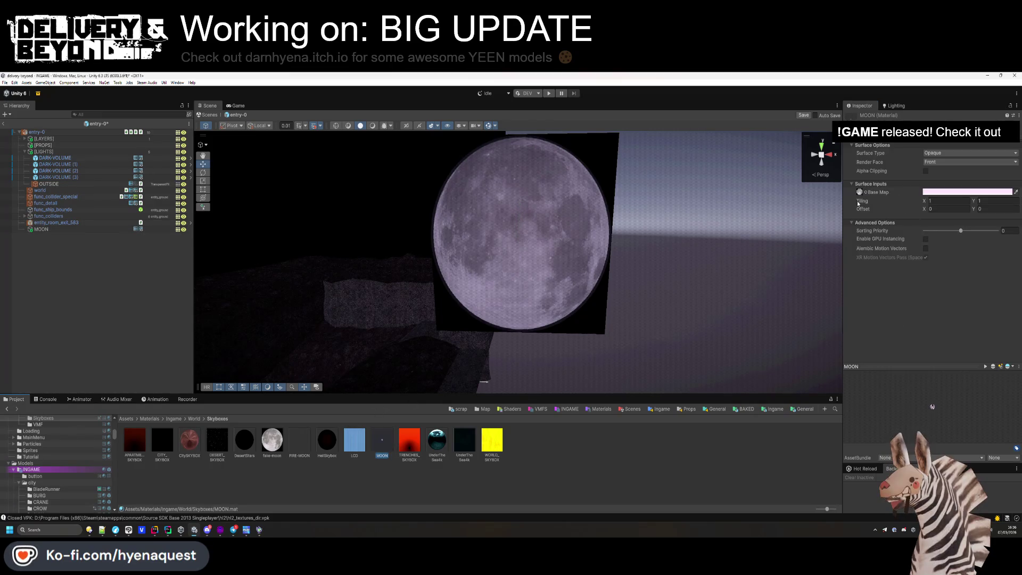
left_click(931, 124)
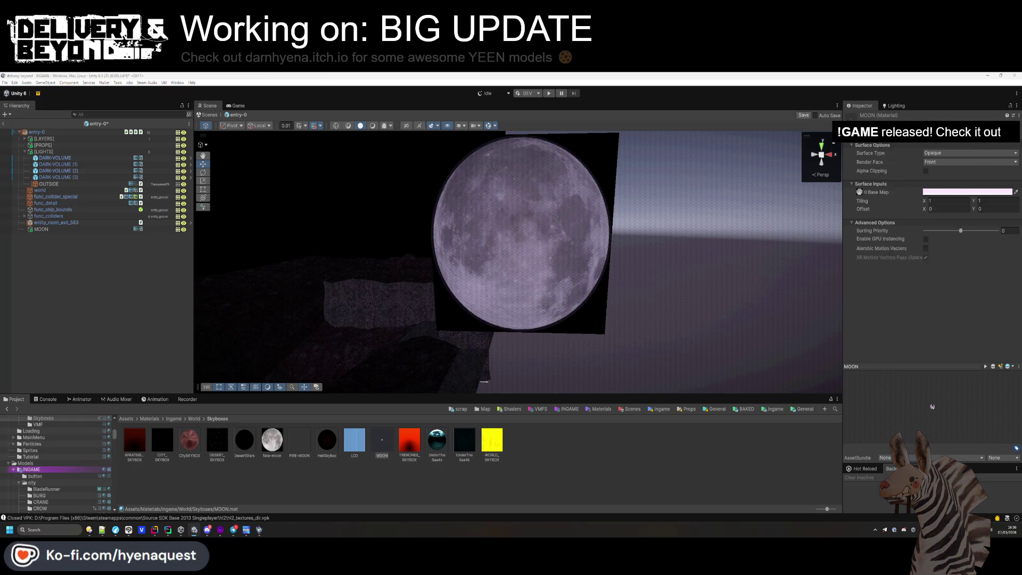
type("simple")
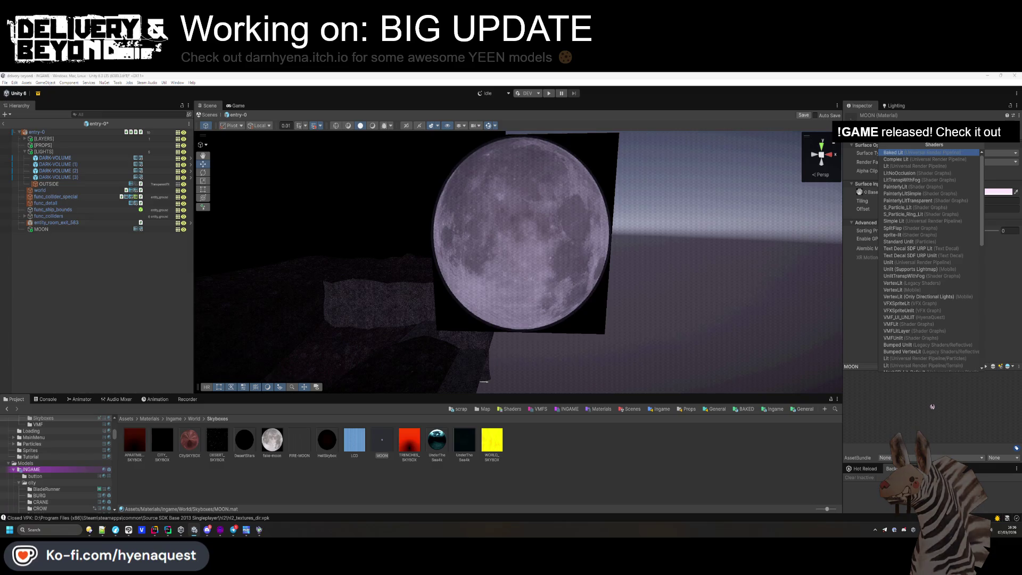
key("Down")
key("Down")
key("Return")
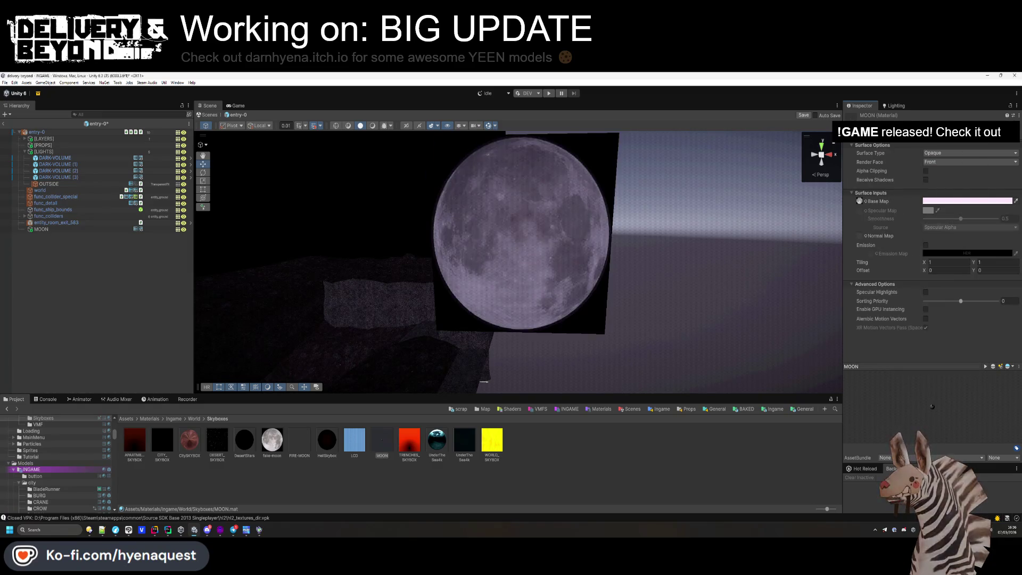
- Turn on MOON emission with a white HDR colour, raising intensity from 0.8 to 2.5
left_click(925, 245)
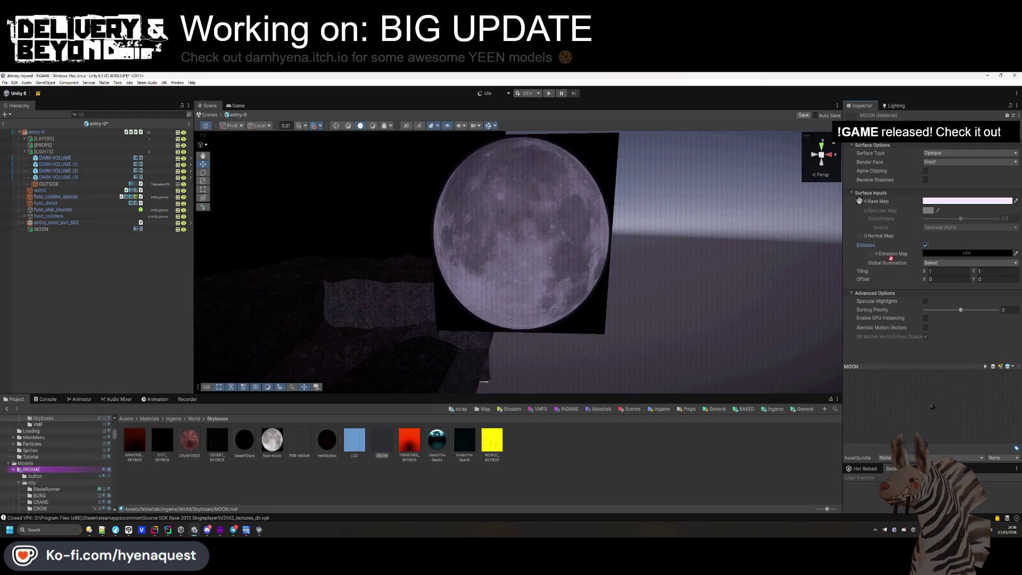
left_click(946, 255)
left_click(958, 273)
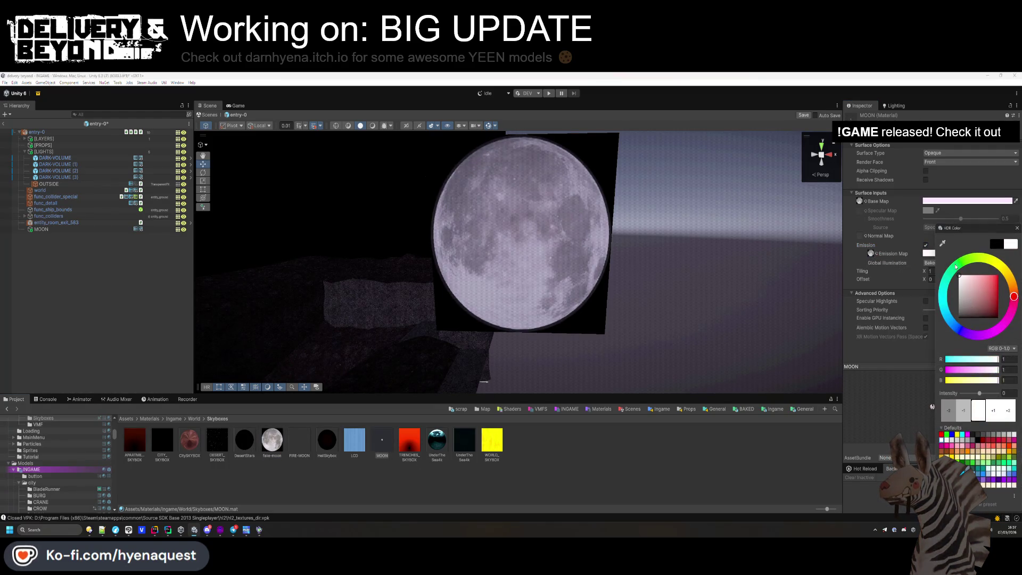
left_click(980, 393)
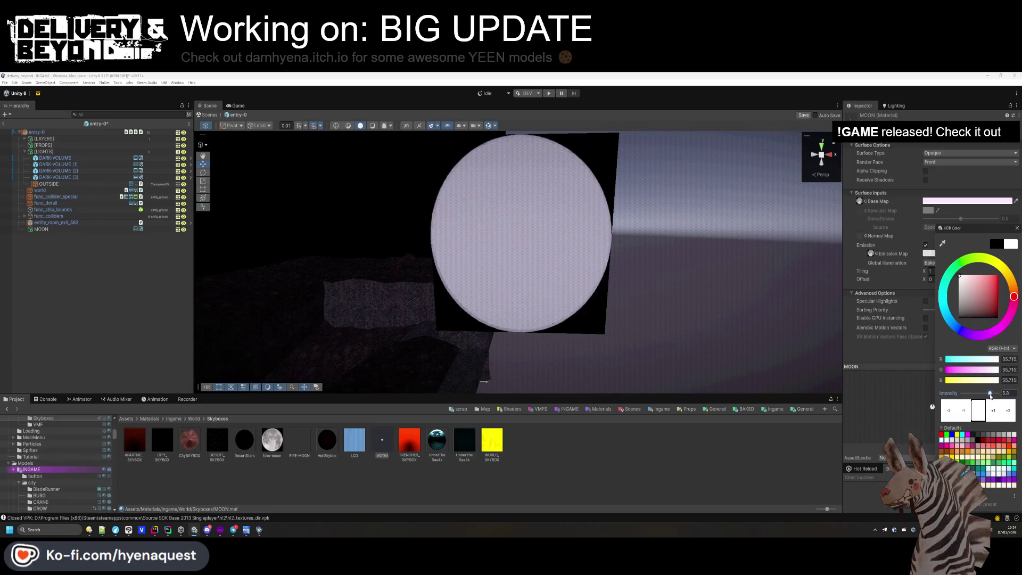
left_click(373, 126)
left_click(971, 254)
left_click(984, 404)
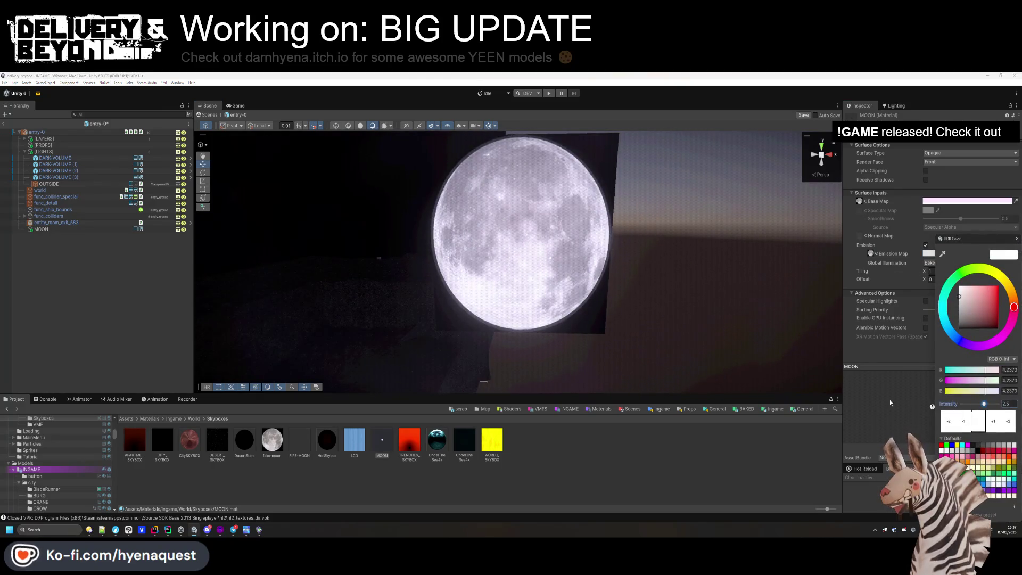
left_click(890, 402)
right_click(945, 203)
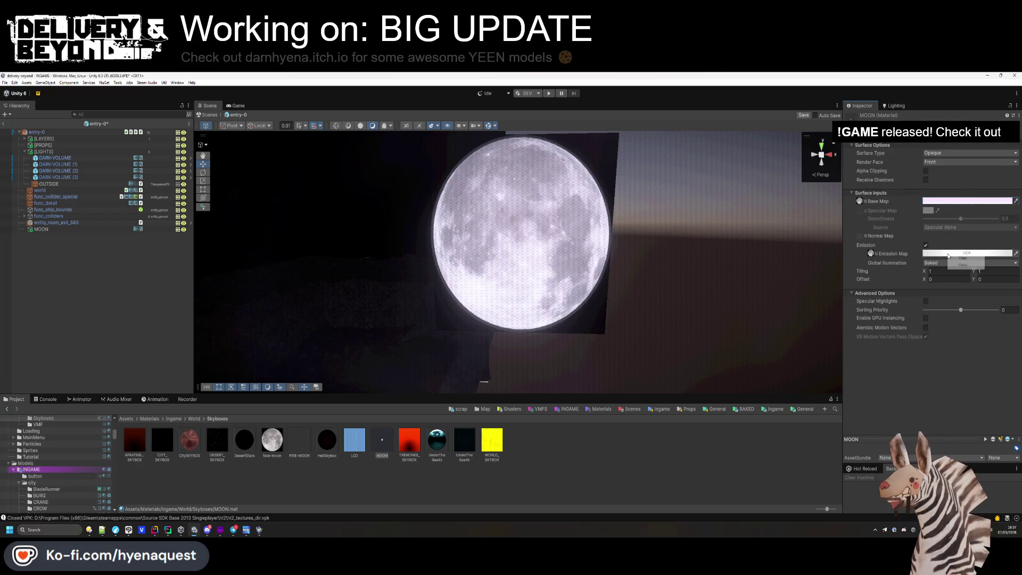
- Paste the copied colour into the emission and enable Alpha Clipping on the MOON material
left_click(963, 265)
left_click(926, 171)
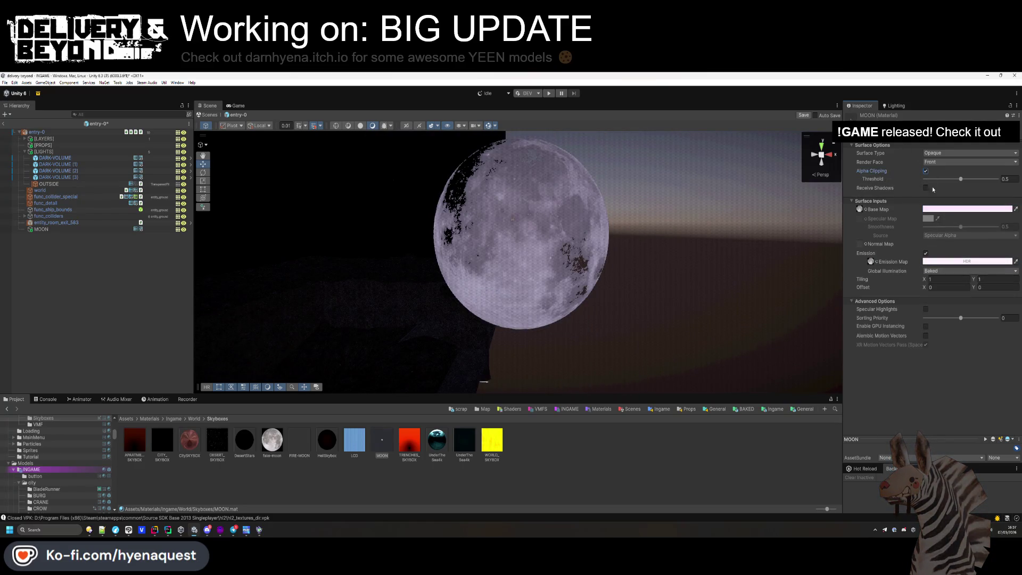
left_click_drag(960, 181, 944, 183)
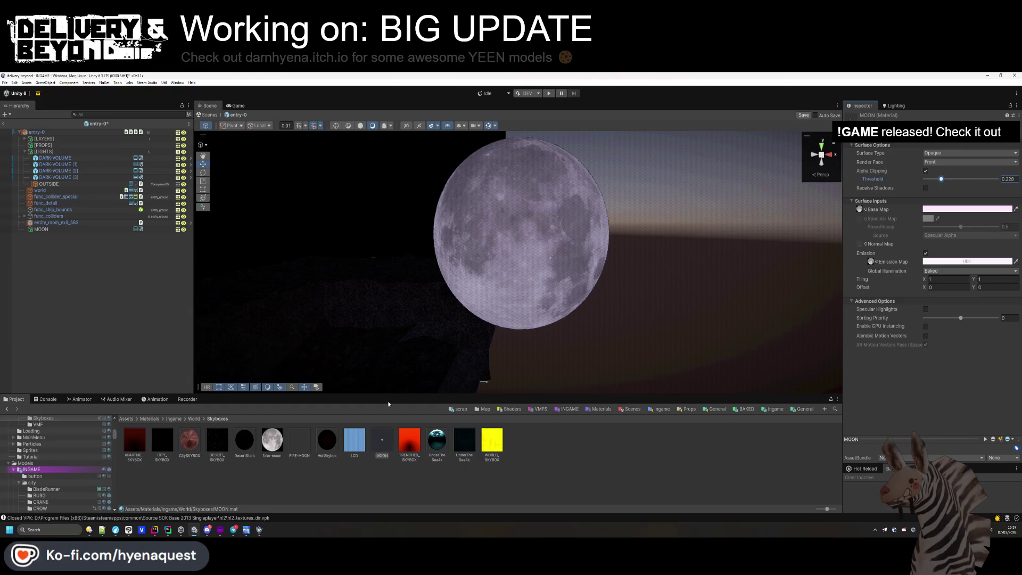
- Compare with the FIRE-MOON material and set MOON's clip threshold to about 0.417
left_click(302, 440)
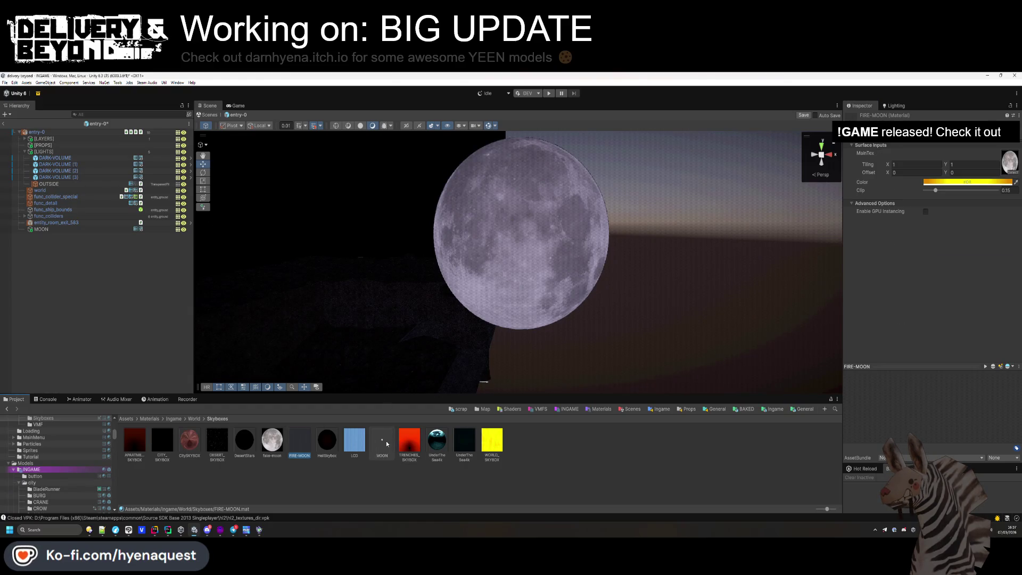
left_click(387, 444)
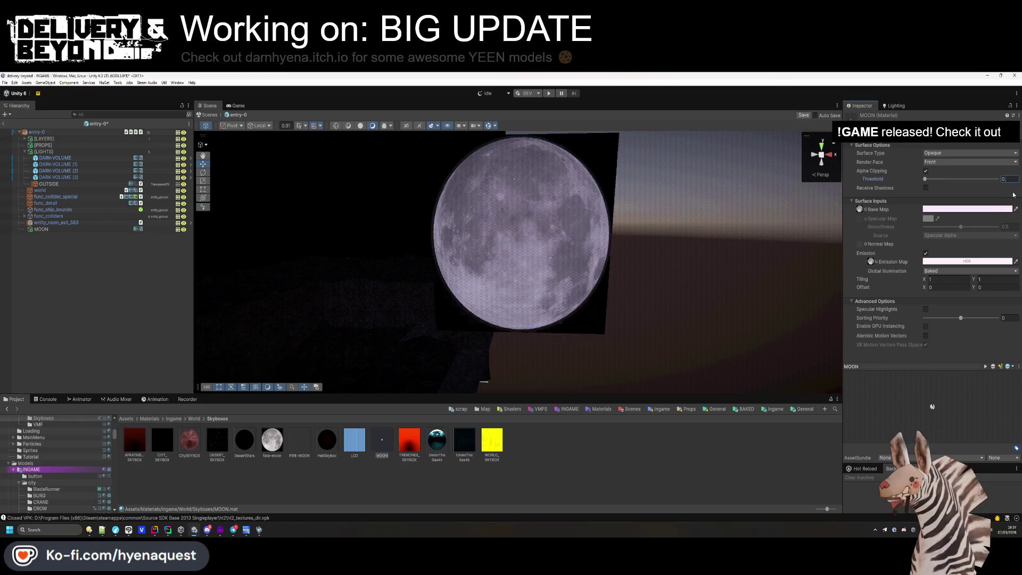
left_click(299, 440)
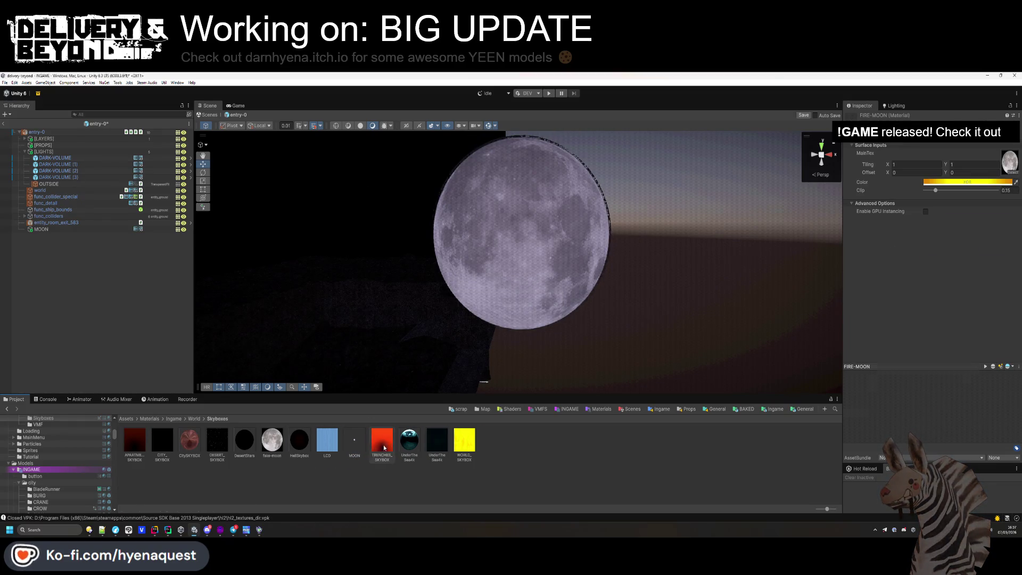
left_click(355, 440)
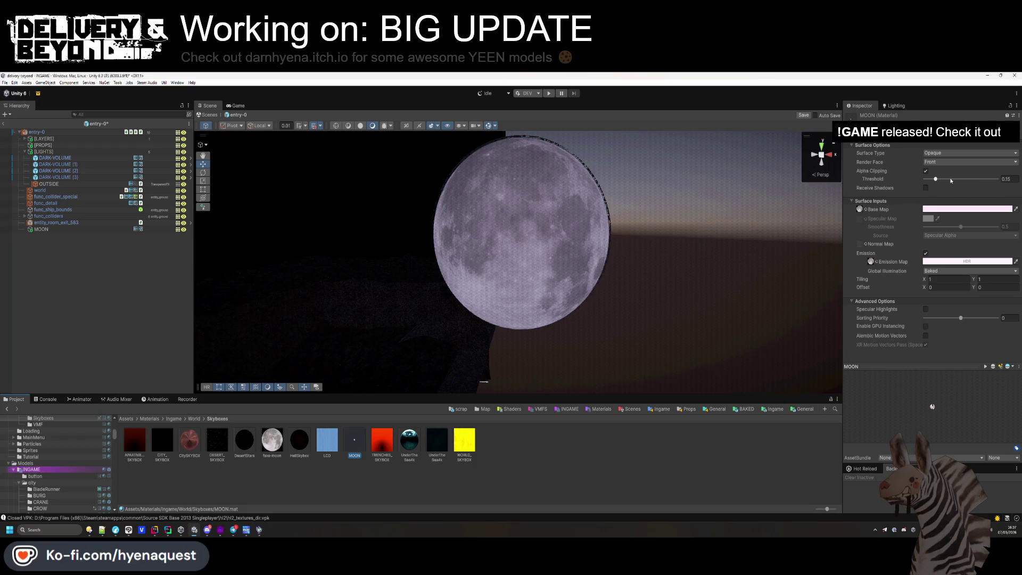
left_click_drag(936, 180, 956, 182)
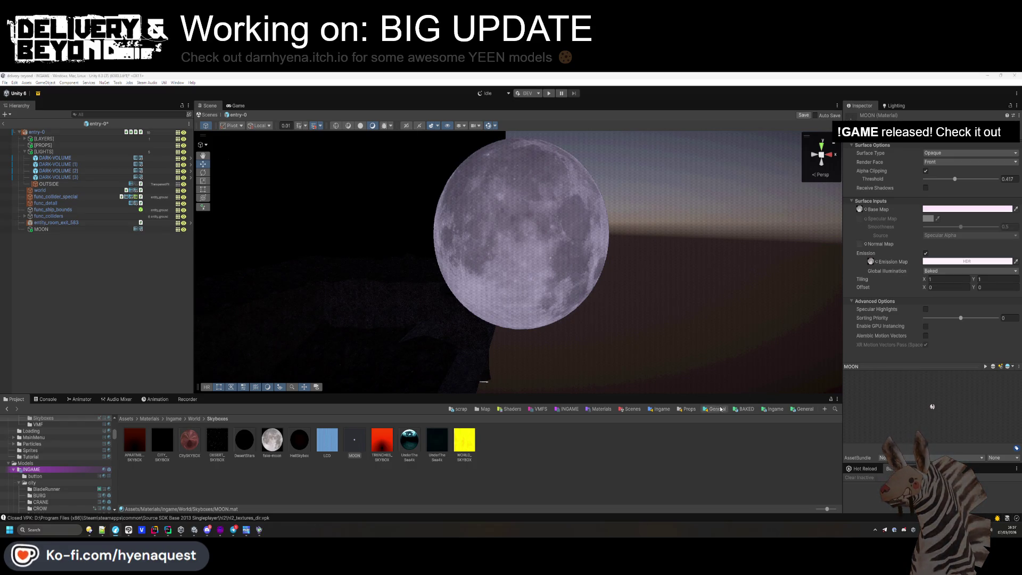
- Frame the MOON quad, tilt it to roughly -17, -40, -14 and scale it to 8.21
left_click(585, 298)
mouse_move(586, 298)
left_mouse_down()
mouse_move(599, 294)
mouse_move(541, 268)
mouse_move(651, 272)
mouse_move(628, 266)
mouse_move(589, 188)
mouse_move(641, 182)
mouse_move(474, 253)
mouse_move(456, 238)
mouse_move(468, 244)
mouse_move(476, 226)
mouse_move(460, 223)
mouse_move(479, 264)
left_mouse_up()
left_click(564, 290)
key("f")
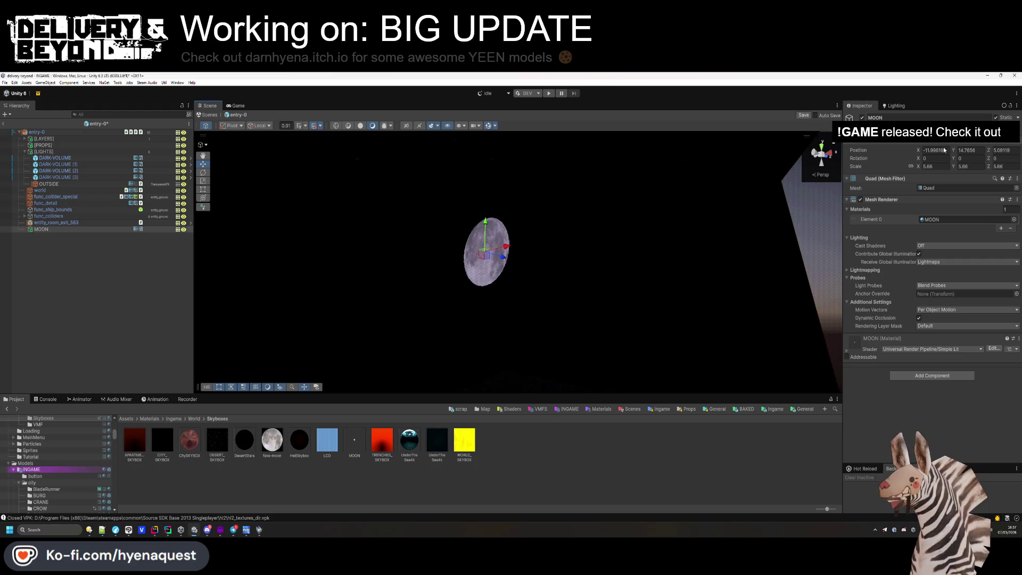
left_click(203, 172)
mouse_move(487, 282)
left_mouse_down()
mouse_move(496, 278)
mouse_move(489, 268)
left_mouse_up()
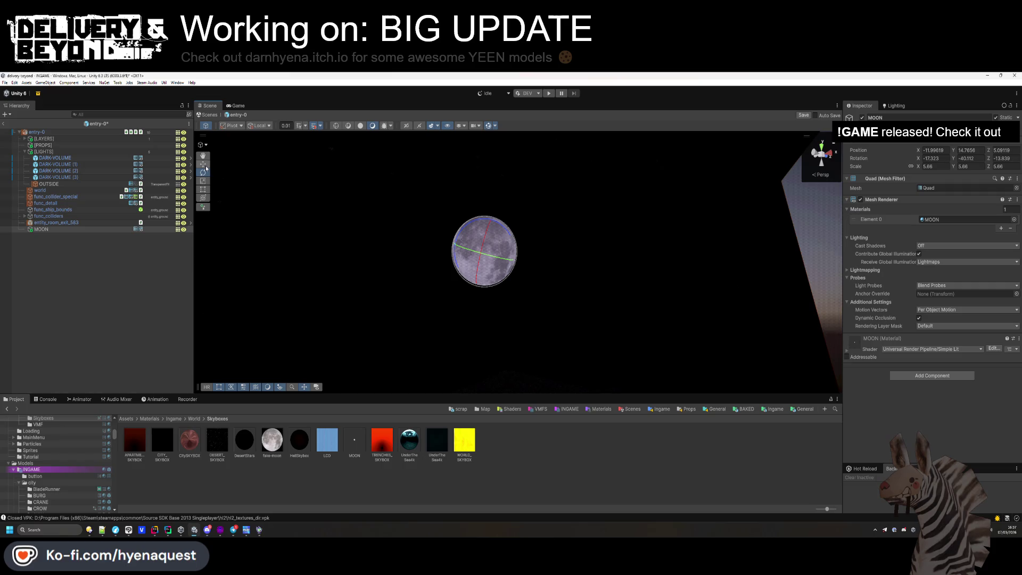
mouse_move(923, 168)
left_mouse_down()
mouse_move(956, 178)
mouse_move(947, 181)
left_mouse_up()
mouse_move(569, 258)
left_mouse_down()
mouse_move(512, 247)
mouse_move(560, 254)
mouse_move(531, 287)
mouse_move(600, 303)
mouse_move(625, 286)
mouse_move(545, 170)
mouse_move(618, 195)
left_mouse_up()
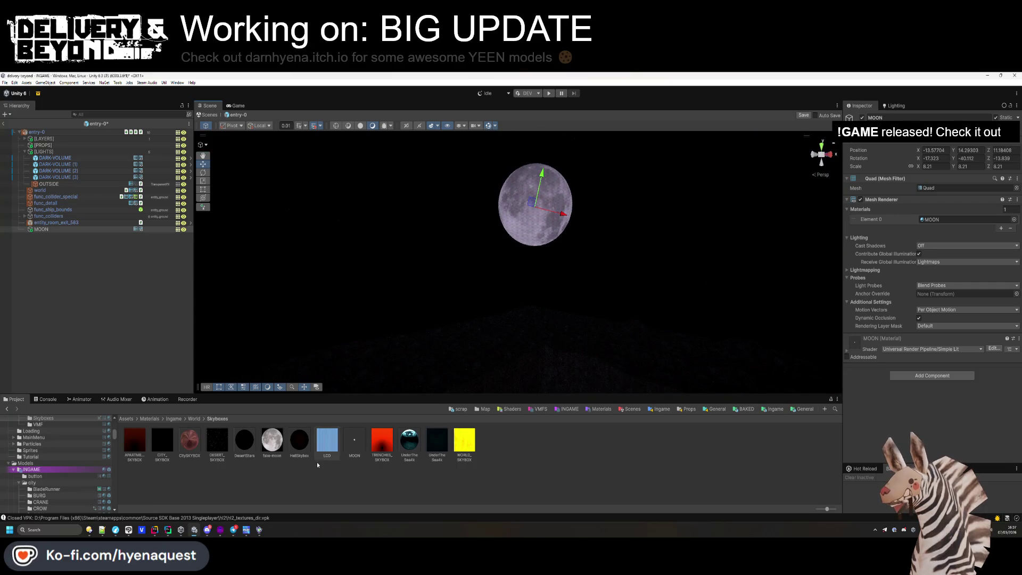
- Raise the MOON material's emission HDR intensity to about 3 so the moon glows
left_click(354, 440)
left_click(929, 260)
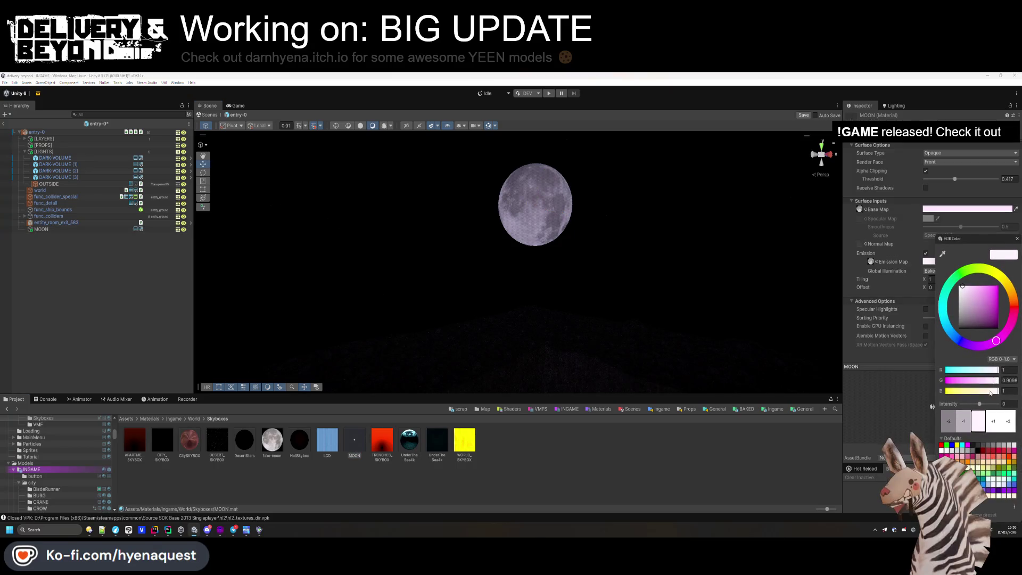
left_click_drag(978, 404, 986, 407)
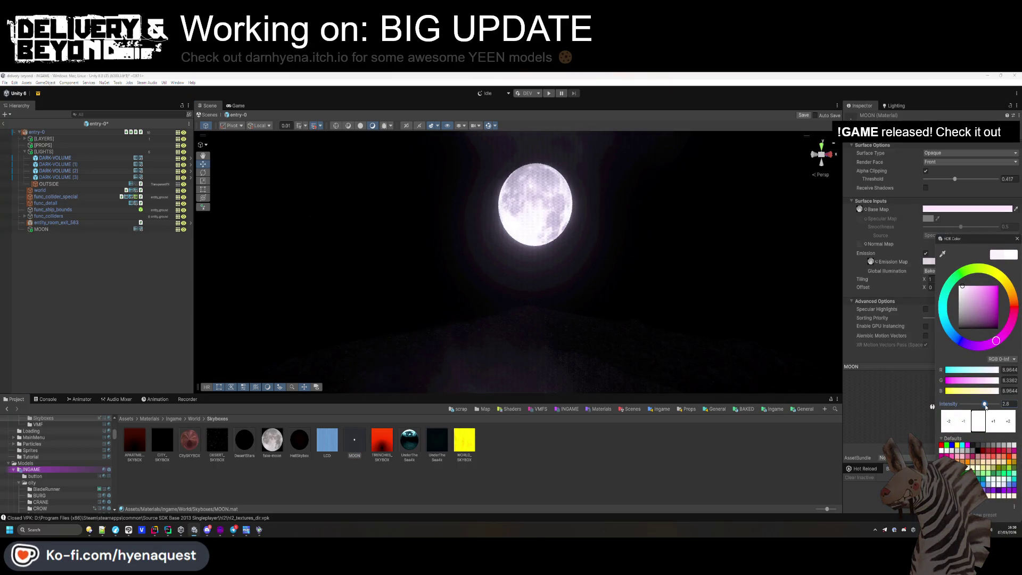
left_click(218, 287)
mouse_move(585, 234)
left_mouse_down()
mouse_move(607, 236)
mouse_move(497, 203)
mouse_move(508, 270)
mouse_move(550, 311)
mouse_move(472, 256)
mouse_move(614, 349)
left_mouse_up()
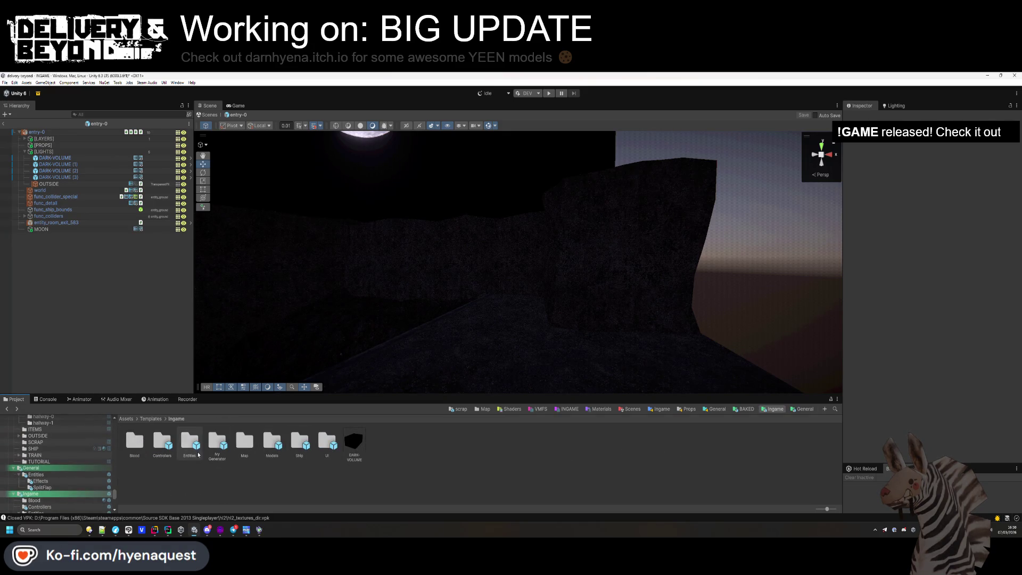
- Open Resources/World/Trenches and set the Sun Intensity to 2
left_click(127, 419)
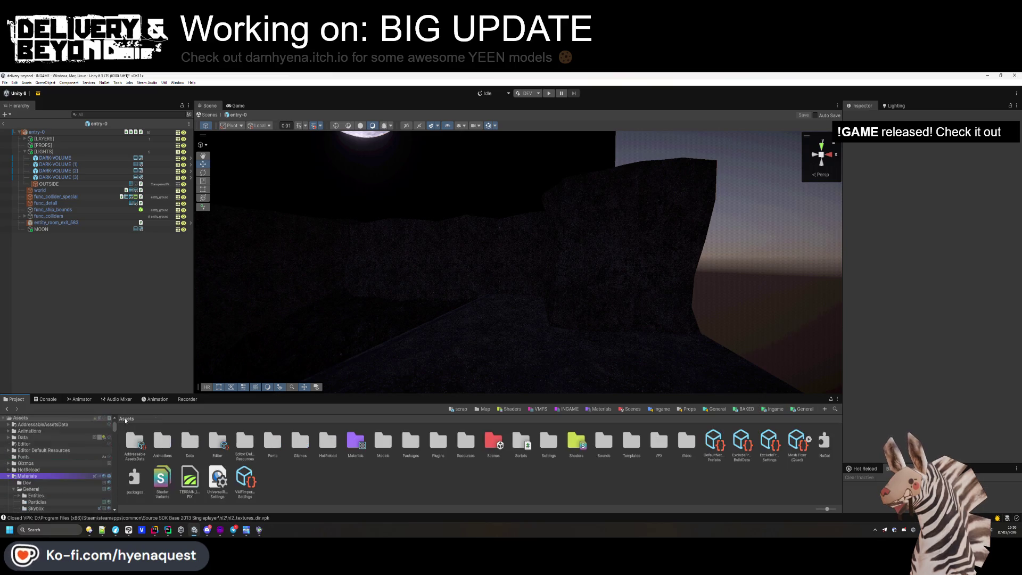
double_click(474, 445)
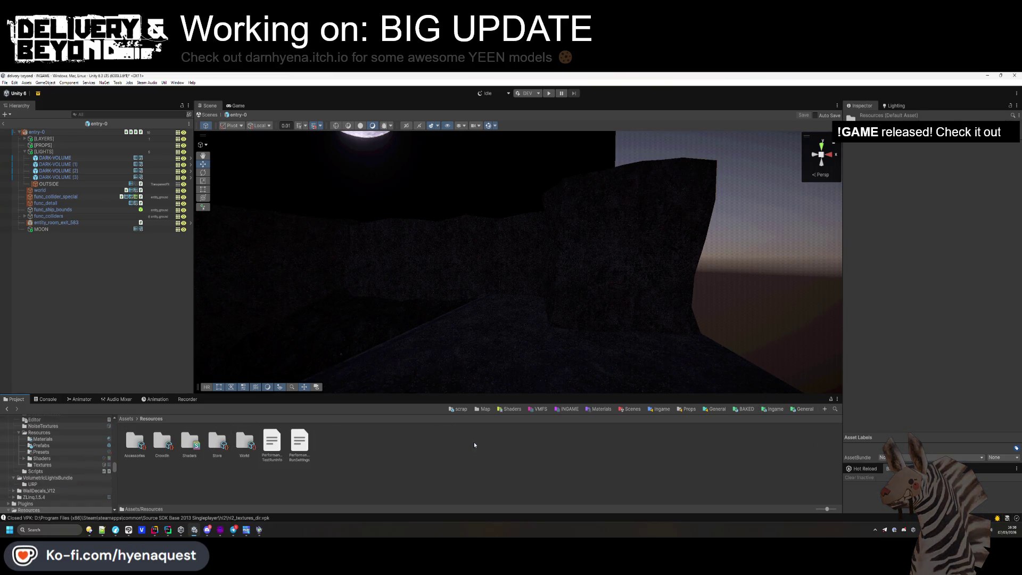
double_click(251, 443)
left_click(243, 447)
scroll(865, 279, "down", 10)
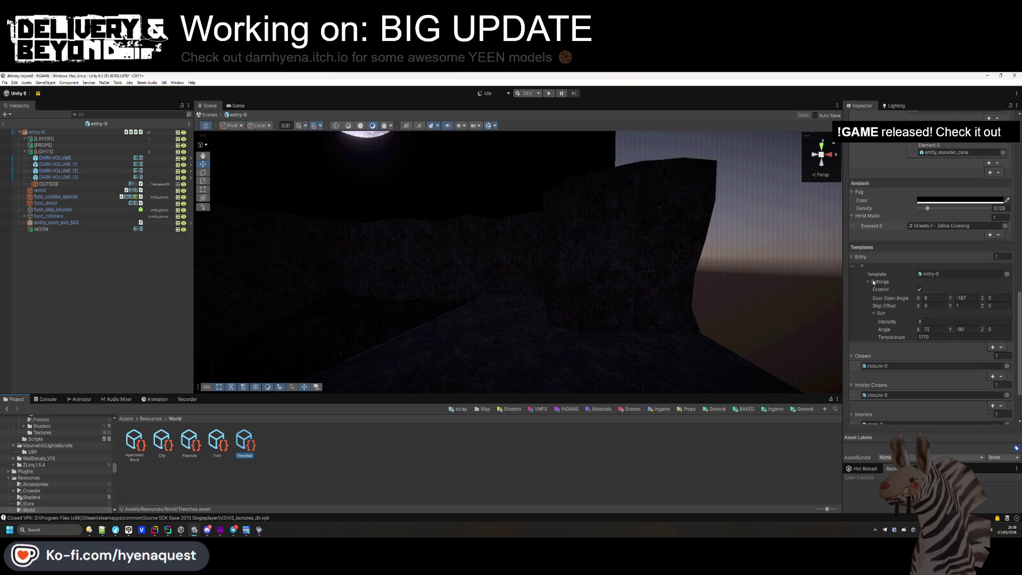
scroll(871, 279, "down", 2)
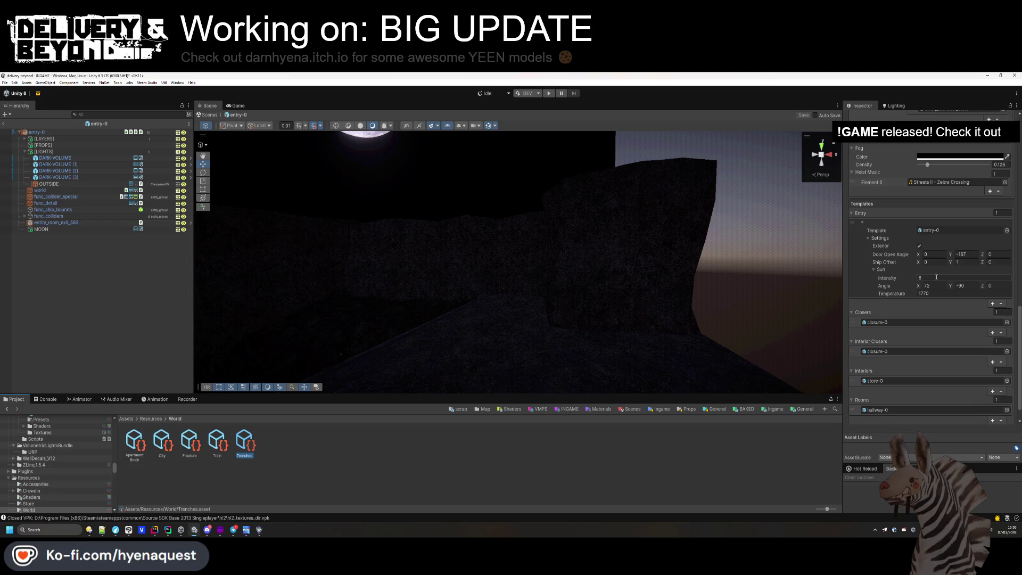
type("2")
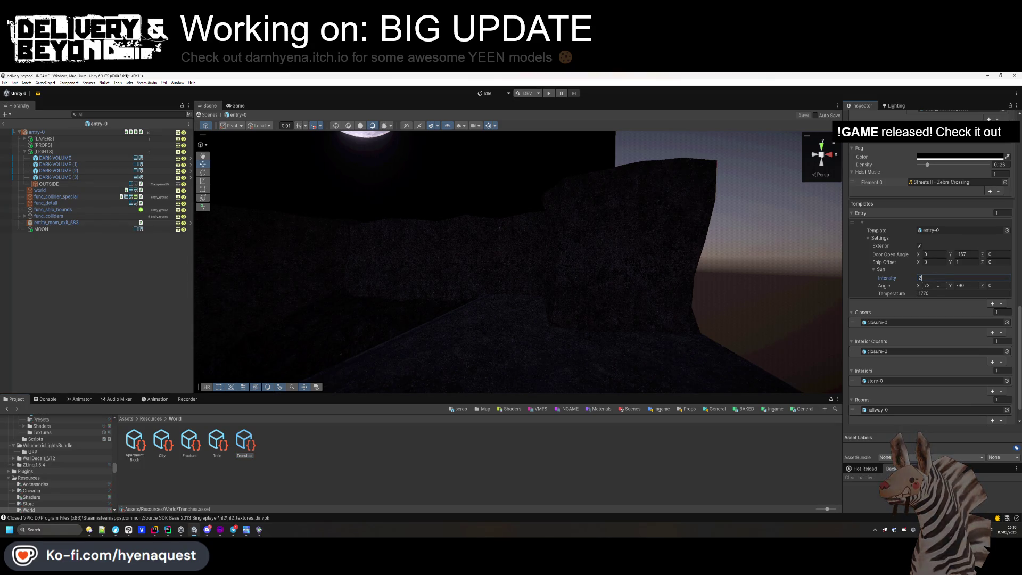
- Copy the MOON object's rotation as Euler angles
mouse_move(552, 321)
left_mouse_down()
mouse_move(486, 201)
mouse_move(342, 213)
left_mouse_up()
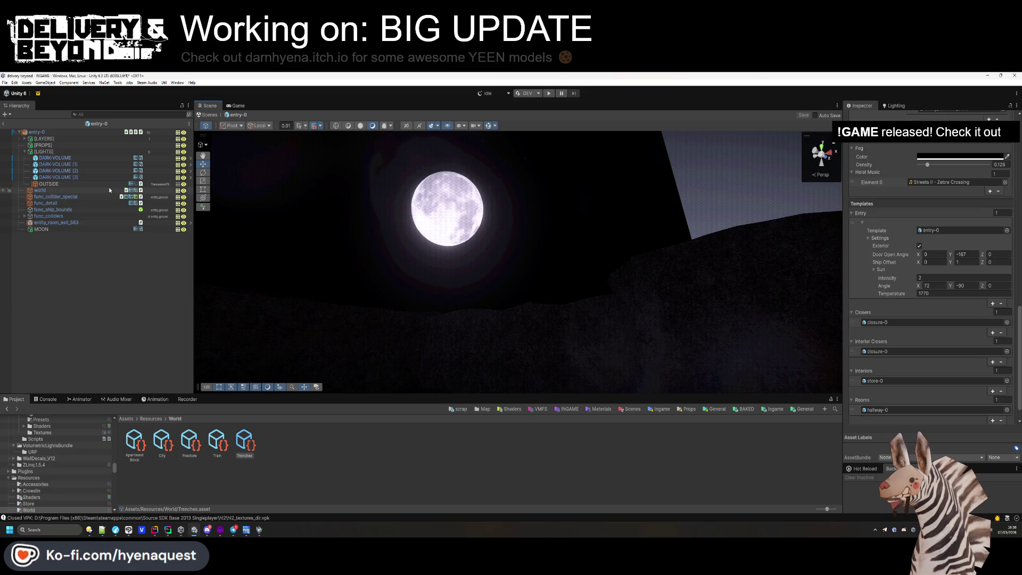
left_click(45, 229)
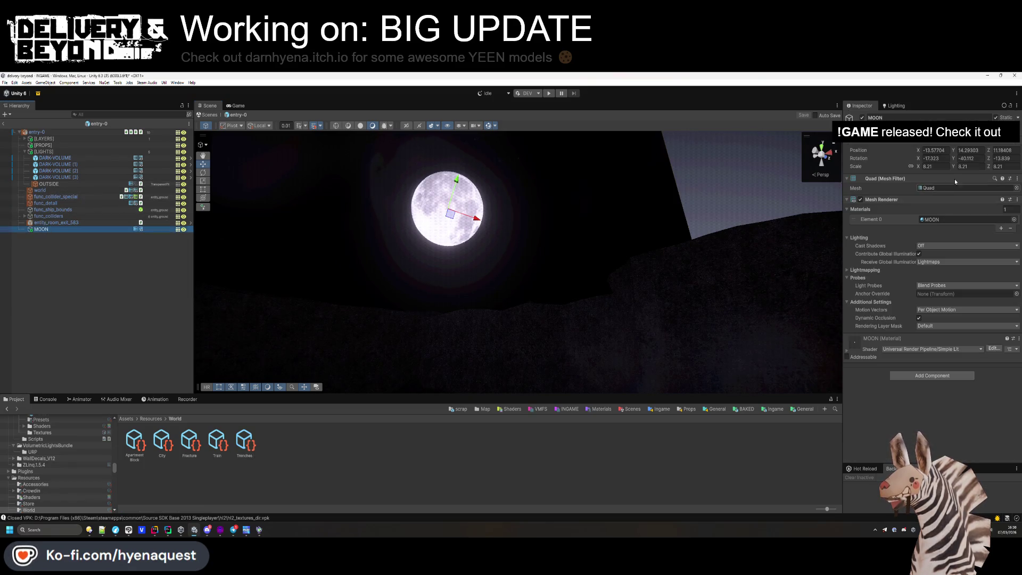
left_click(940, 159)
left_click(248, 446)
scroll(928, 336, "down", 5)
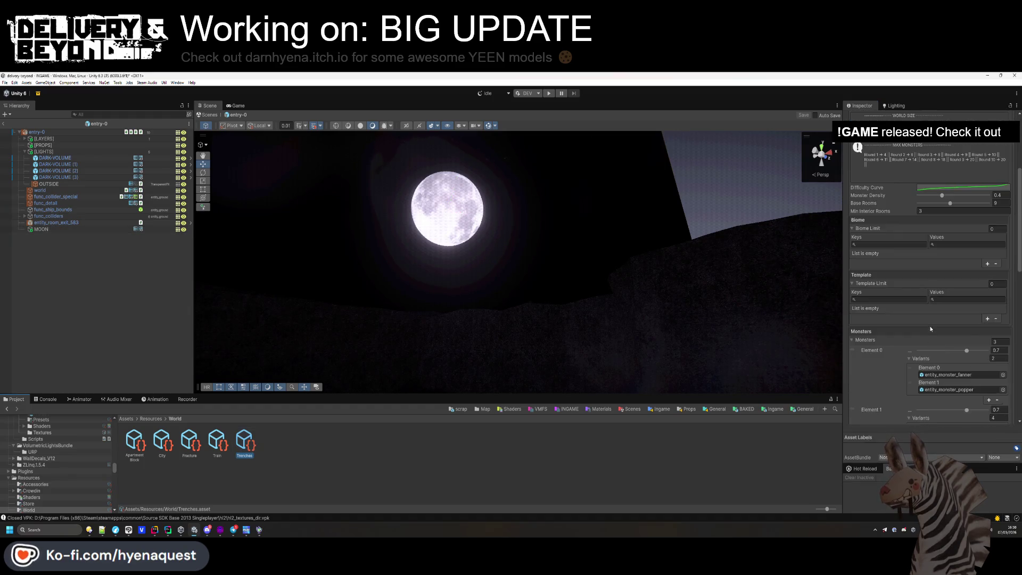
scroll(930, 329, "down", 4)
left_click(29, 477)
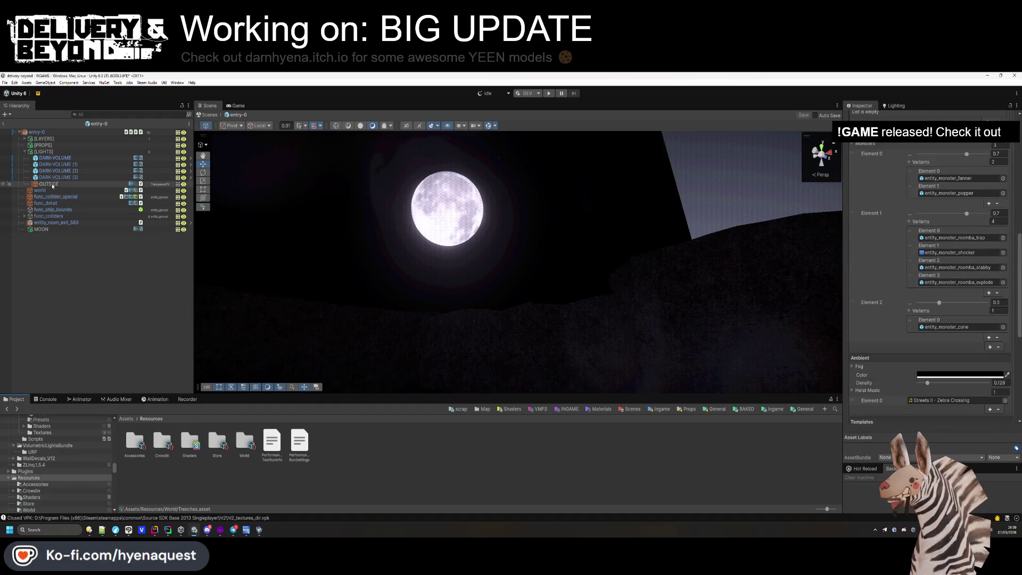
left_click(42, 229)
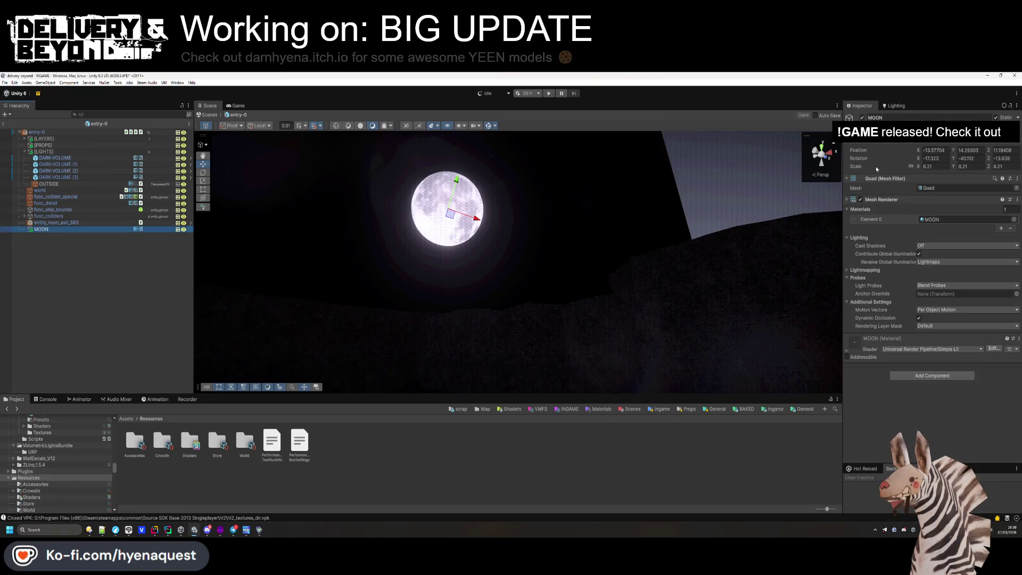
right_click(866, 158)
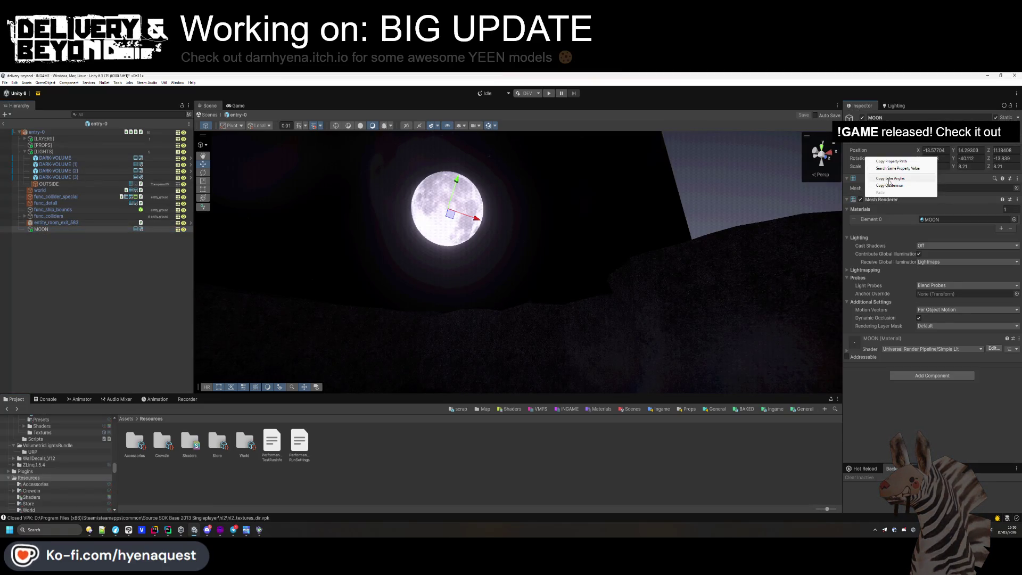
left_click(888, 179)
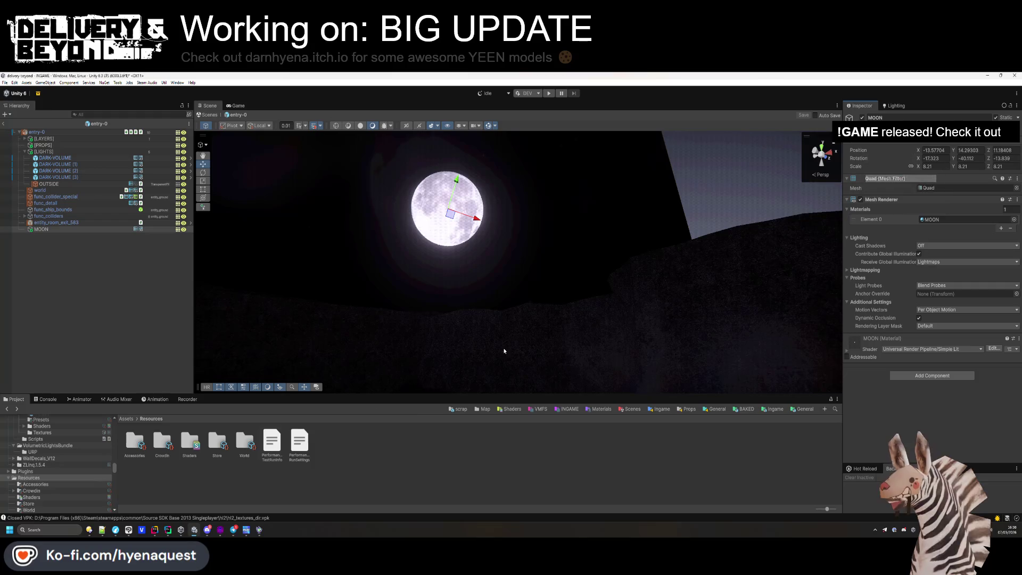
- Disable the four DARK-VOLUME objects to preview the sky, then re-enable them
left_click(60, 179)
left_click(53, 158, "shift")
left_click(862, 117)
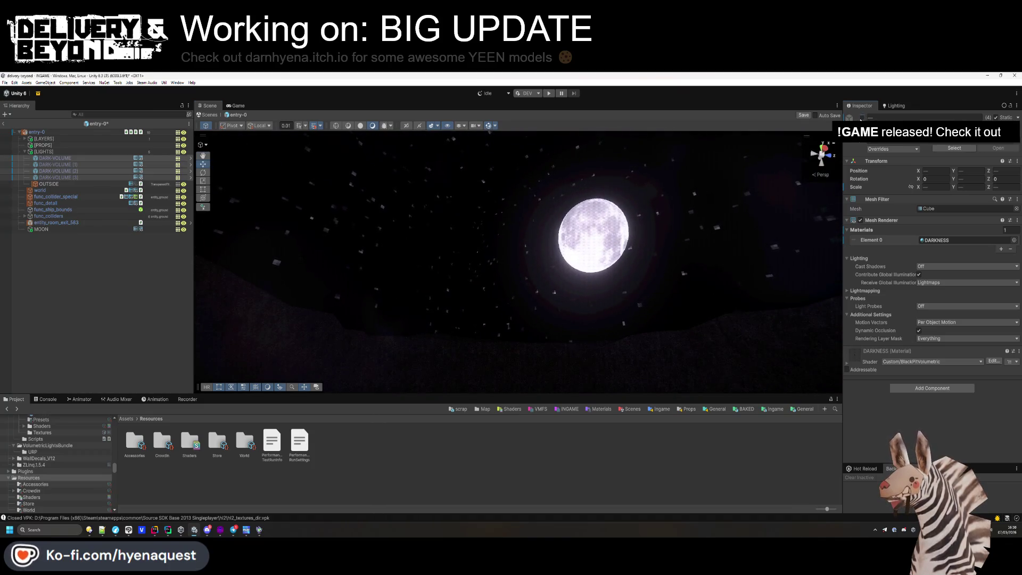
left_click(862, 117)
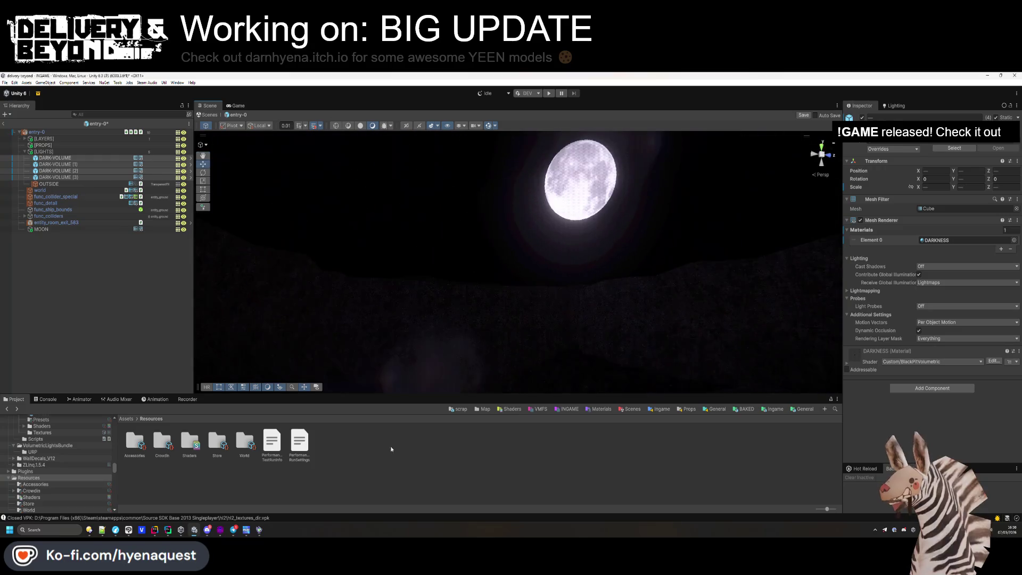
left_click(419, 426)
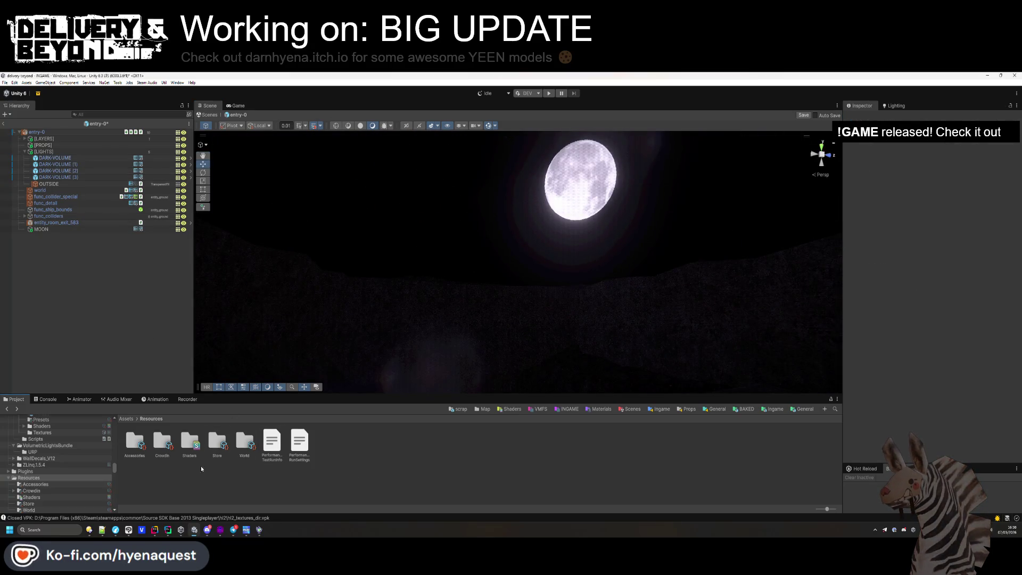
key("alt+Tab")
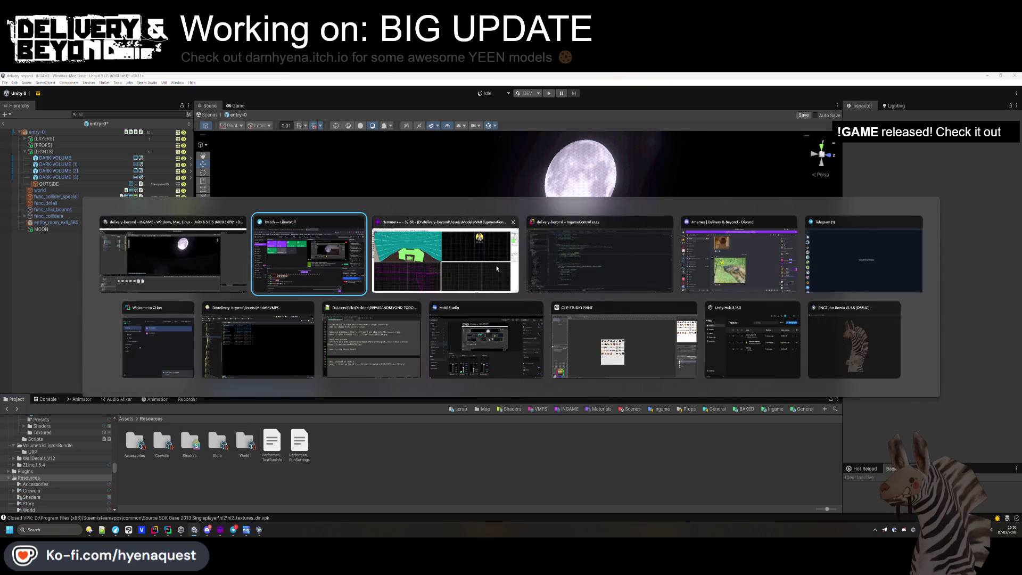
- In Hammer++, apply the BLACK texture to the skybox wall faces, then return to Unity
key("shift+a")
left_click(106, 176, "ctrl")
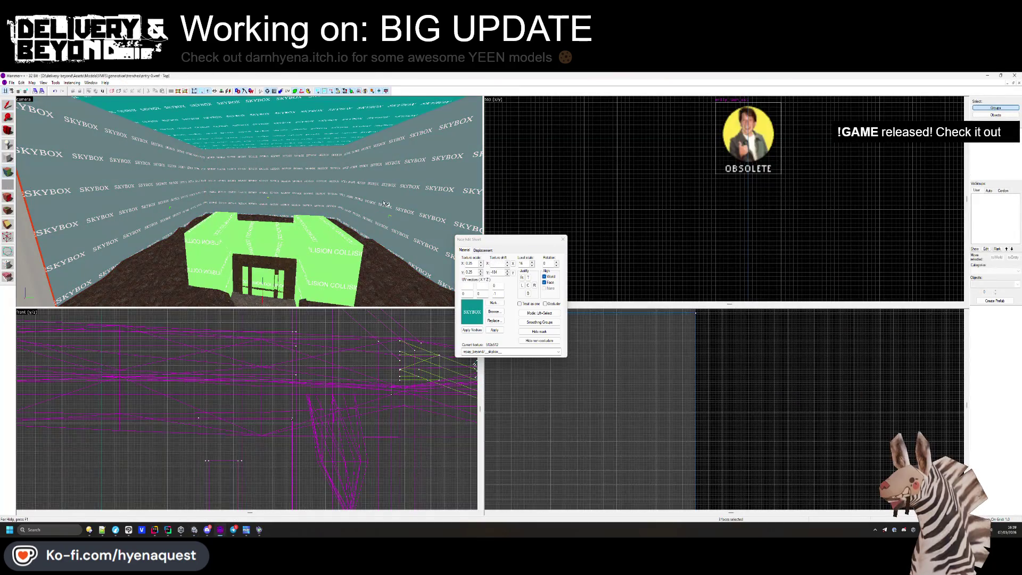
left_click(499, 316)
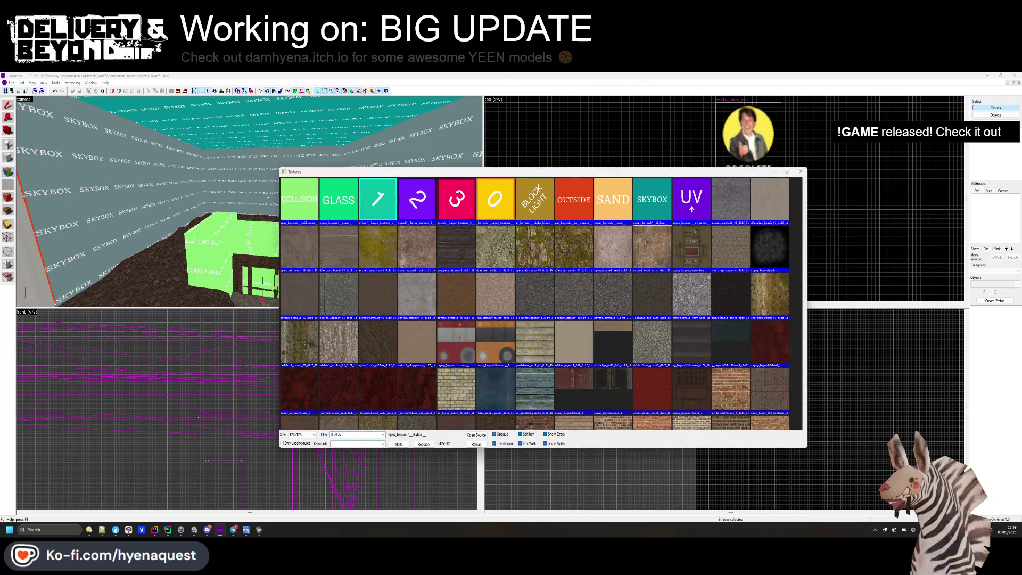
type("BLACK")
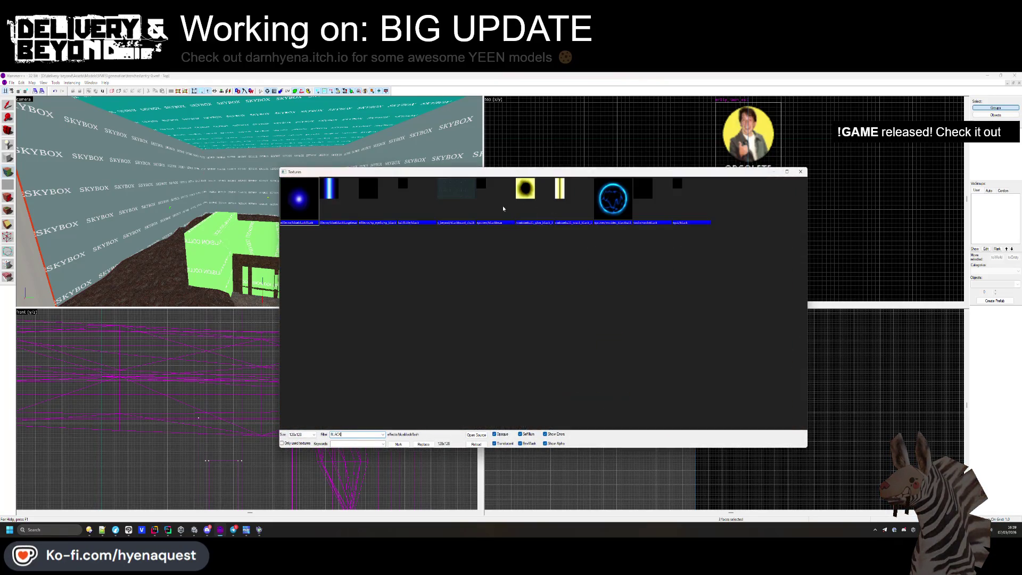
double_click(420, 212)
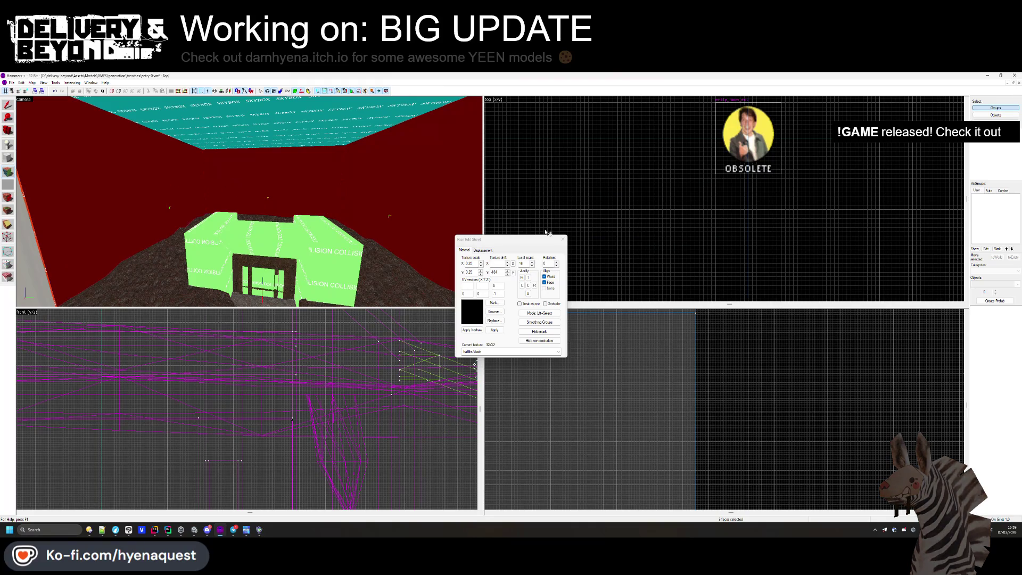
left_click(563, 239)
key("alt+Tab")
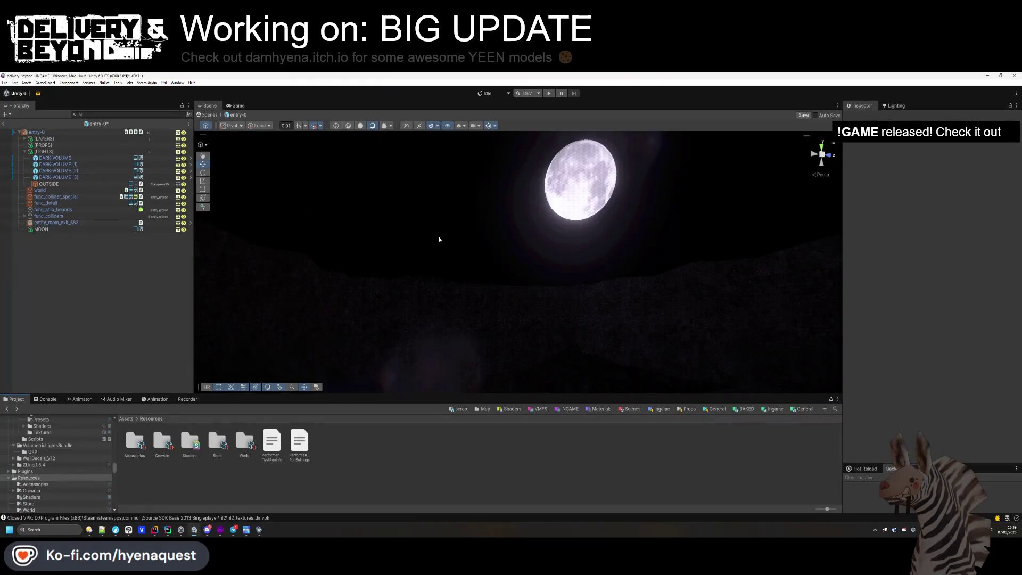
mouse_move(439, 236)
left_mouse_down()
mouse_move(504, 198)
mouse_move(496, 161)
left_mouse_up()
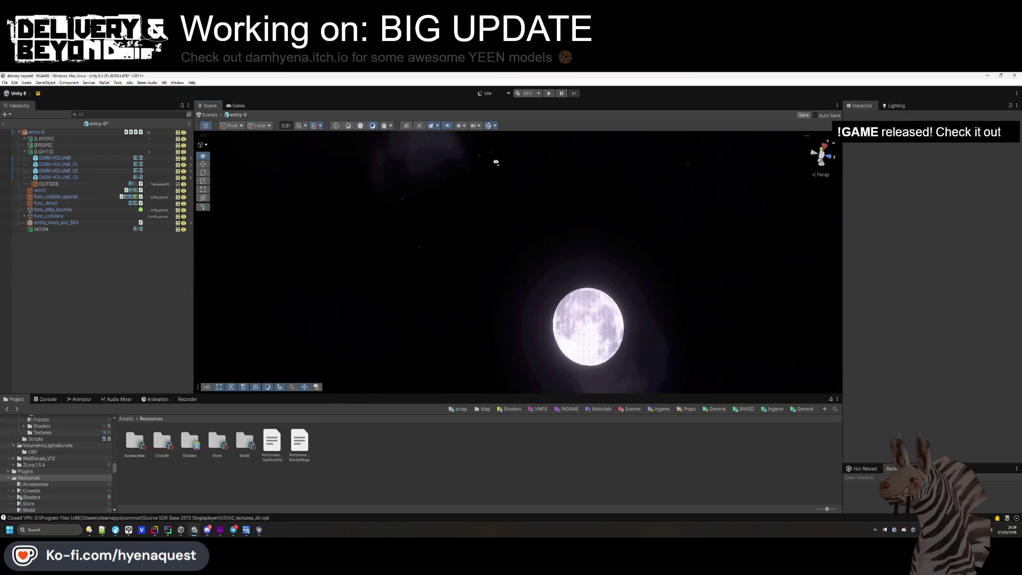
- Enable DARK-VOLUME and DARK-VOLUME (1) in the Inspector
left_click(59, 177)
left_click(70, 159, "shift")
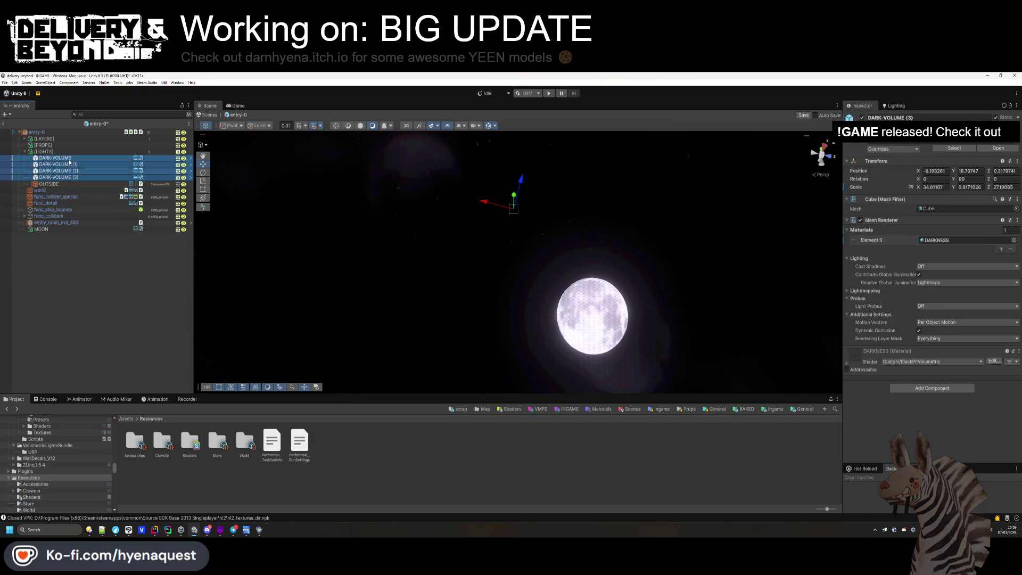
mouse_move(444, 290)
left_mouse_down()
mouse_move(438, 203)
mouse_move(441, 224)
left_mouse_up()
left_click(373, 213)
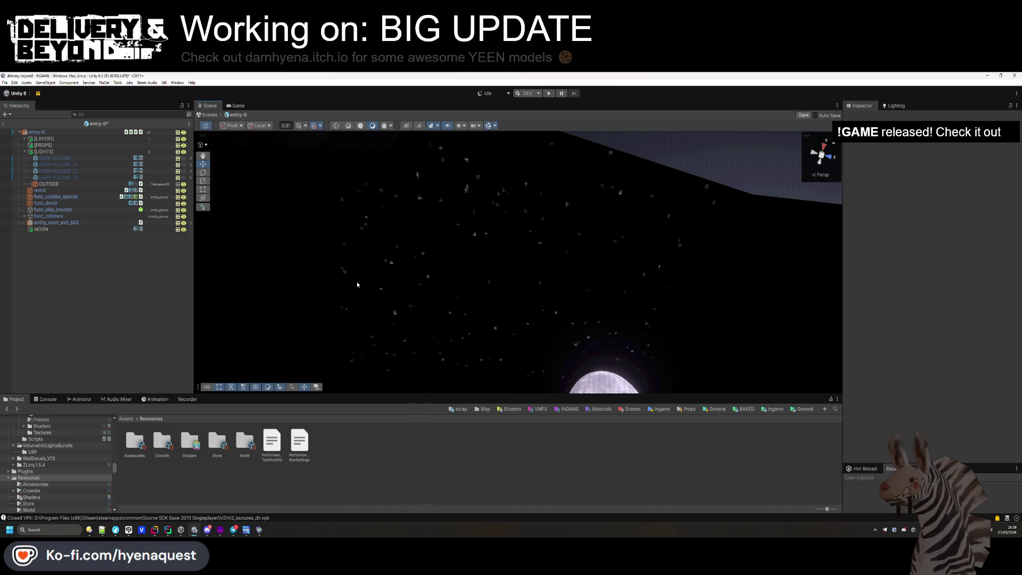
left_click(772, 409)
mouse_move(453, 271)
left_mouse_down()
mouse_move(536, 367)
mouse_move(656, 372)
mouse_move(714, 296)
mouse_move(733, 314)
mouse_move(792, 292)
left_mouse_up()
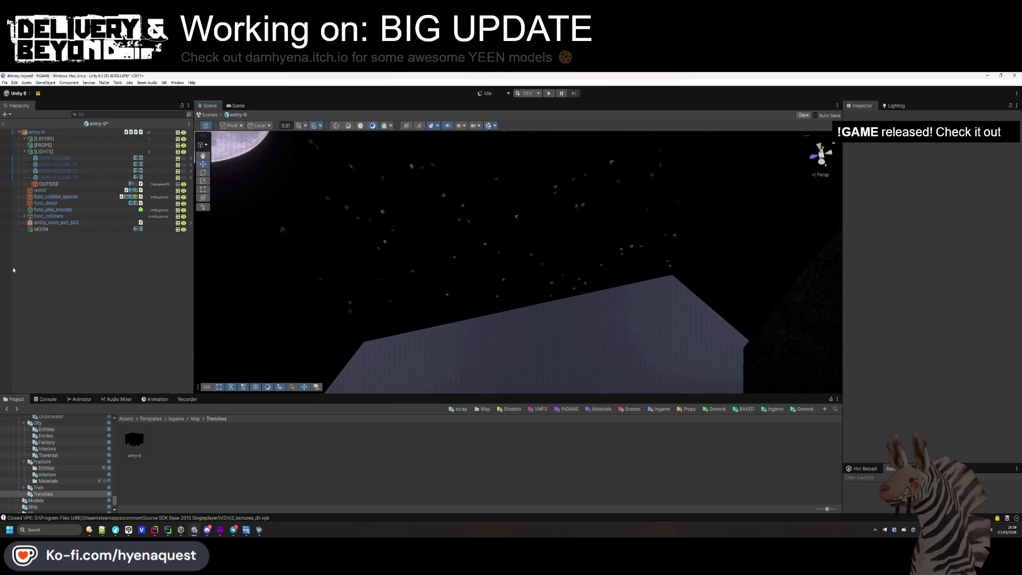
left_click(53, 158)
left_click(863, 117)
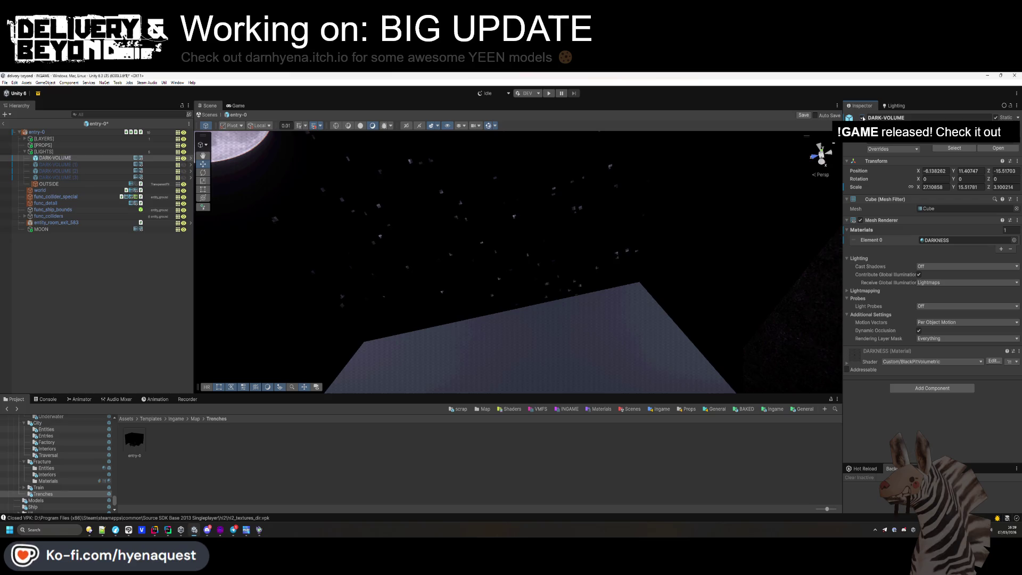
left_click(74, 165)
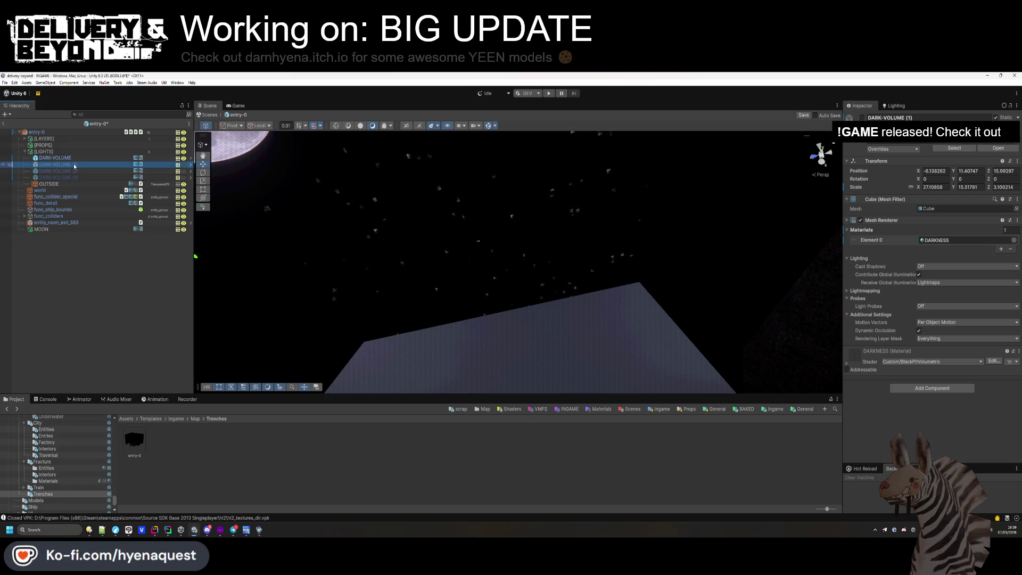
left_click(862, 117)
mouse_move(372, 330)
left_mouse_down()
mouse_move(338, 365)
mouse_move(287, 241)
left_mouse_up()
- Delete the disabled DARK-VOLUME (3) and save the entry-0 prefab
left_click(58, 171)
left_click(58, 177)
key("Delete")
mouse_move(495, 228)
left_mouse_down()
mouse_move(525, 226)
mouse_move(663, 281)
left_mouse_up()
key("ctrl+s")
- Move the MOON object into the [LIGHTS] group
mouse_move(479, 298)
left_mouse_down()
mouse_move(436, 320)
mouse_move(467, 358)
left_mouse_up()
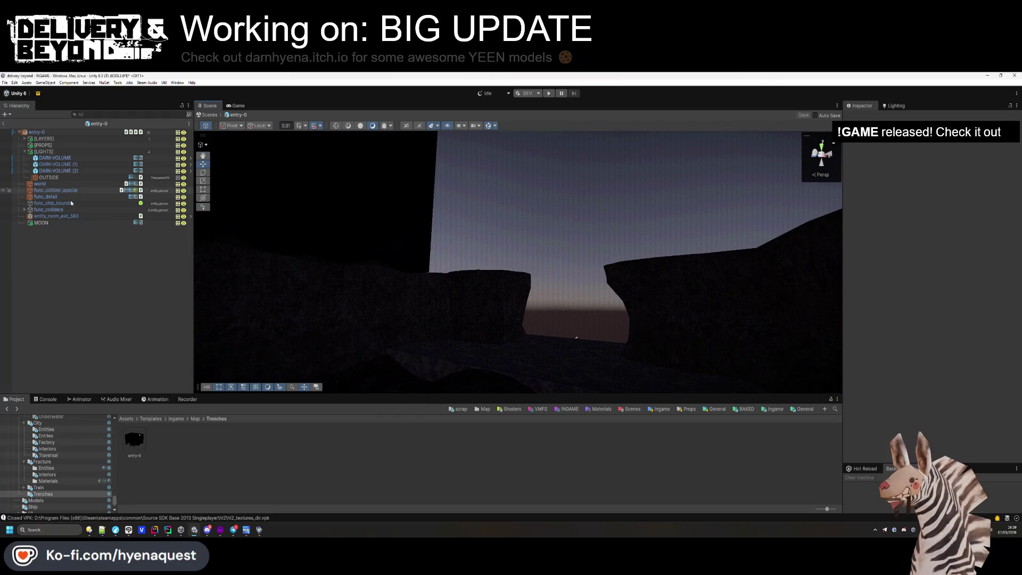
left_click(85, 224)
left_click_drag(74, 161, 70, 159)
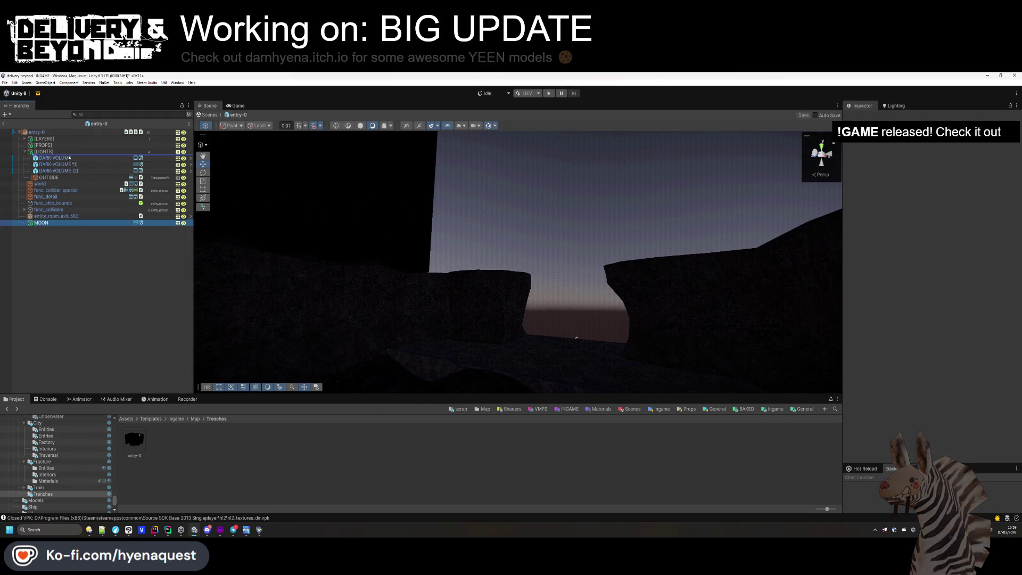
- Give the MOON object a new tag
left_click(62, 159)
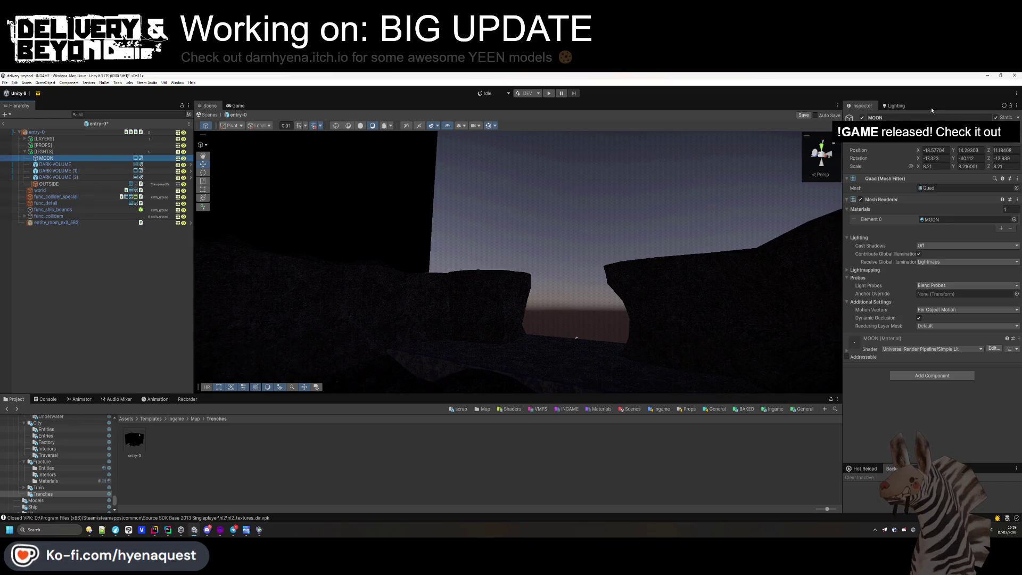
left_click(883, 126)
mouse_move(897, 207)
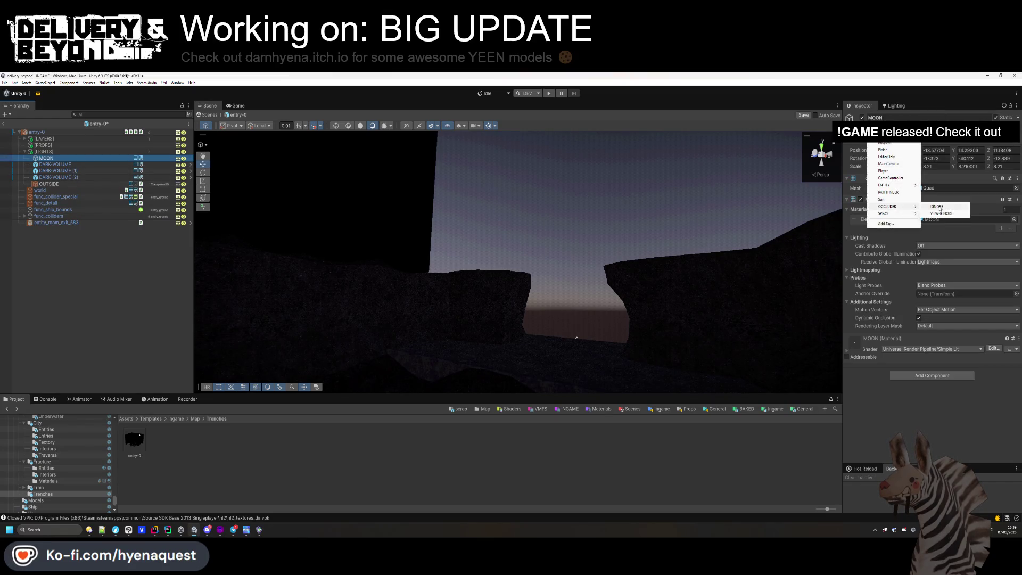
left_click(942, 208)
left_click(159, 239)
mouse_move(468, 224)
left_mouse_down()
mouse_move(486, 195)
mouse_move(491, 262)
left_mouse_up()
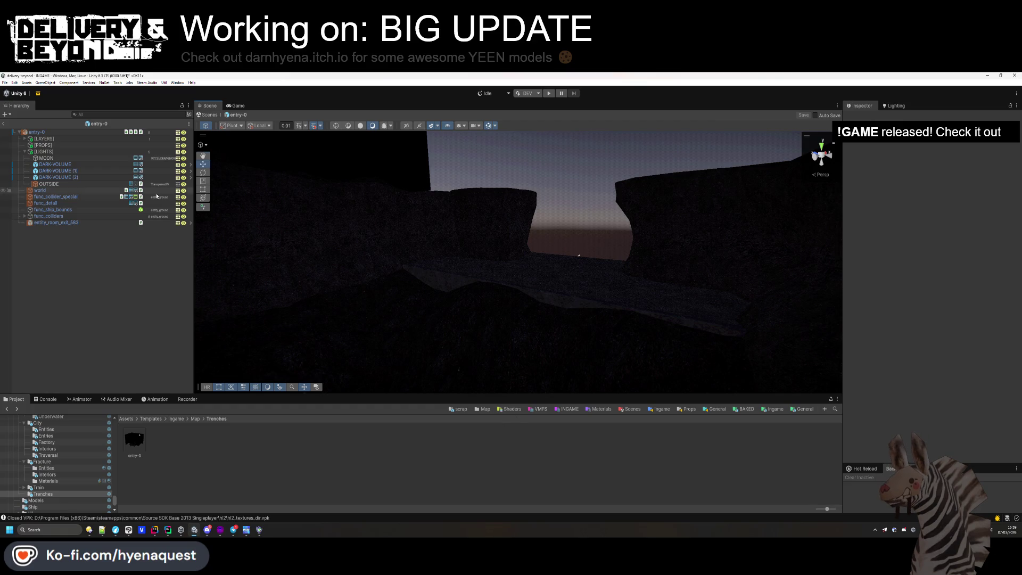
- Copy MOON's Euler angles and paste them onto the Trenches entry Sun Angle
left_click(46, 158)
right_click(863, 158)
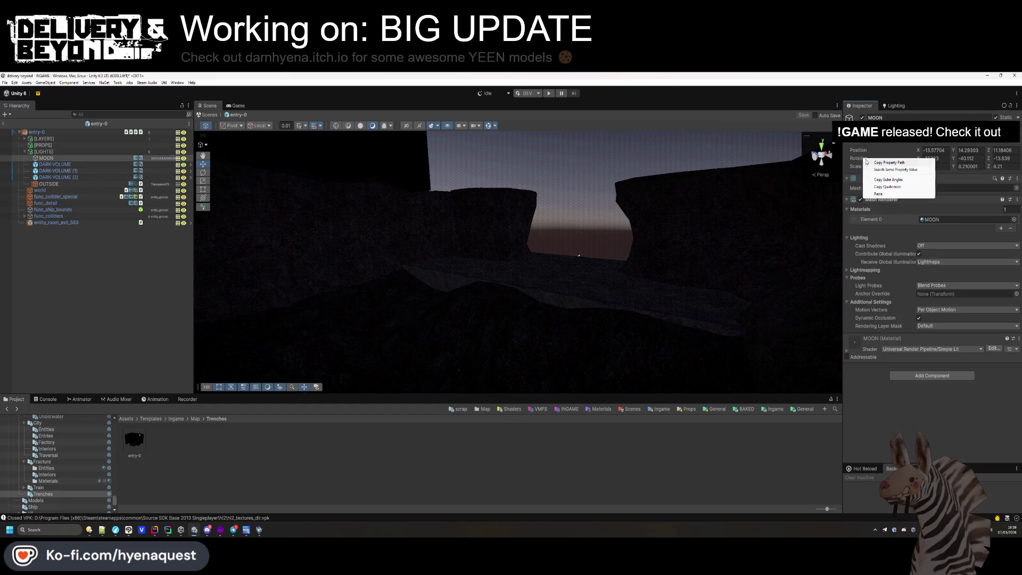
left_click(882, 180)
left_click(483, 408)
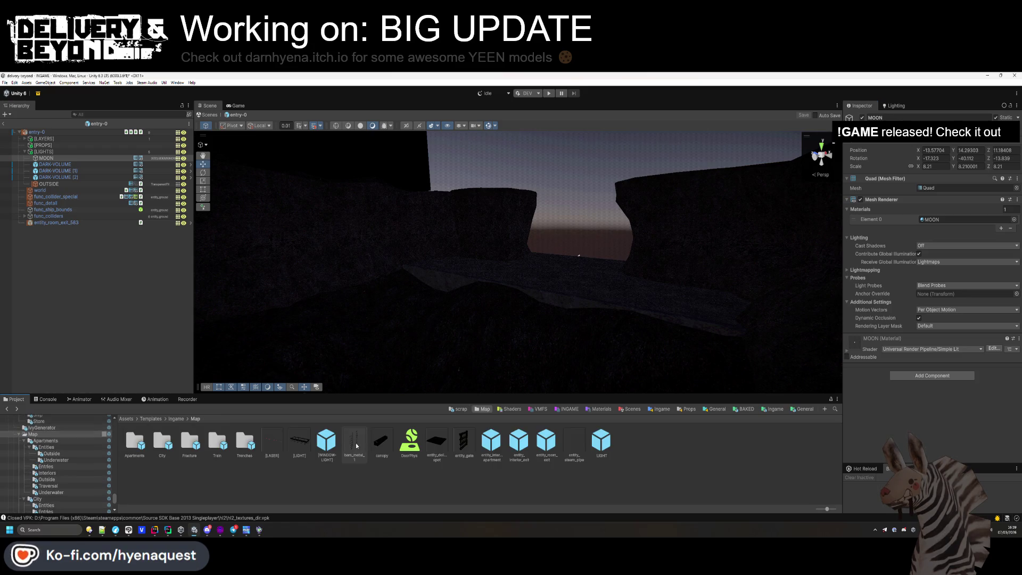
key("alt+Left")
key("alt+Right")
key("alt+Left")
scroll(887, 336, "down", 10)
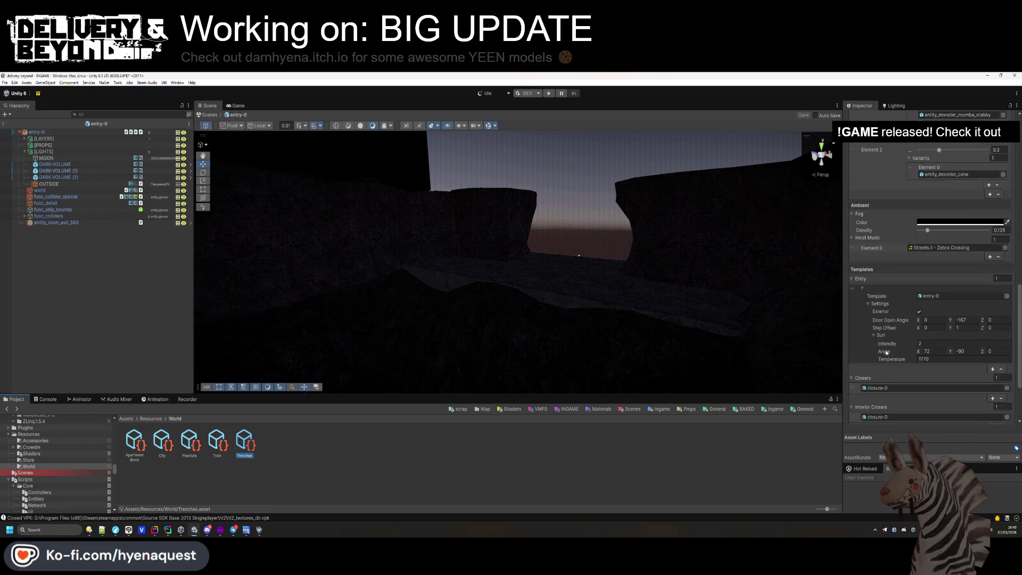
right_click(885, 352)
left_click(901, 374)
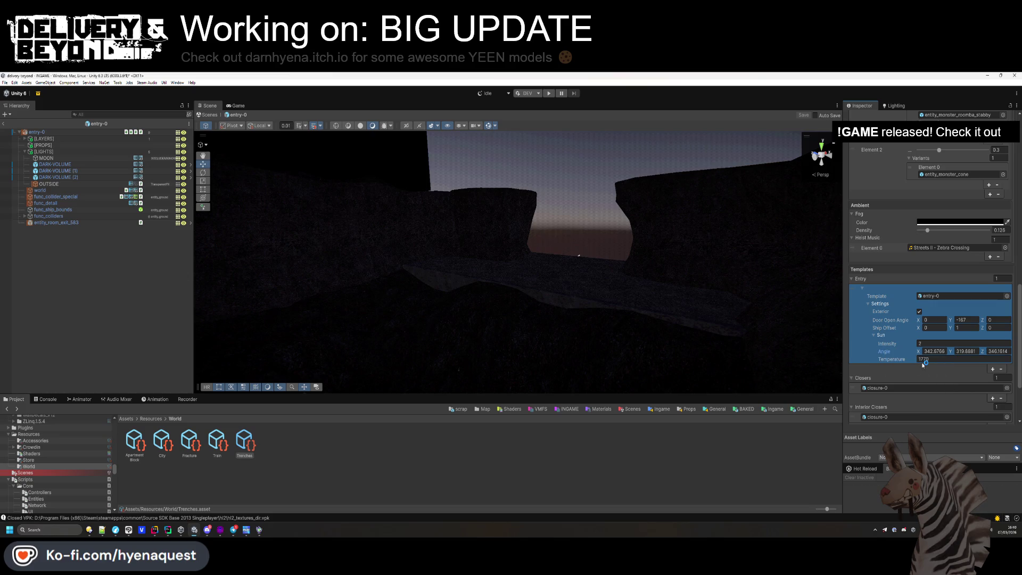
left_click(934, 351)
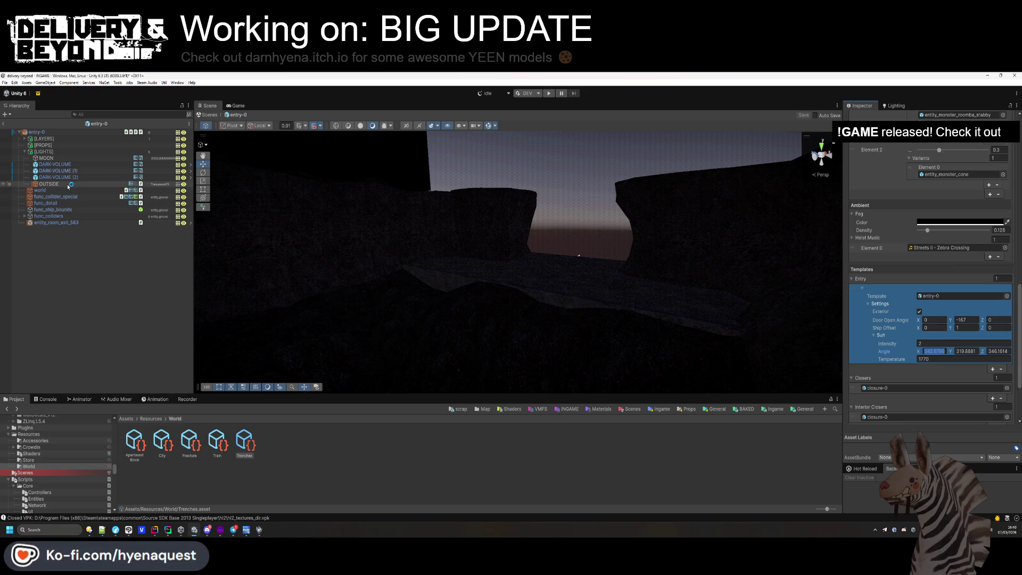
left_click(53, 158)
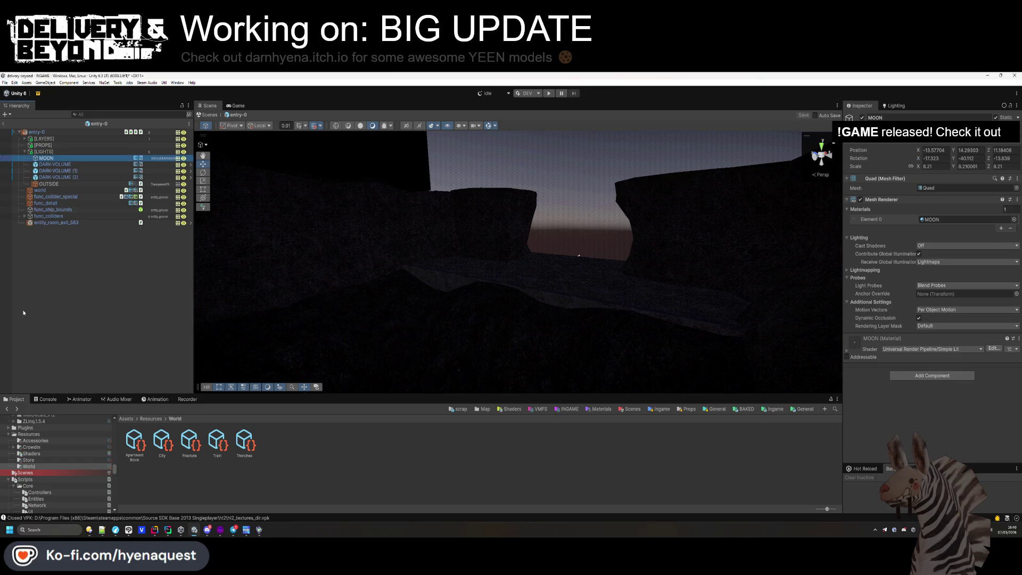
- Set the Trenches Sun Angle X value to -17.323
left_click(244, 442)
scroll(938, 346, "down", 10)
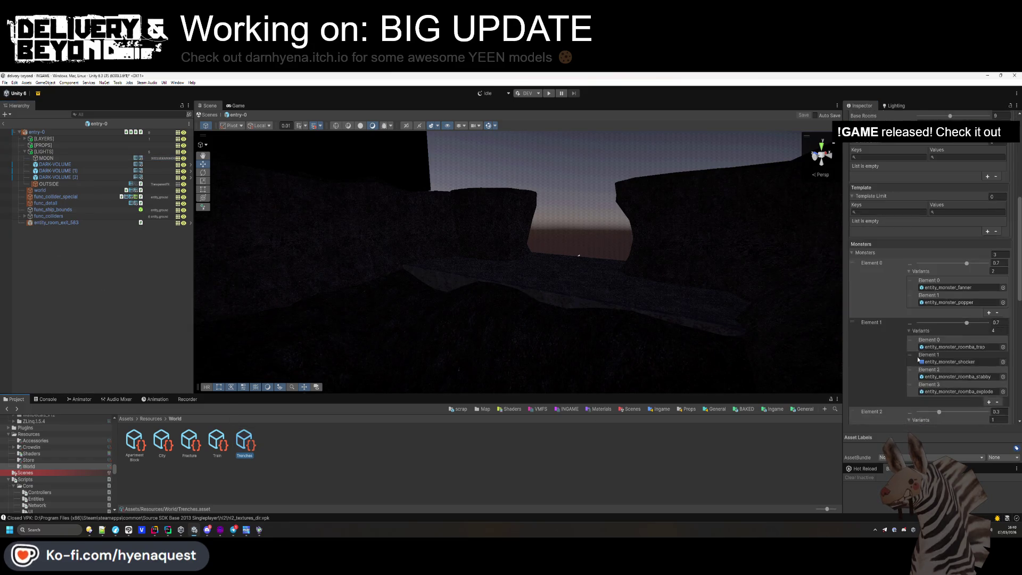
double_click(930, 394)
type("-17.323")
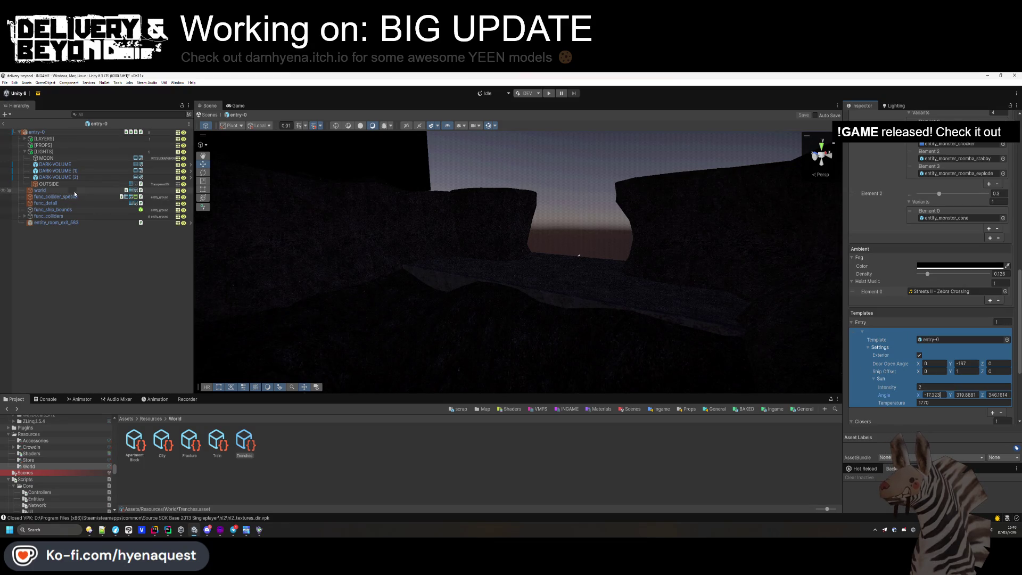
- Match the remaining Sun Angle values to MOON's rotation (-40.112, -13.839), then exit to INGAME
left_click(64, 158)
left_click(970, 158)
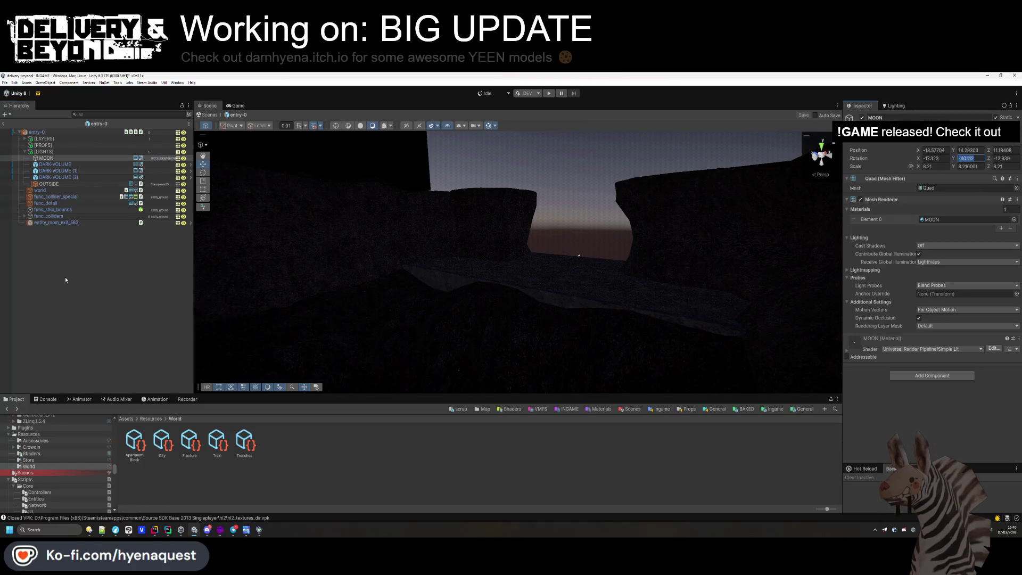
left_click(245, 442)
scroll(937, 293, "down", 5)
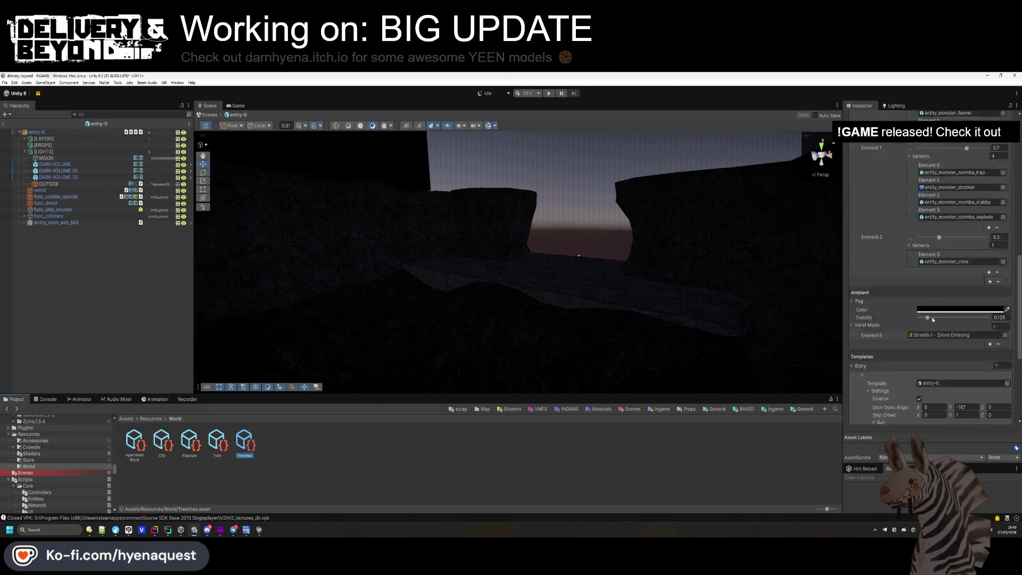
left_click(68, 158)
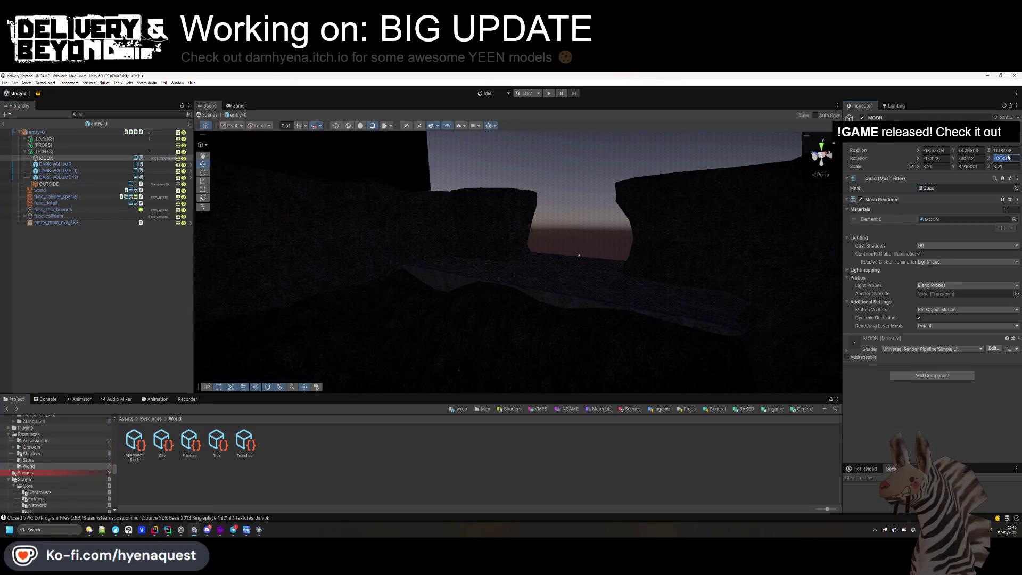
left_click(245, 442)
scroll(953, 320, "down", 10)
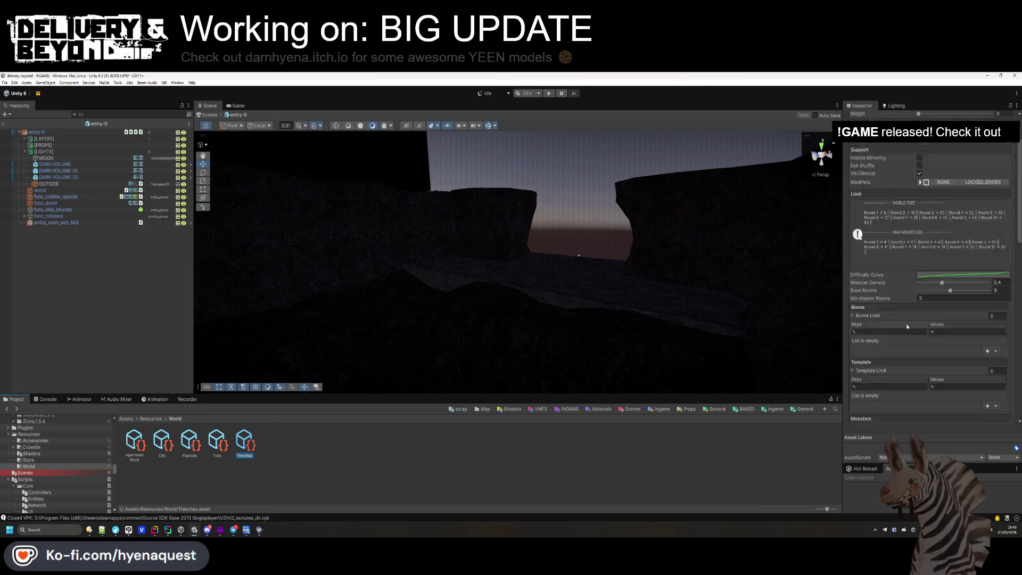
scroll(953, 326, "down", 5)
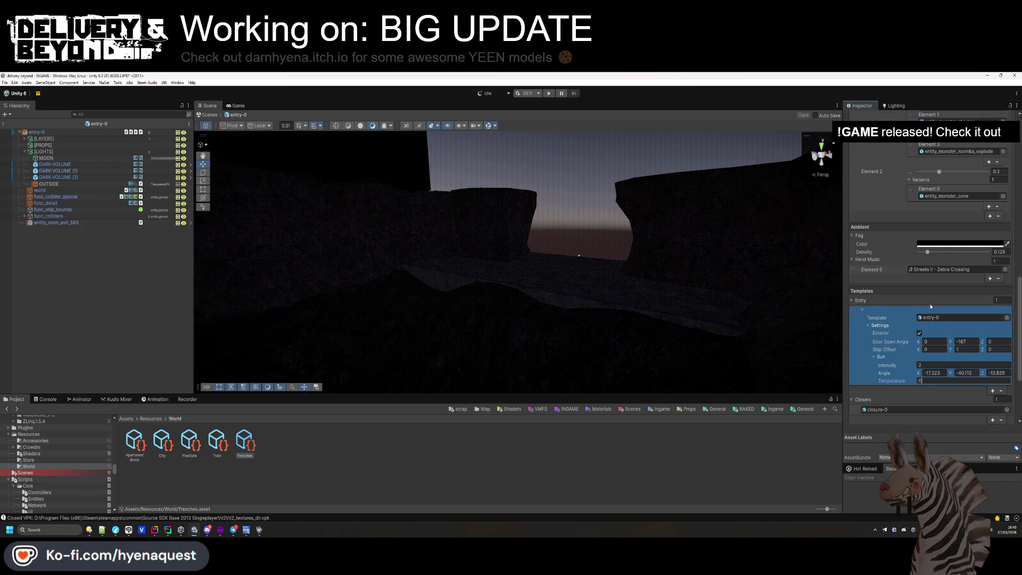
left_click(553, 479)
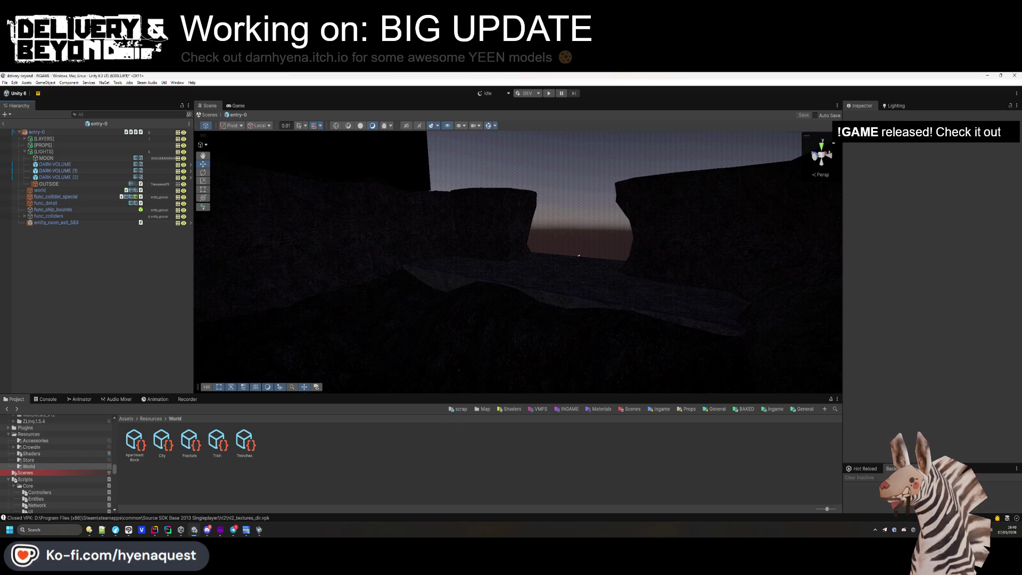
left_click(3, 123)
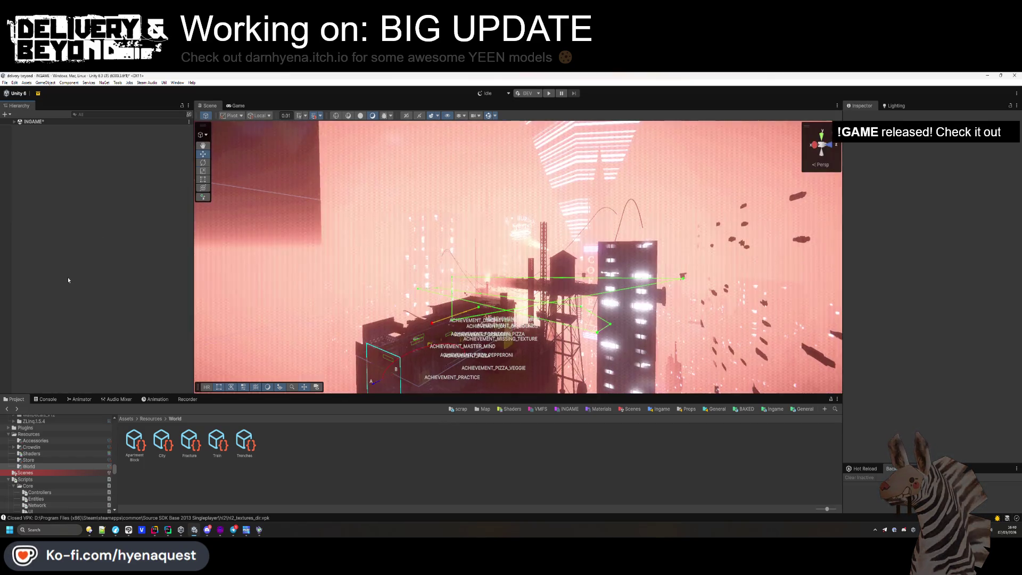
- Save the INGAME scene and start the game in play mode
key("ctrl+s")
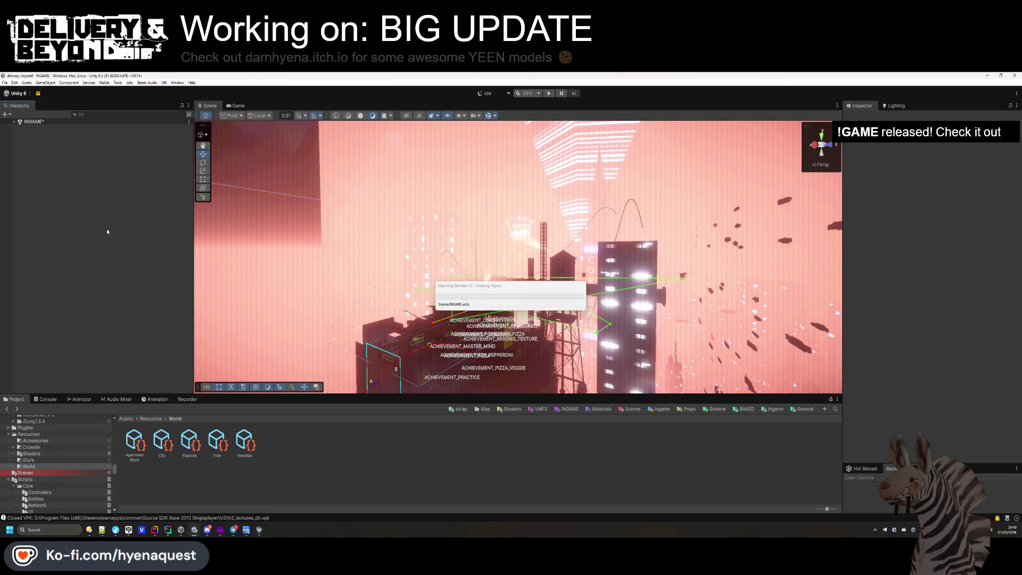
left_click(549, 94)
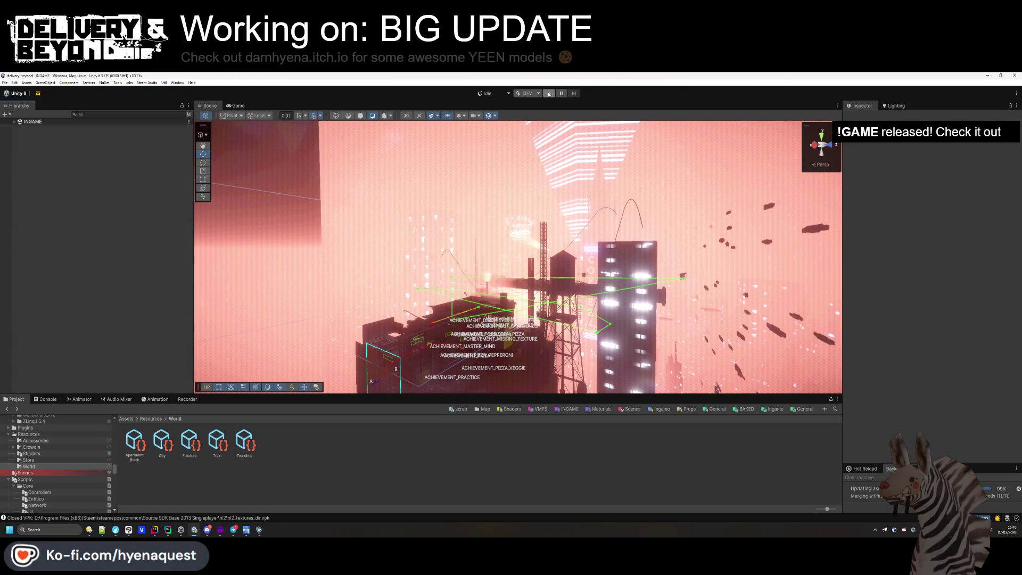
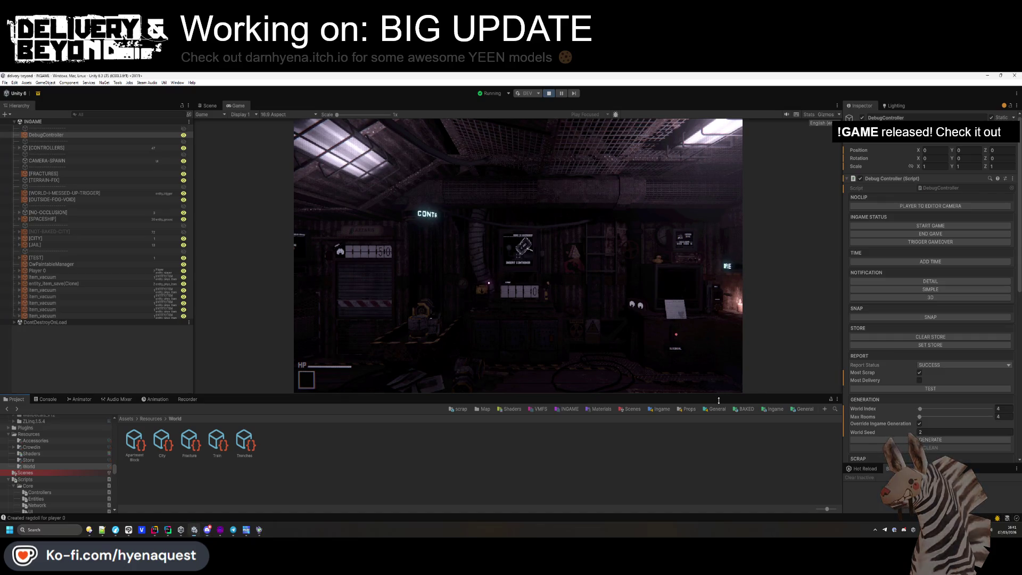
- Enlarge the Game view slightly and inspect the [NOT-BAKED-CITY] object's Texture Baker, which lists 73 objects
left_click_drag(719, 392, 719, 405)
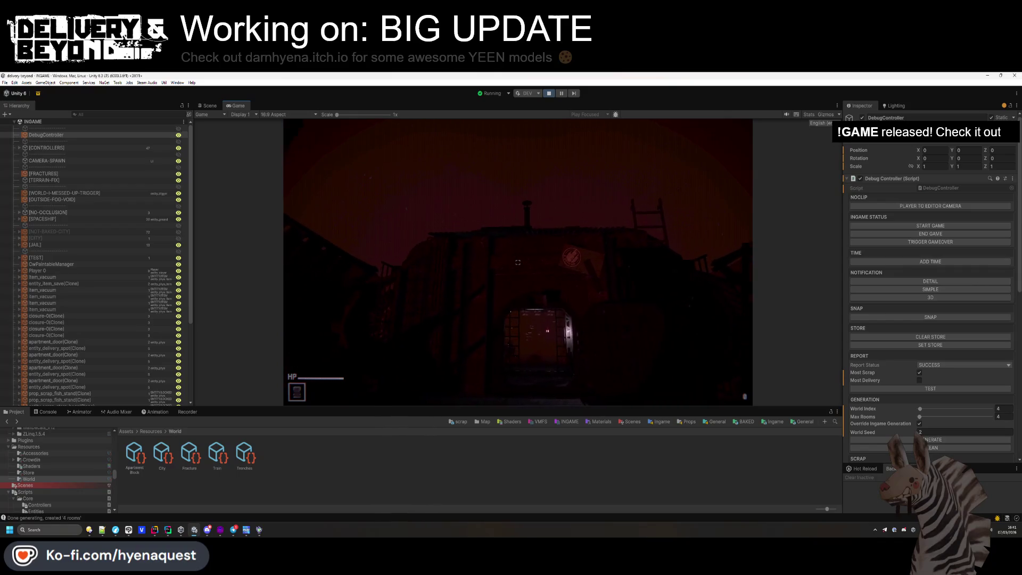
left_click(369, 481)
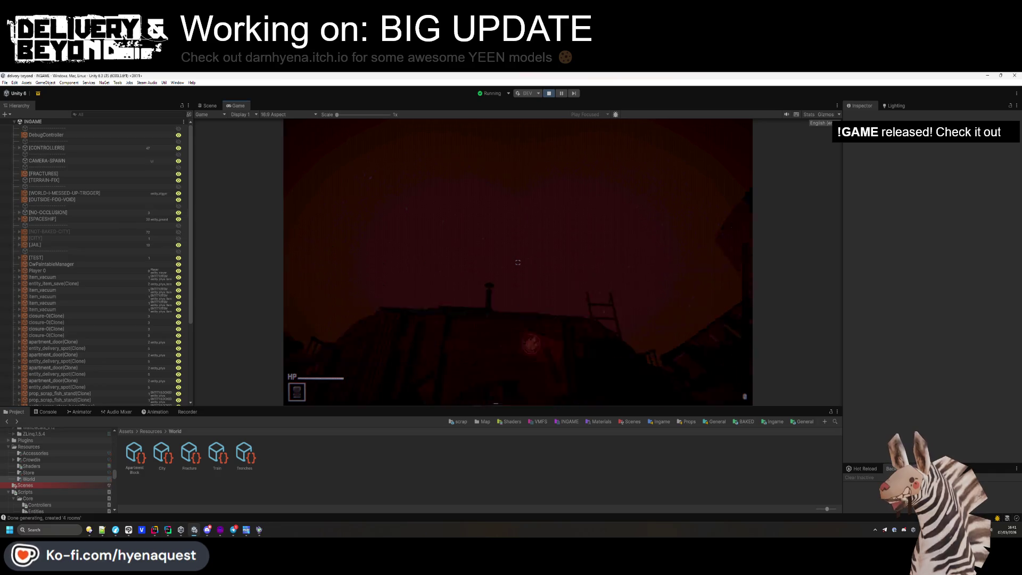
key("super")
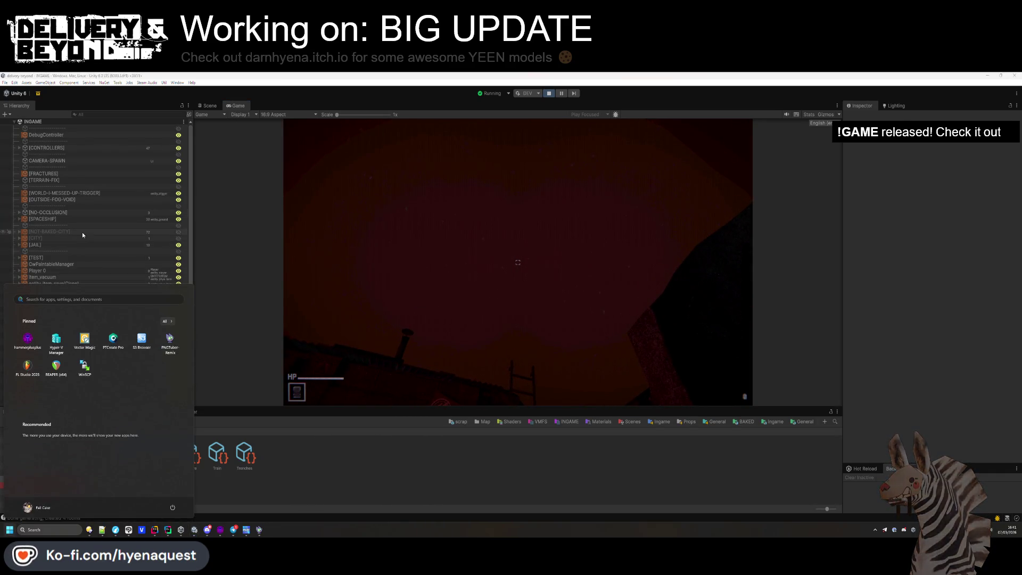
left_click(84, 231)
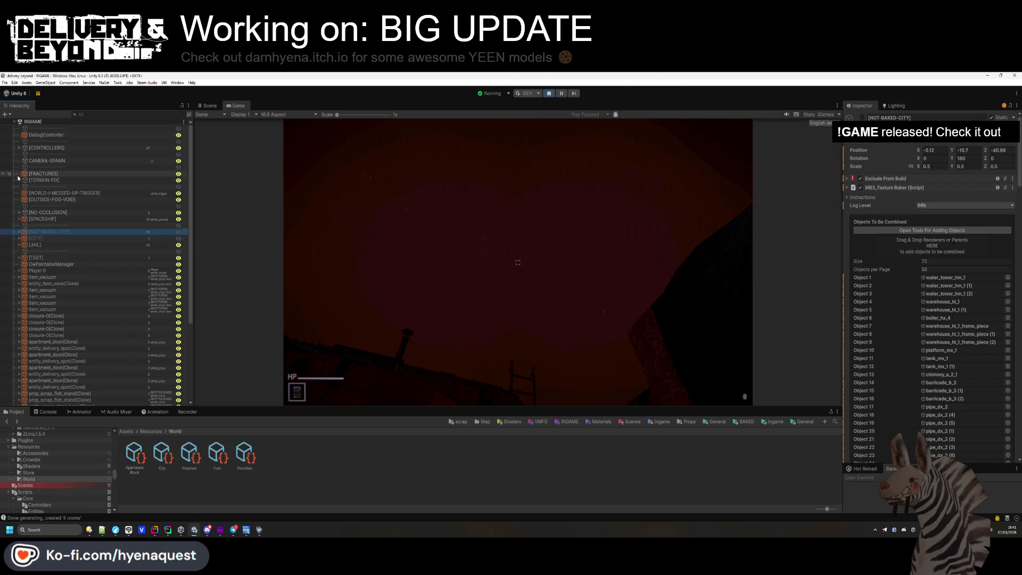
- Select the [SUN] light under IngameController and set it to 19690 K temperature and 1.32 intensity
left_click(19, 147)
left_click(24, 167)
left_click(45, 173)
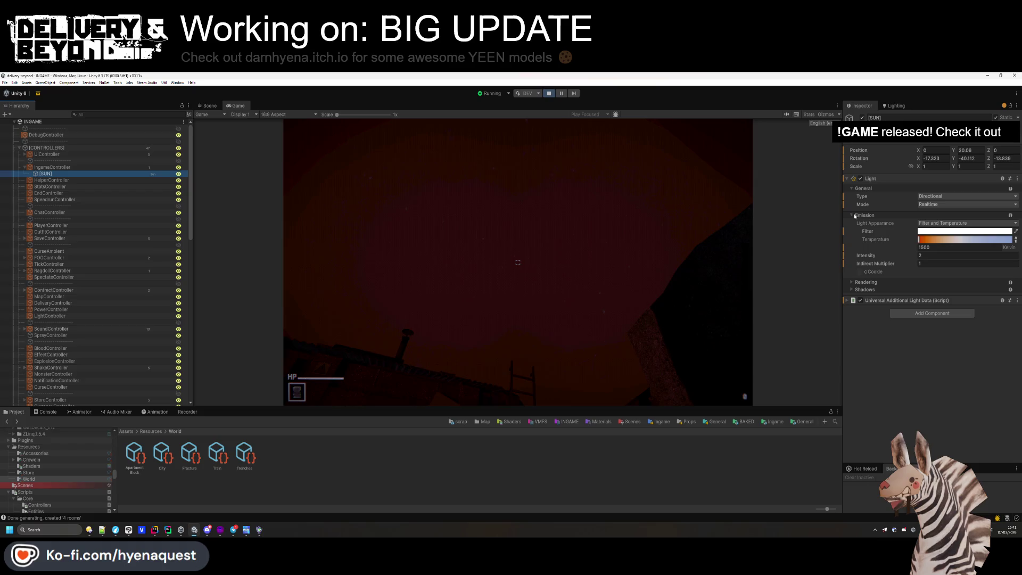
left_click_drag(948, 241, 997, 245)
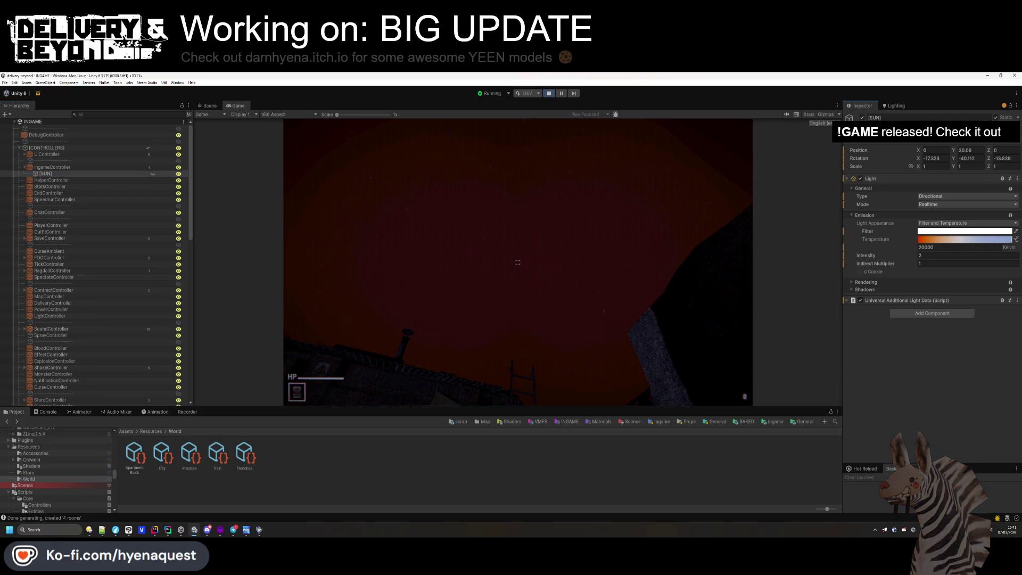
left_click(645, 244)
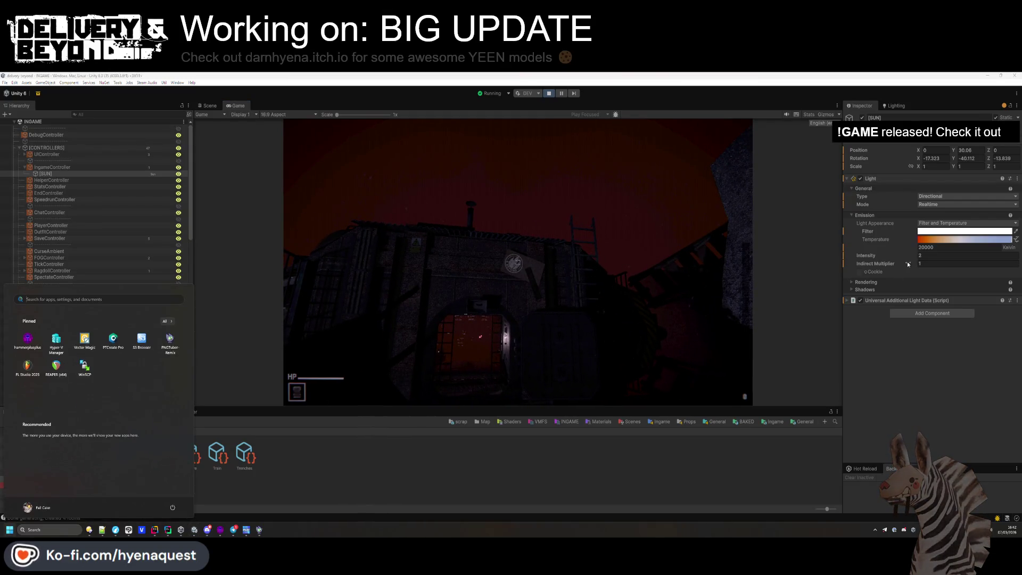
left_click_drag(896, 258, 880, 257)
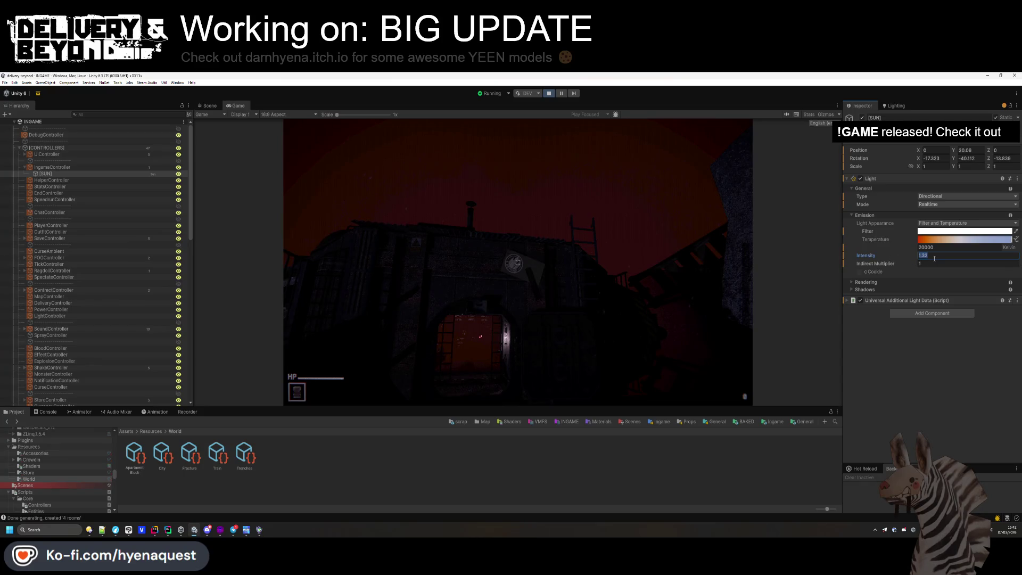
left_click_drag(996, 239, 1010, 239)
key("alt+Tab")
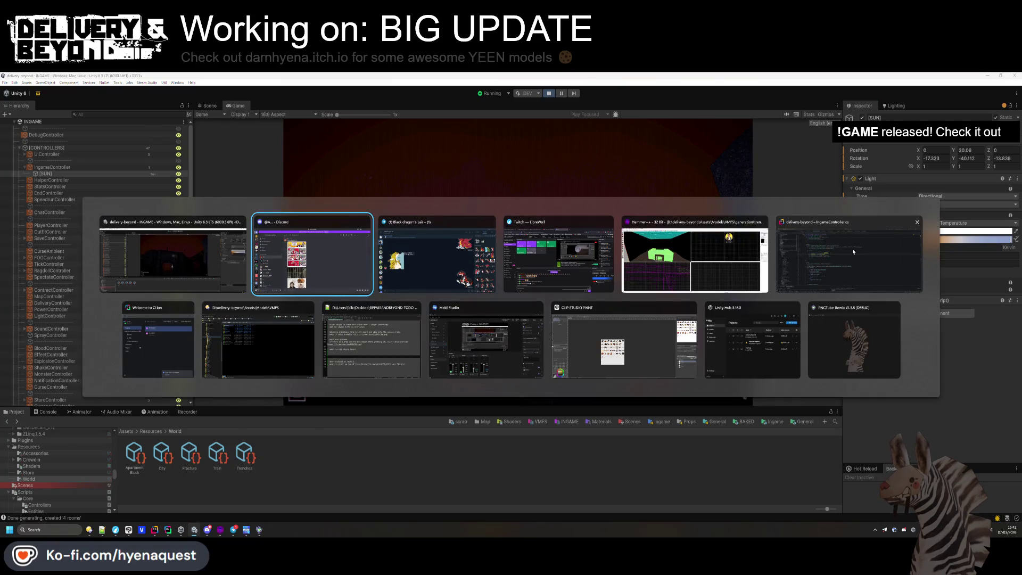
key("alt+Tab")
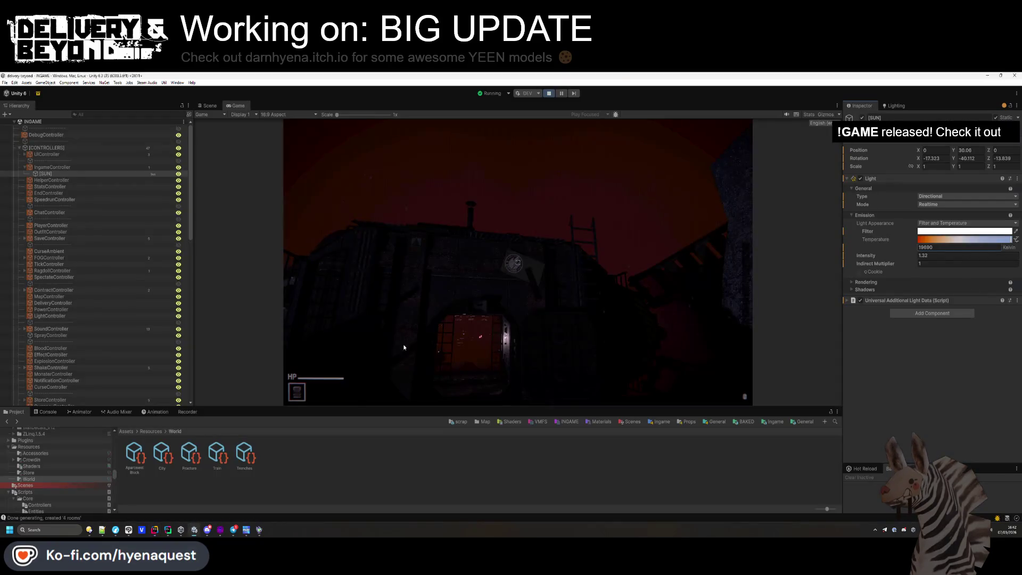
scroll(937, 330, "down", 10)
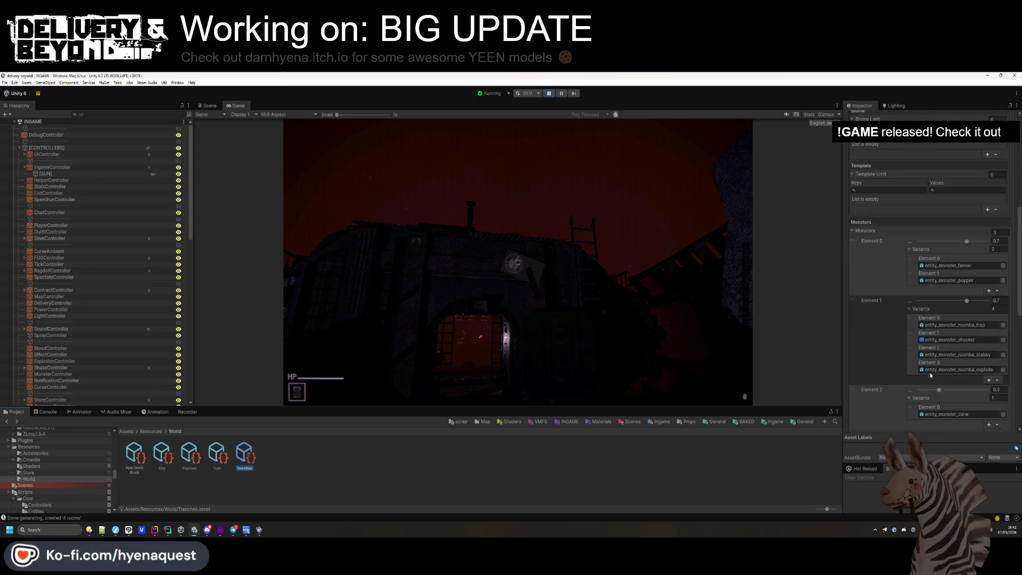
- Review the Trenches asset's Entry template sun intensity, angle and temperature settings
left_click(928, 296)
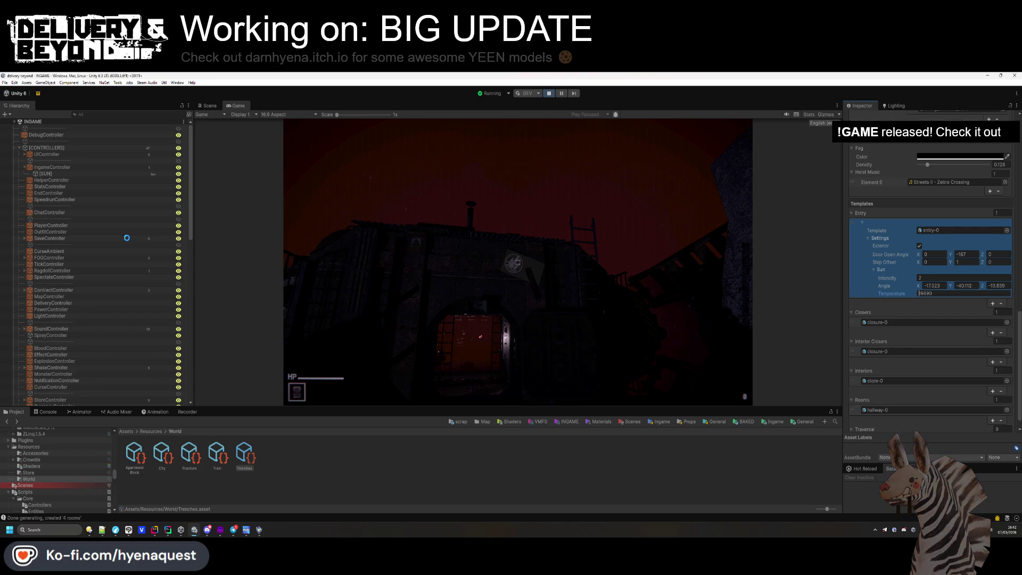
scroll(127, 238, "down", 15)
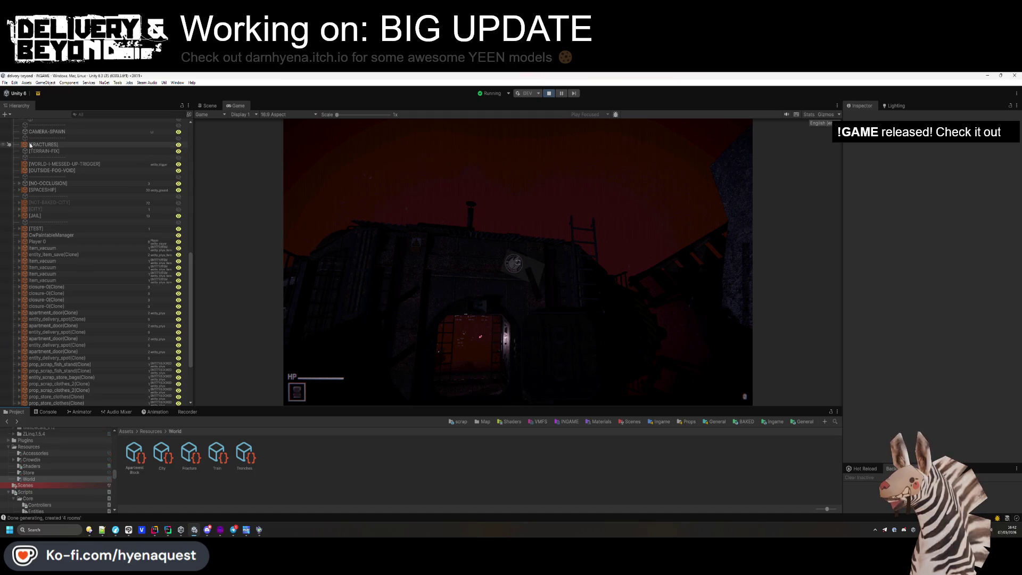
- Select the OUTSIDE fog volume from the spaceship hierarchy and show its OUTSIDE-TRENCHES fog profile
left_click(208, 106)
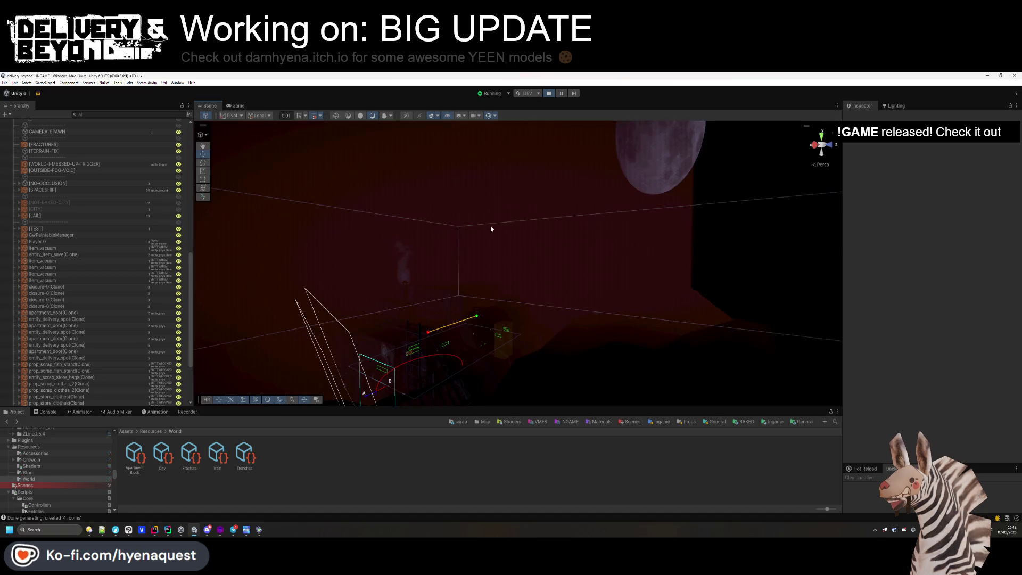
left_click(473, 250)
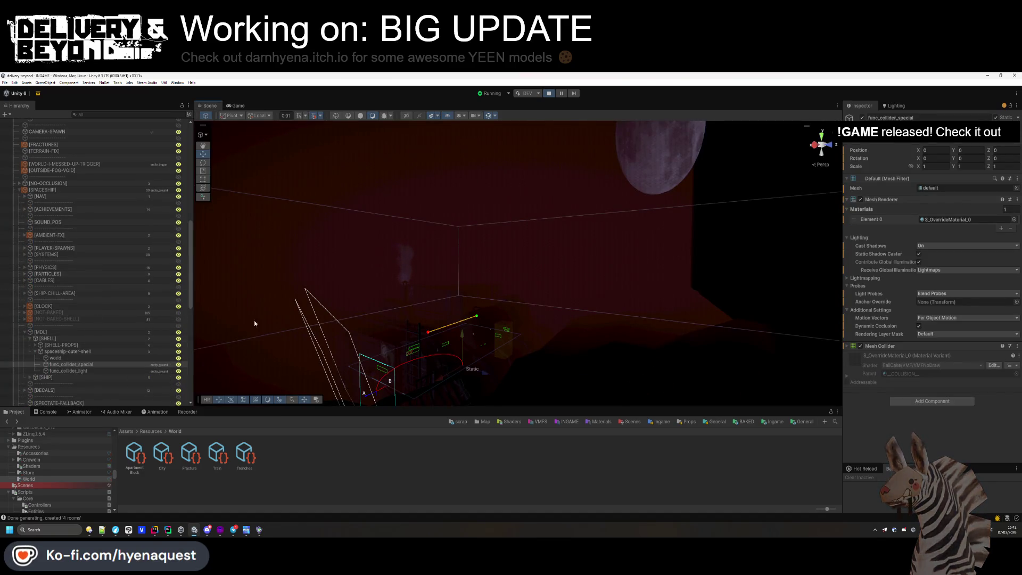
left_click(566, 190)
scroll(83, 341, "down", 1)
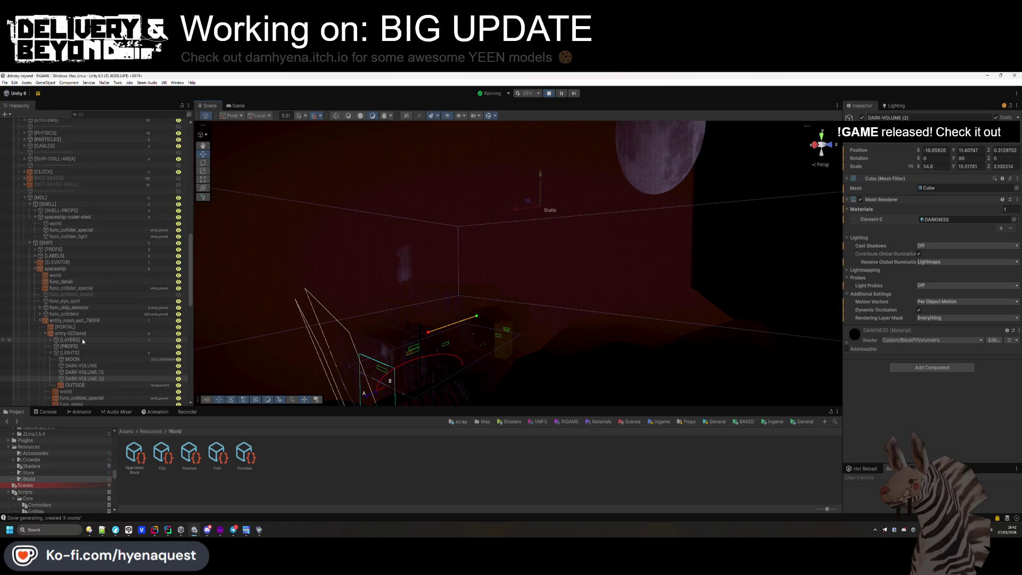
left_click(74, 385)
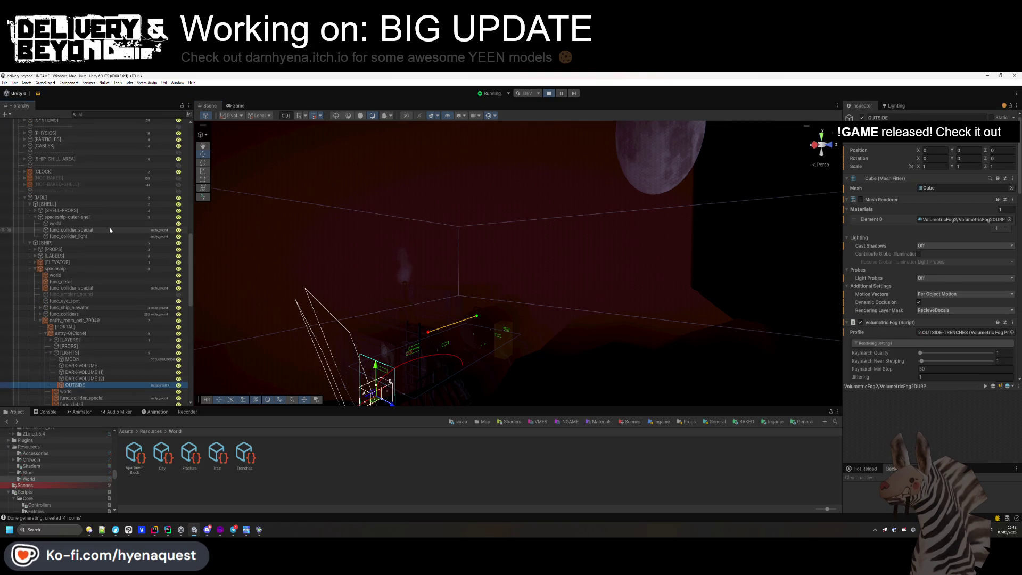
left_click(236, 106)
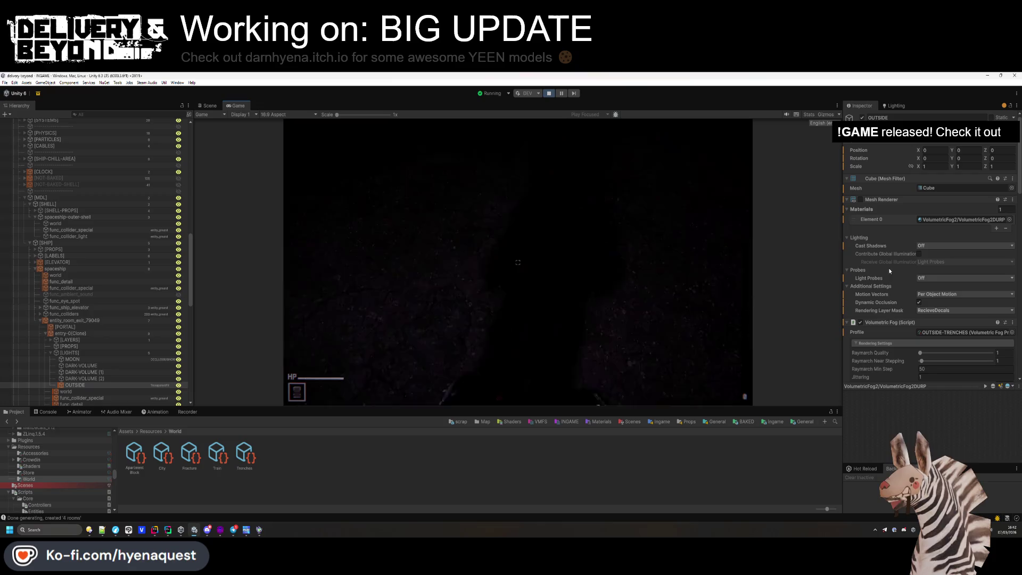
left_click(878, 199)
- Set the volumetric fog albedo to black and brightness to 0.04
scroll(911, 247, "down", 5)
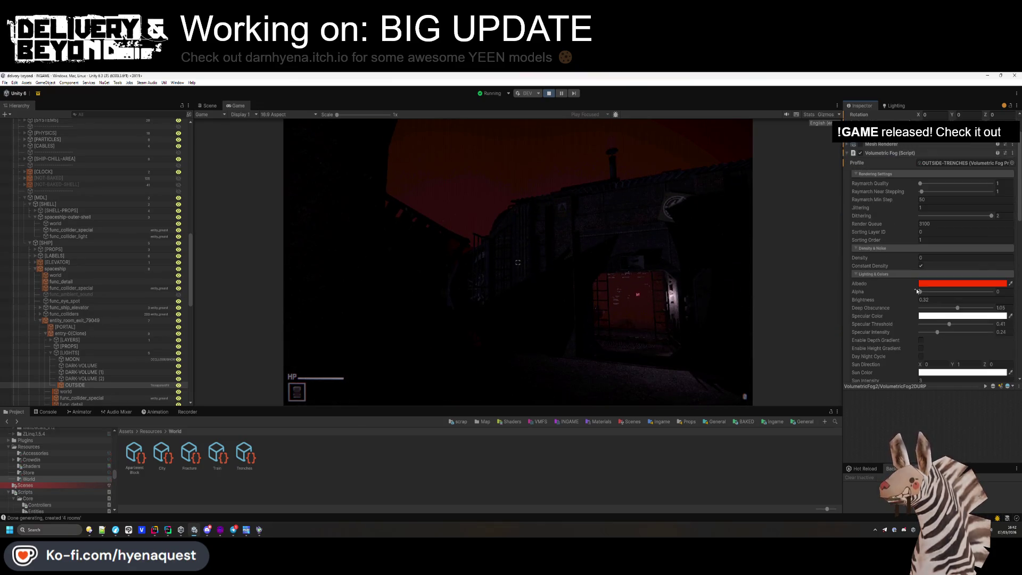
left_click(958, 262)
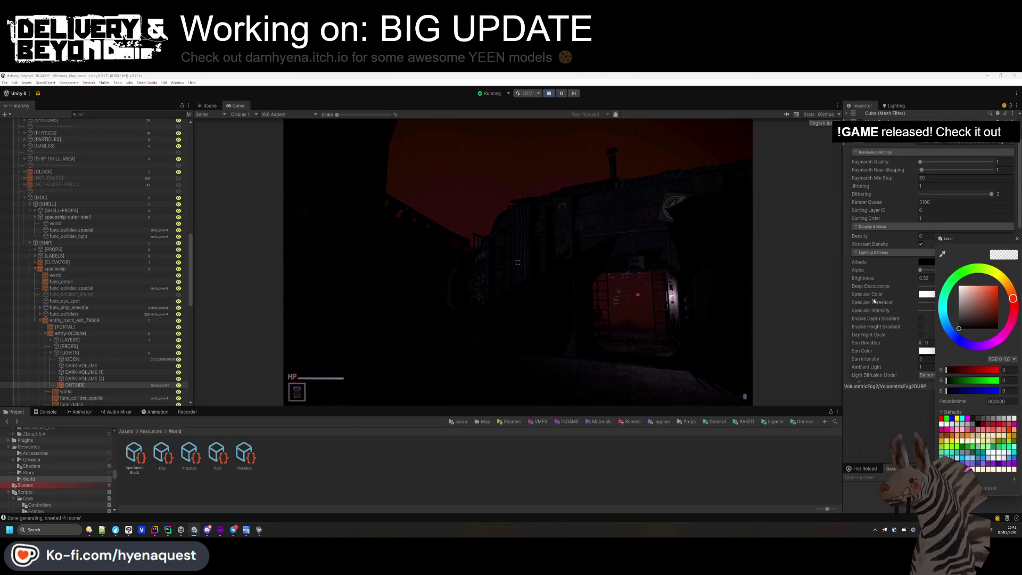
scroll(874, 303, "down", 1)
mouse_move(867, 256)
left_mouse_down()
mouse_move(901, 255)
mouse_move(893, 257)
left_mouse_up()
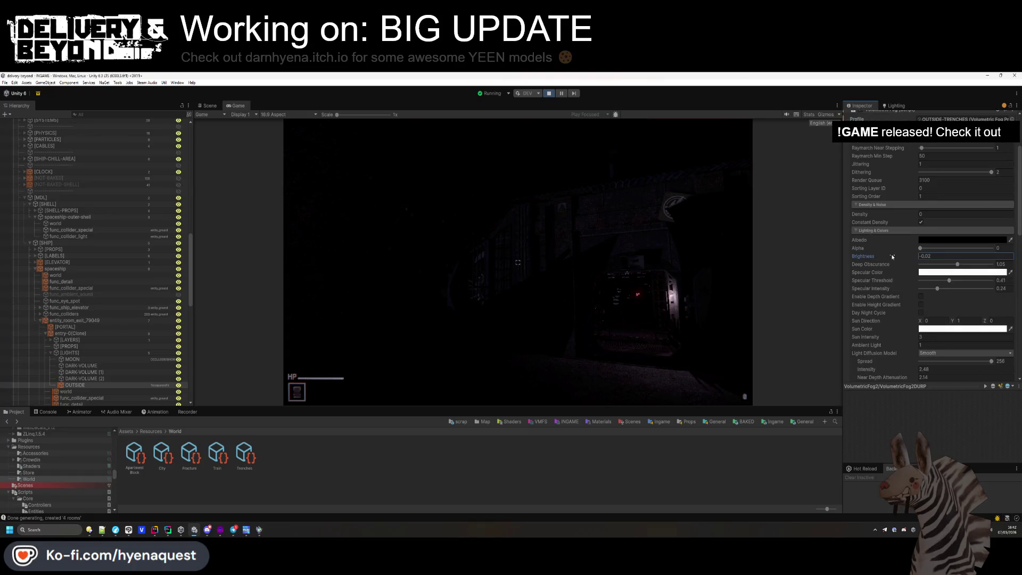
type("0.04")
- Give the distant fog a pale blue colour and distance density 0.18
scroll(898, 303, "down", 3)
scroll(898, 302, "down", 4)
left_click(932, 297)
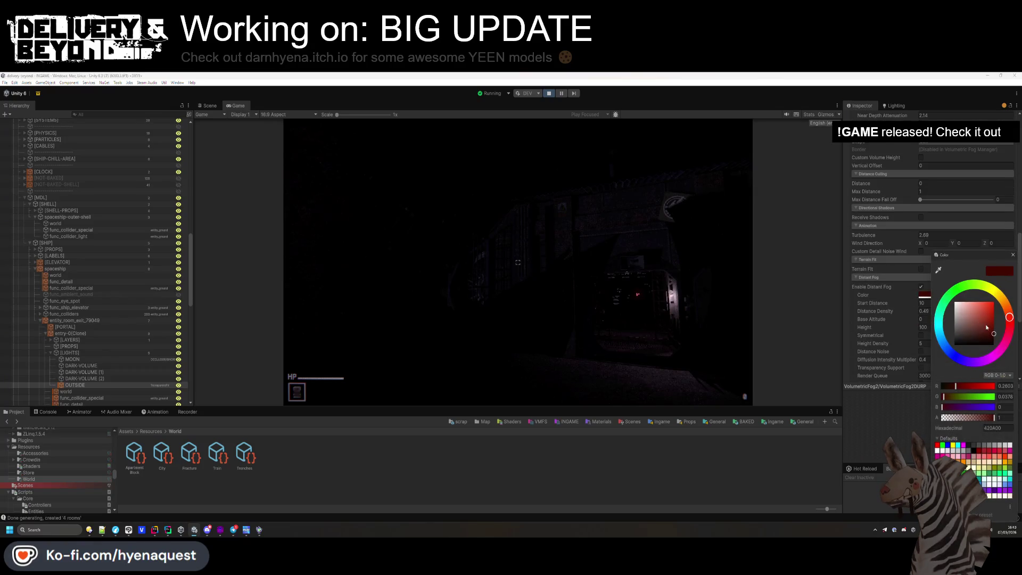
mouse_move(942, 336)
left_mouse_down()
mouse_move(951, 352)
mouse_move(975, 305)
mouse_move(983, 308)
mouse_move(960, 312)
left_mouse_up()
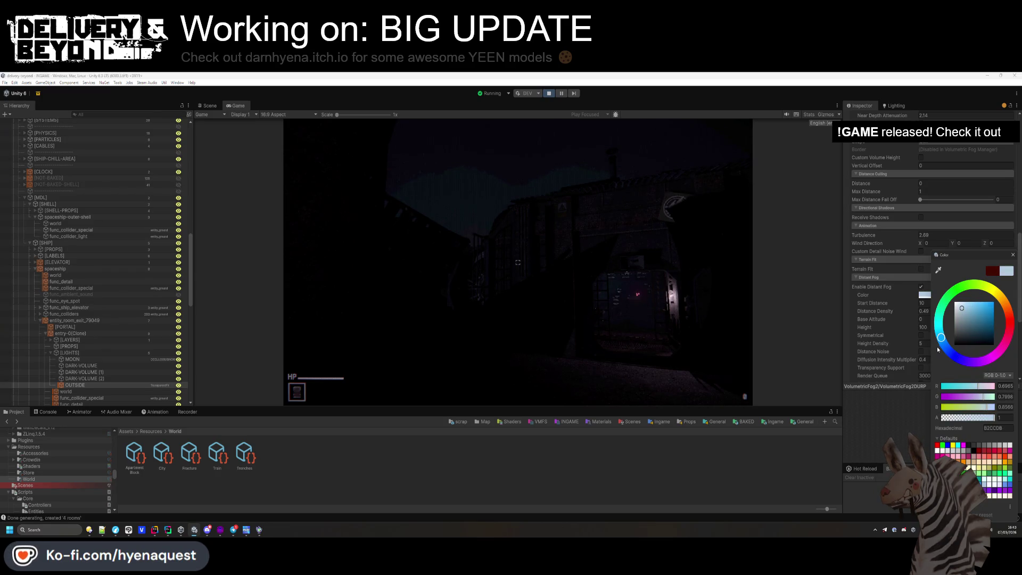
left_click(907, 304)
left_click_drag(907, 311, 895, 312)
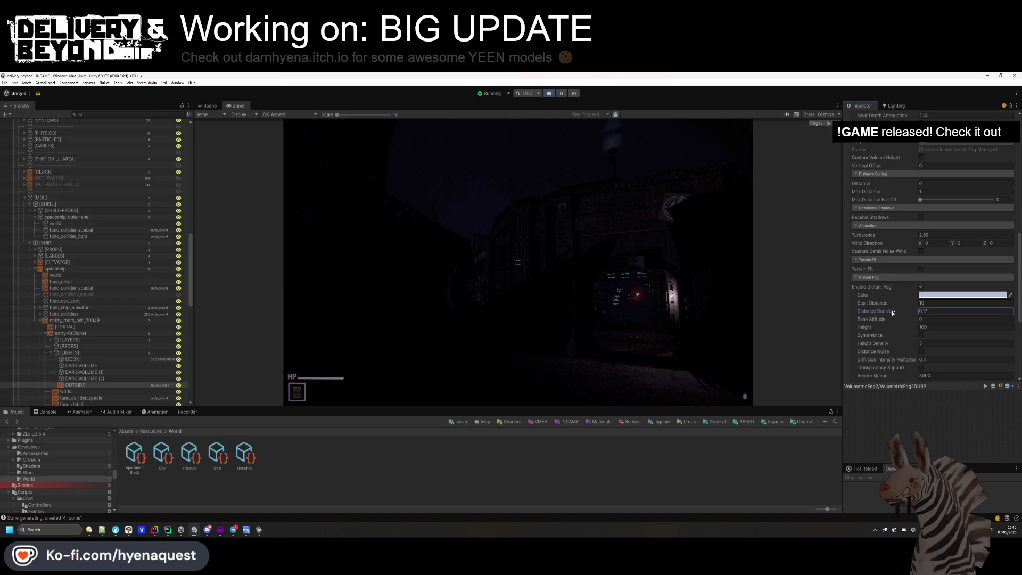
left_click(805, 313)
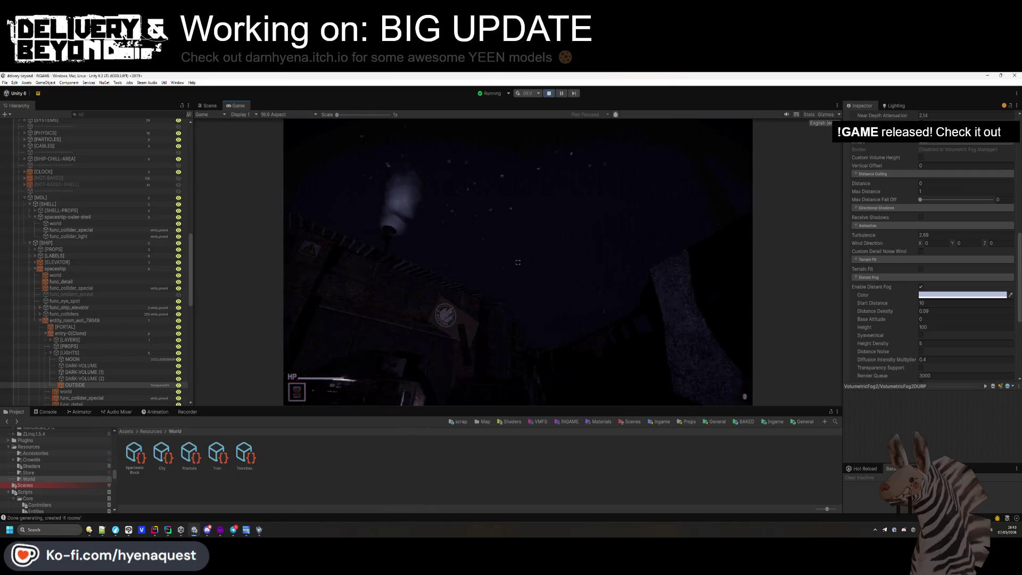
key("super")
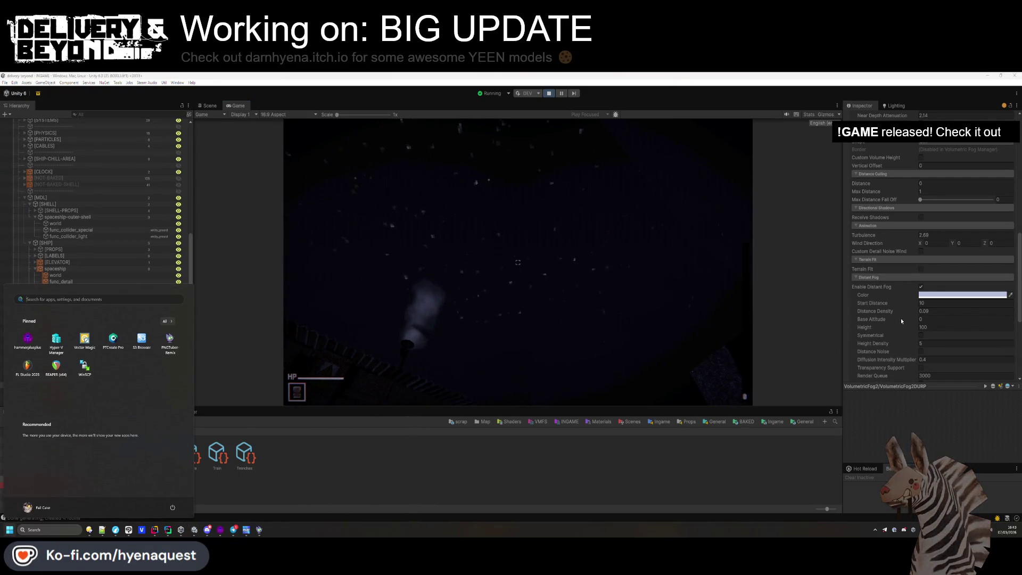
left_click(906, 313)
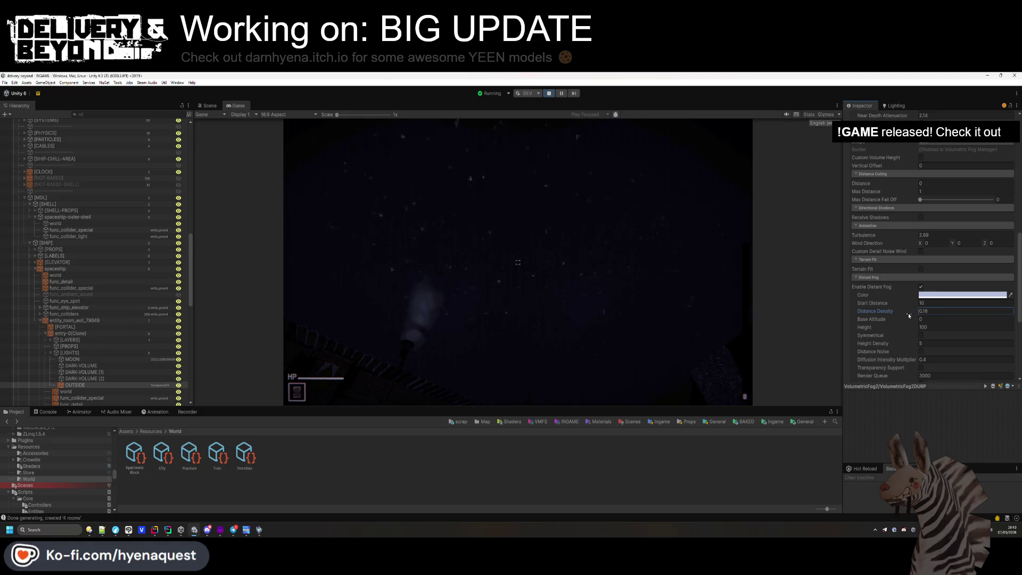
- Set the distant fog Distance Density to 0 and Start Distance to 10
scroll(909, 317, "down", 2)
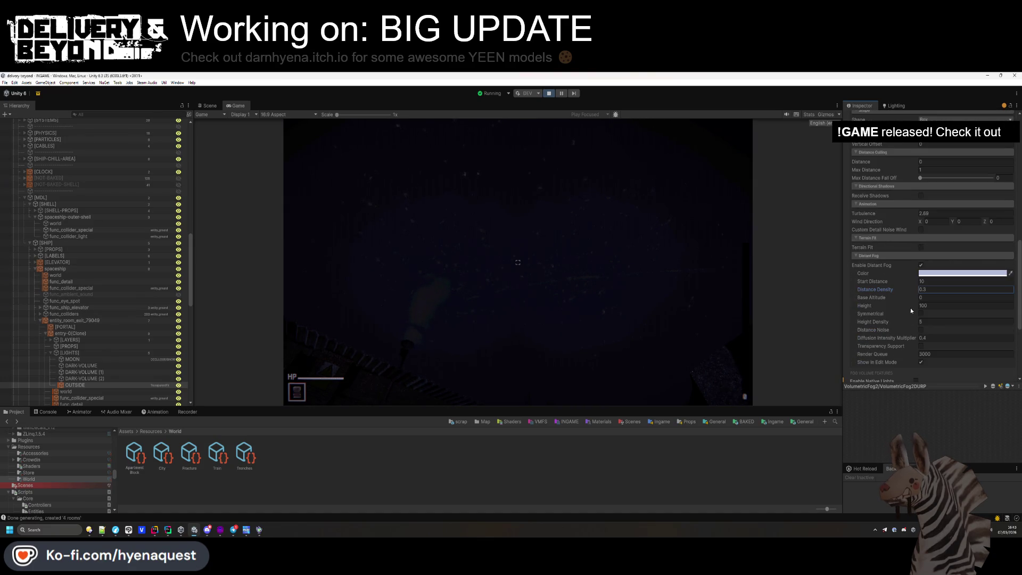
scroll(910, 311, "up", 10)
scroll(899, 232, "up", 8)
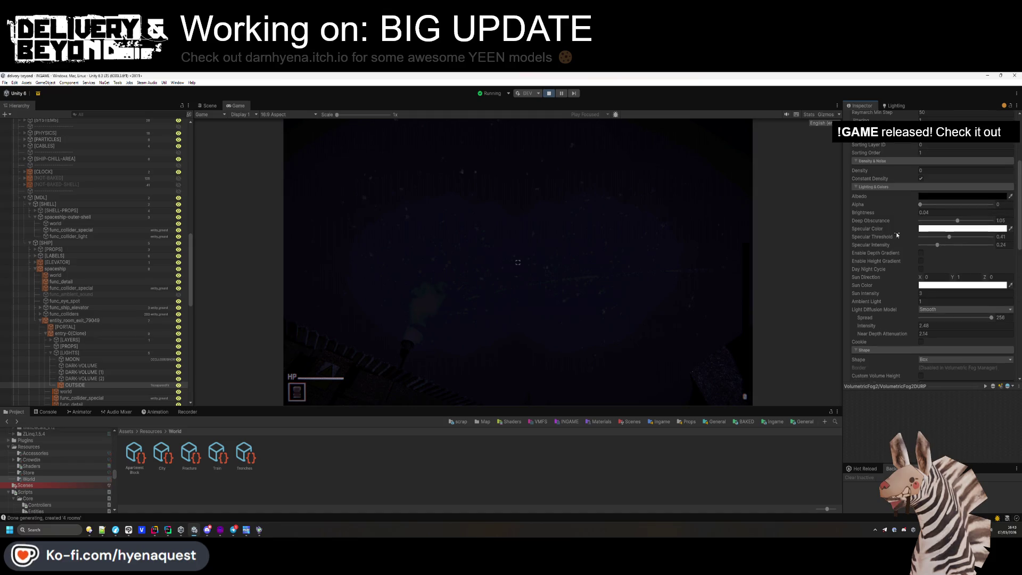
scroll(899, 216, "down", 3)
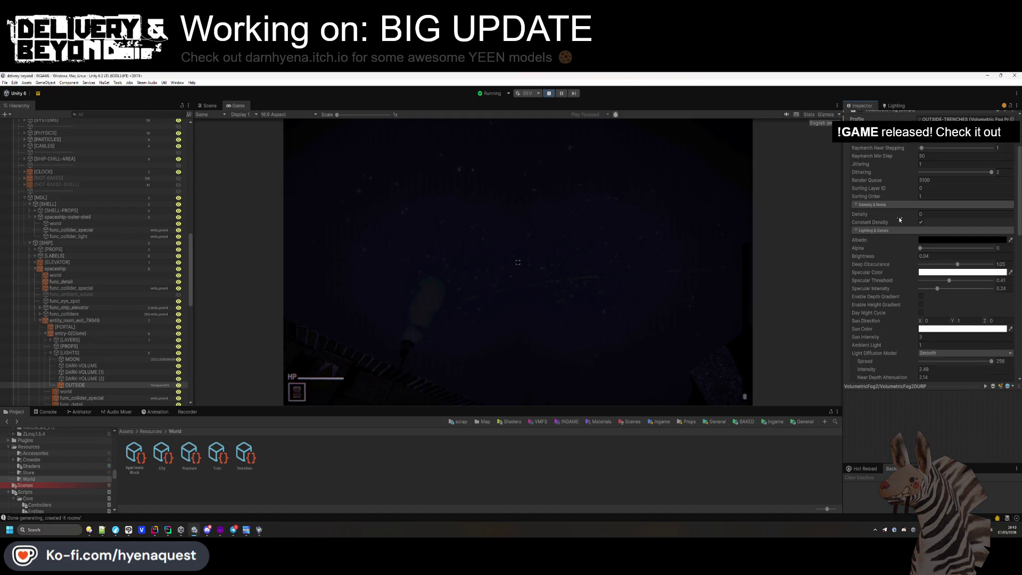
scroll(899, 220, "down", 3)
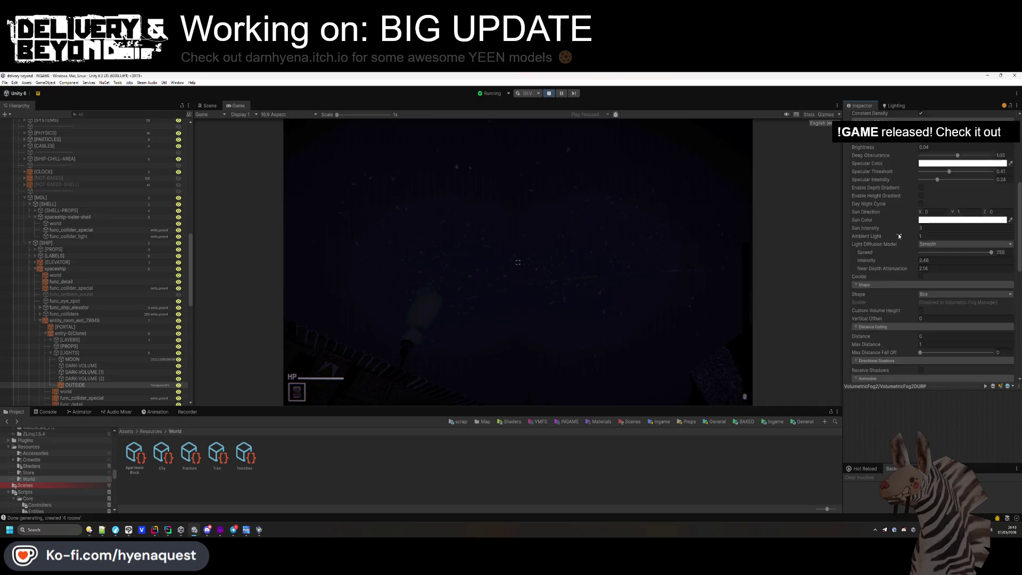
scroll(898, 233, "down", 6)
scroll(899, 233, "down", 7)
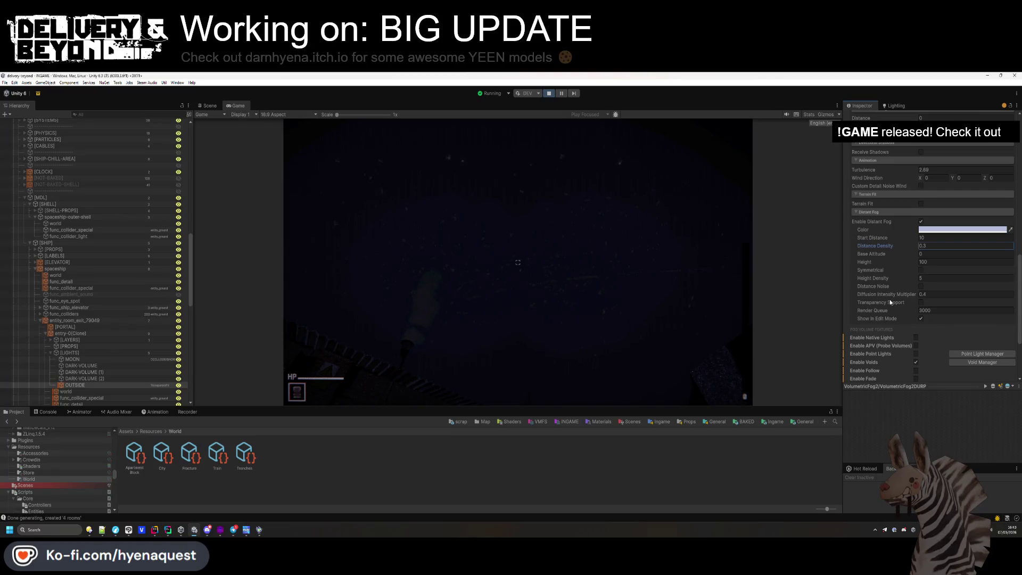
scroll(890, 302, "up", 3)
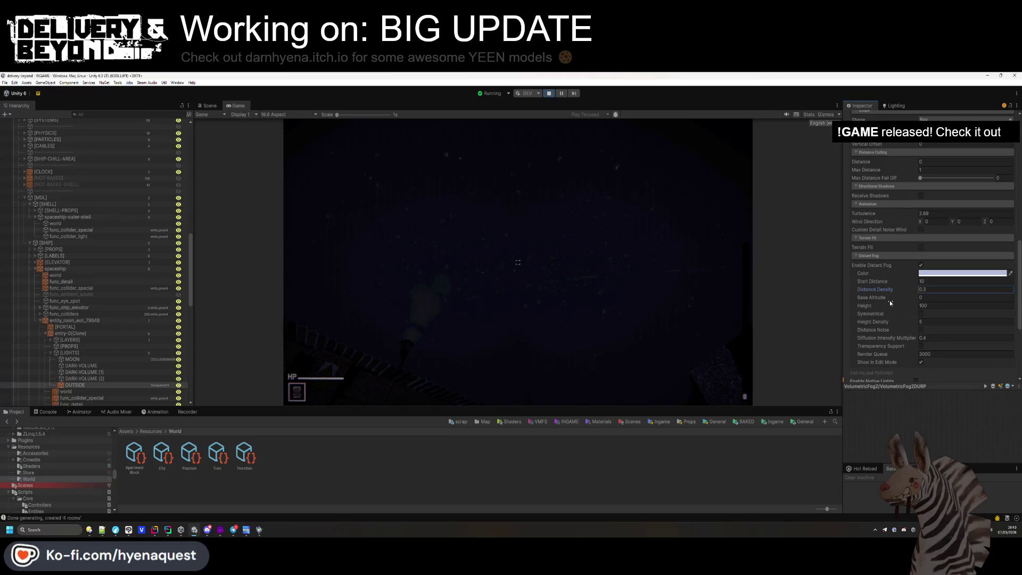
left_click(895, 281)
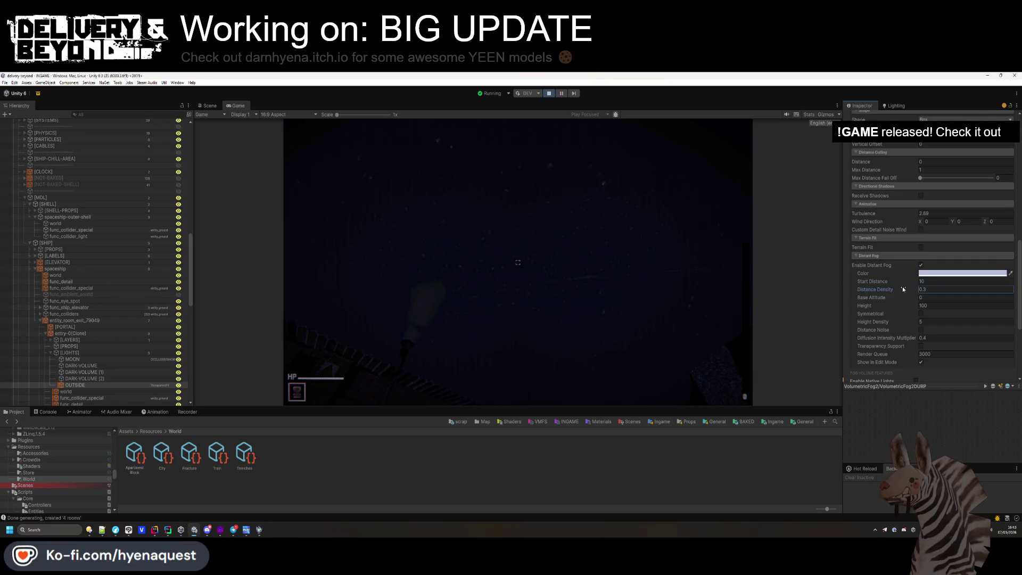
left_click_drag(903, 289, 899, 289)
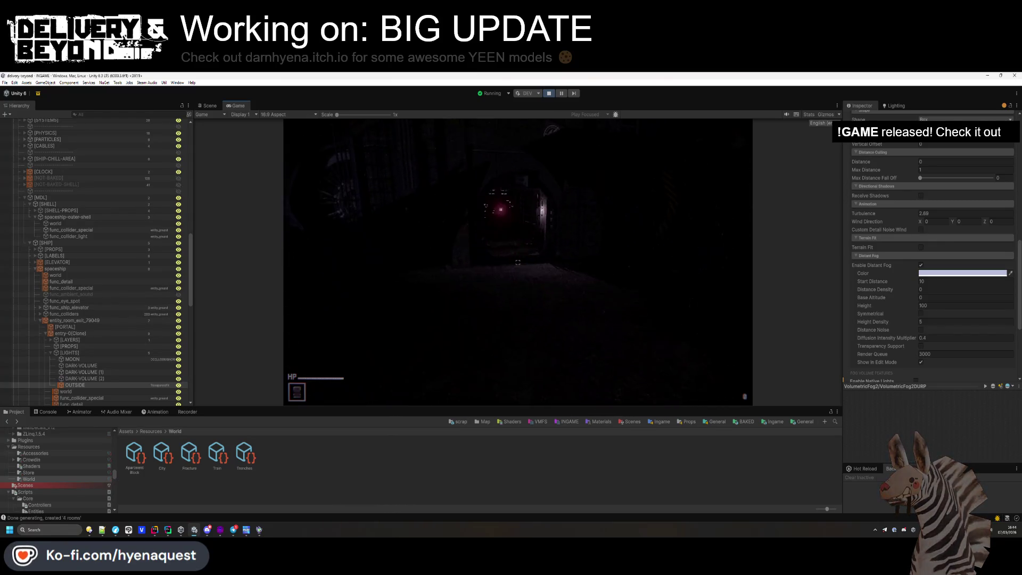
left_click_drag(904, 281, 913, 284)
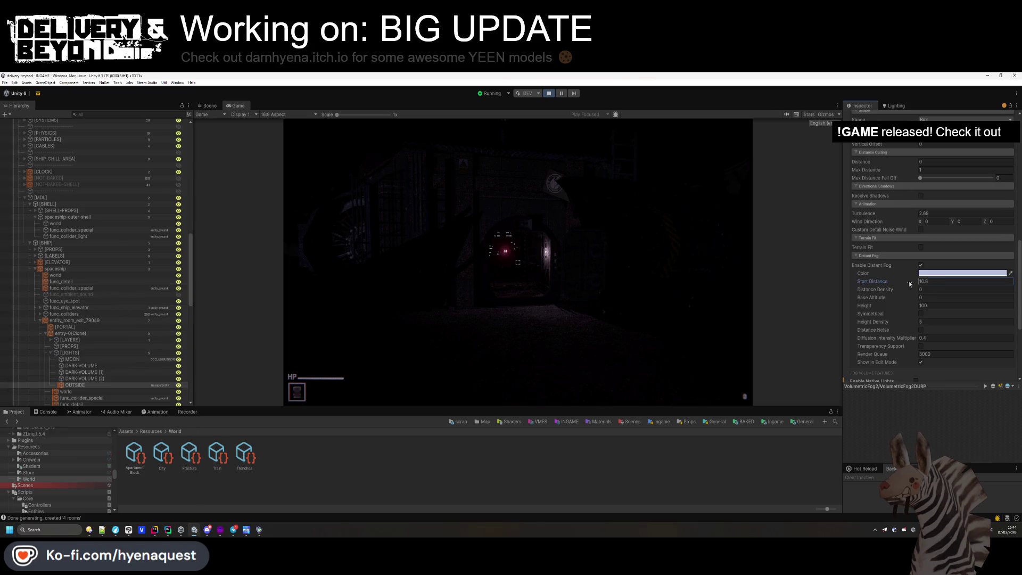
- Toggle Enable Distant Fog off and back on to compare, leaving it enabled
left_click(922, 267)
left_click(922, 267)
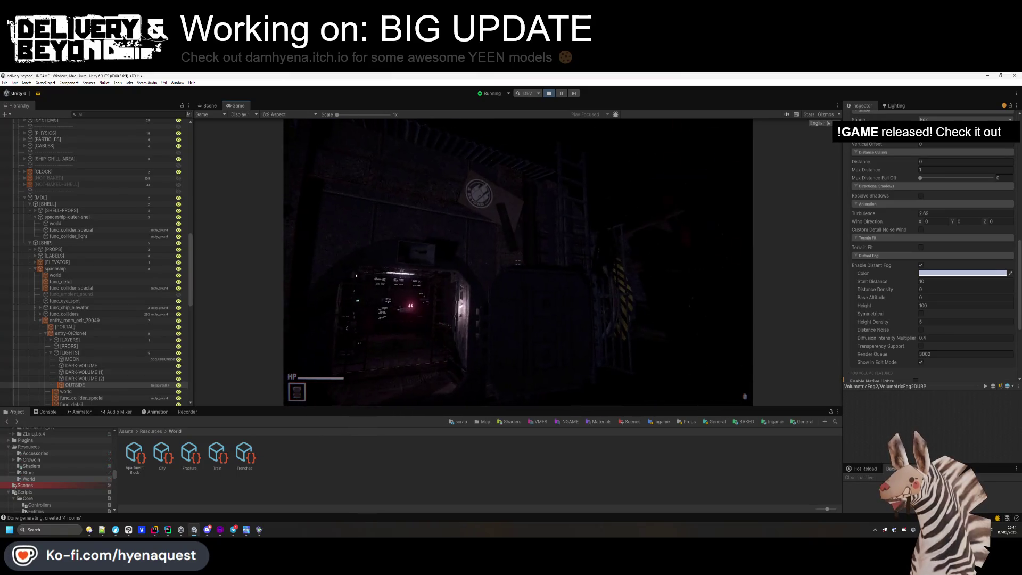
key("super")
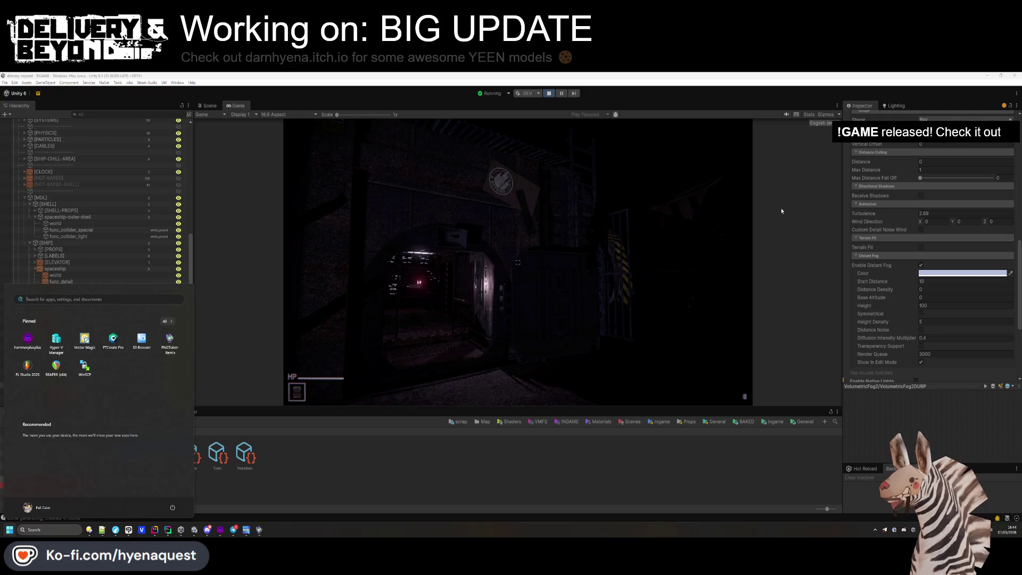
scroll(89, 194, "up", 5)
scroll(89, 198, "up", 5)
left_click(69, 174)
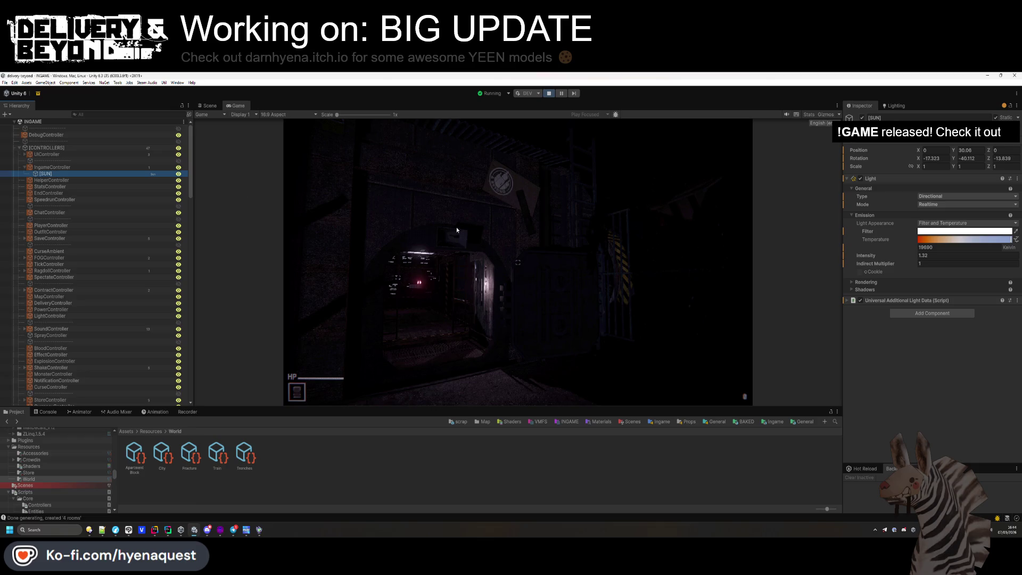
- Rotate the sun to X 33.8, Y -212.3 and check the striped shadows in Game view
left_click(209, 105)
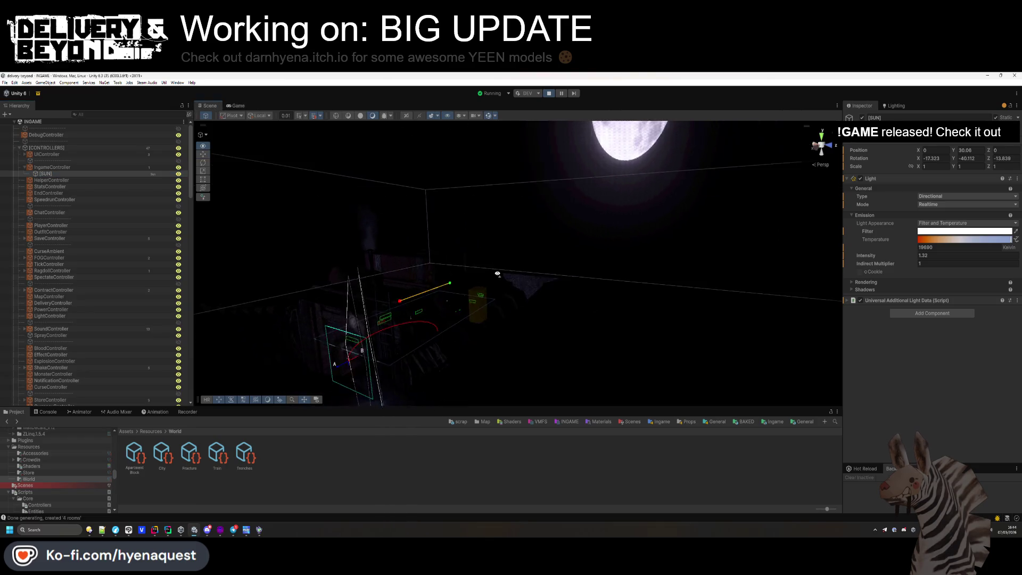
mouse_move(539, 322)
left_mouse_down()
mouse_move(714, 269)
mouse_move(712, 234)
mouse_move(685, 265)
mouse_move(652, 271)
mouse_move(661, 308)
mouse_move(714, 315)
mouse_move(695, 269)
left_mouse_up()
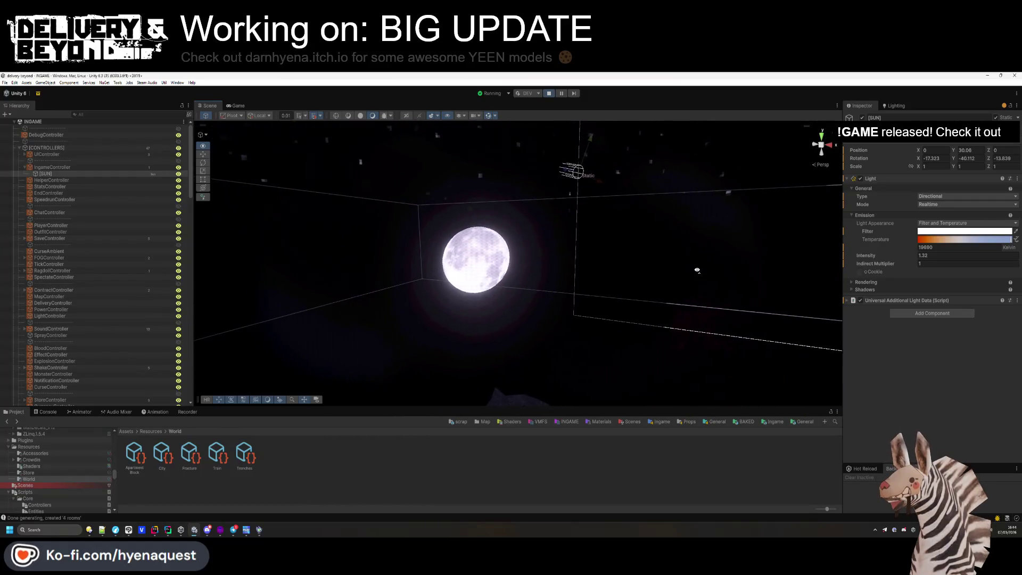
left_click_drag(955, 157, 827, 161)
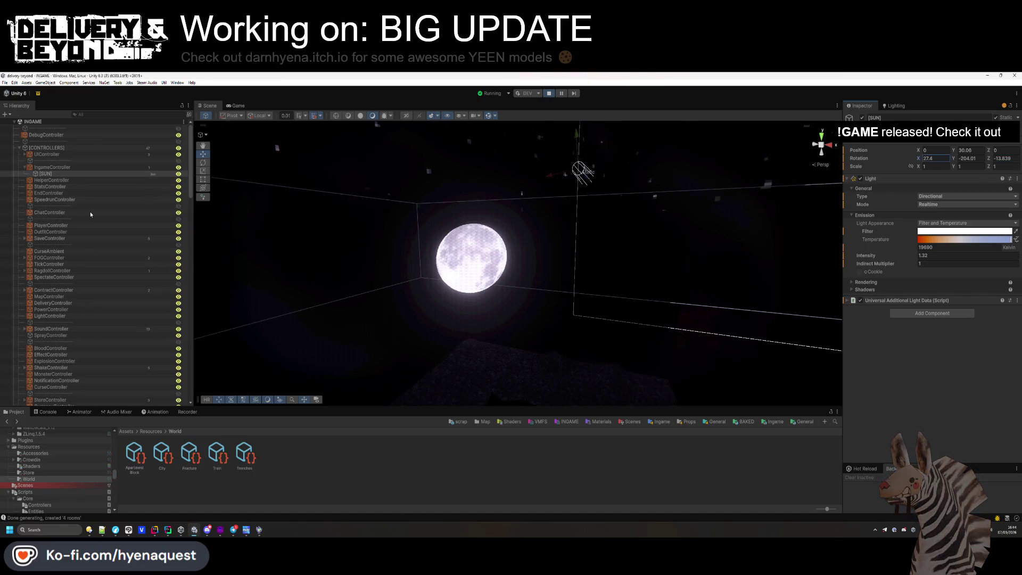
mouse_move(447, 298)
left_mouse_down()
mouse_move(443, 188)
mouse_move(338, 319)
mouse_move(367, 346)
mouse_move(429, 305)
mouse_move(565, 315)
mouse_move(673, 342)
mouse_move(745, 333)
mouse_move(815, 299)
left_mouse_up()
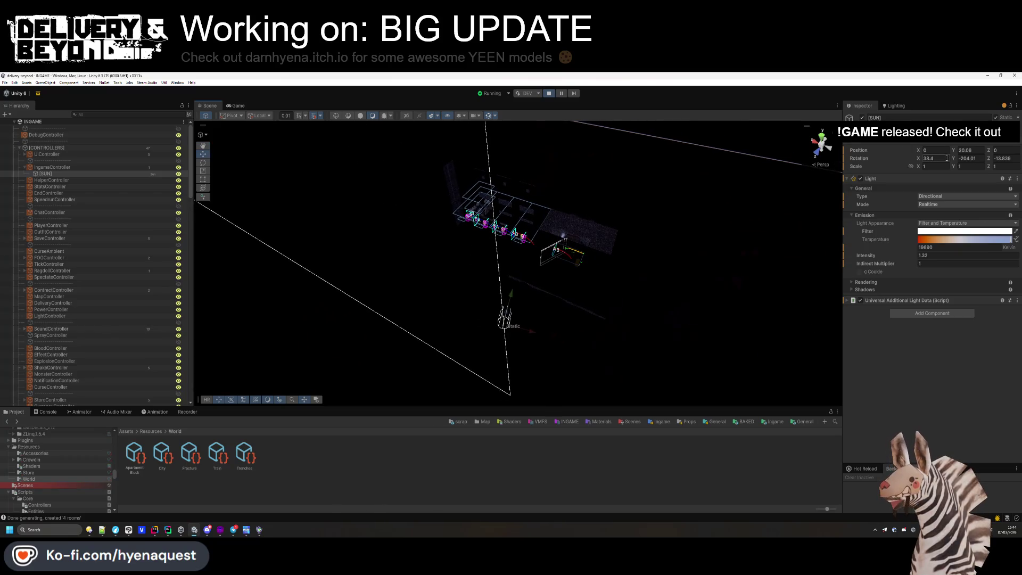
left_click(928, 158)
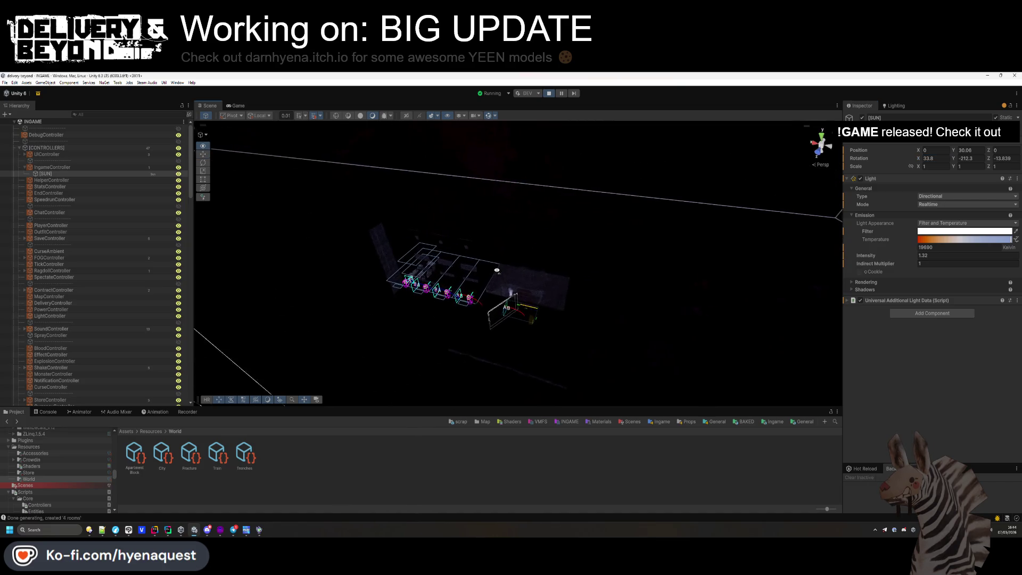
left_click(234, 106)
left_click(419, 229)
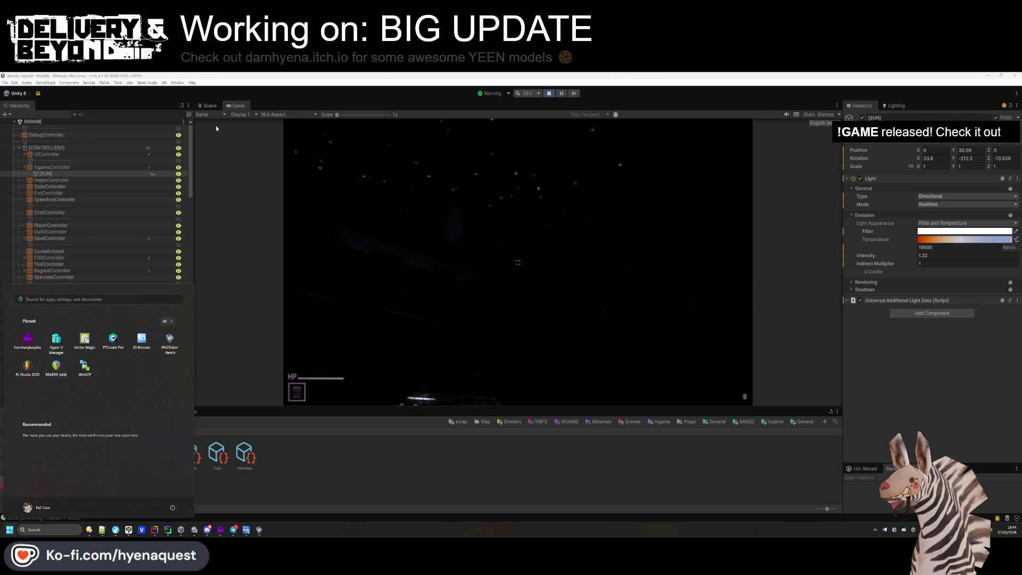
- Lower the sun's light intensity from 1.32 to 0.5
left_click(209, 106)
mouse_move(508, 340)
left_mouse_down()
mouse_move(507, 377)
mouse_move(575, 337)
mouse_move(750, 275)
mouse_move(347, 153)
left_mouse_up()
left_click(237, 106)
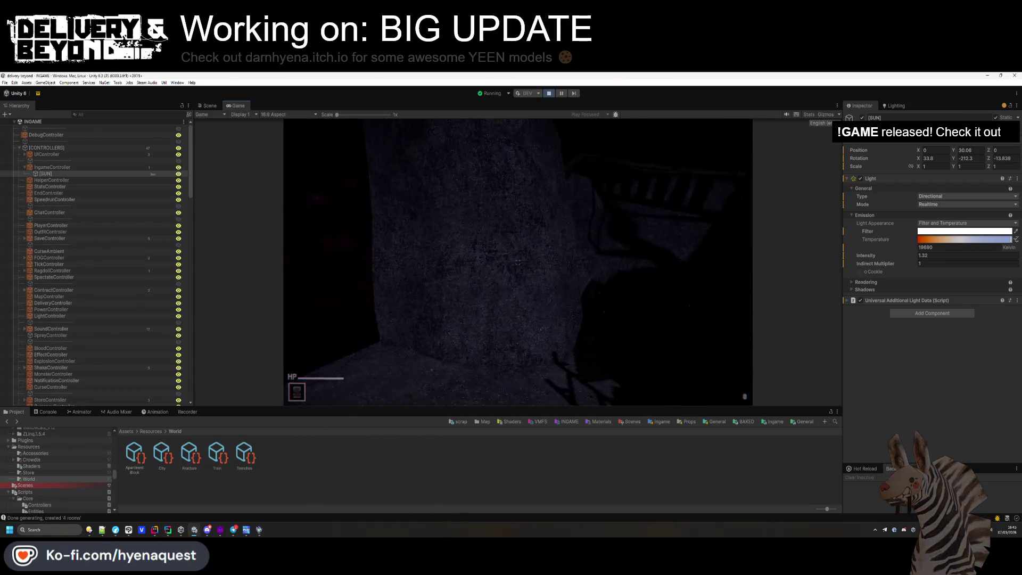
key("super")
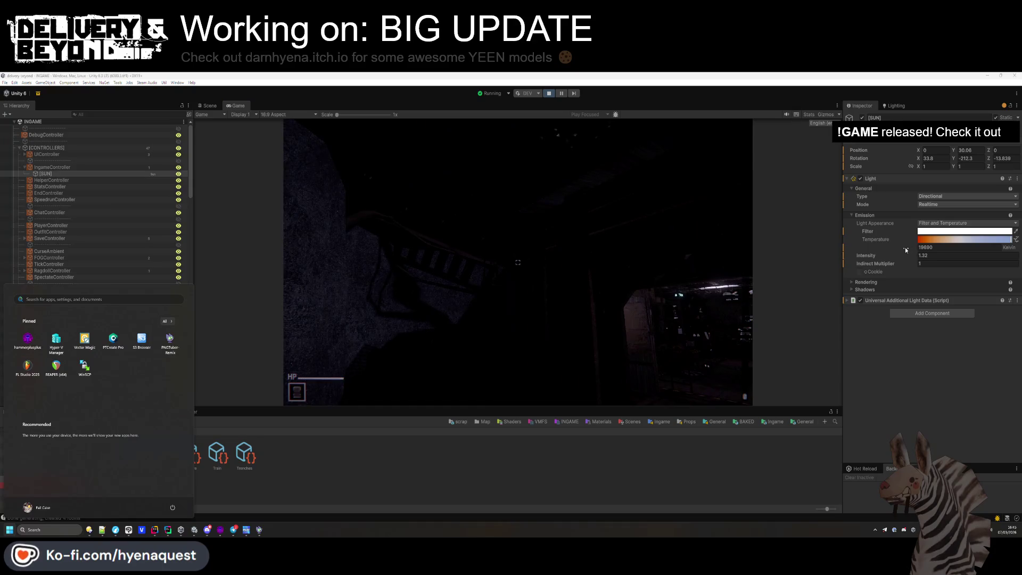
left_click_drag(905, 255, 886, 262)
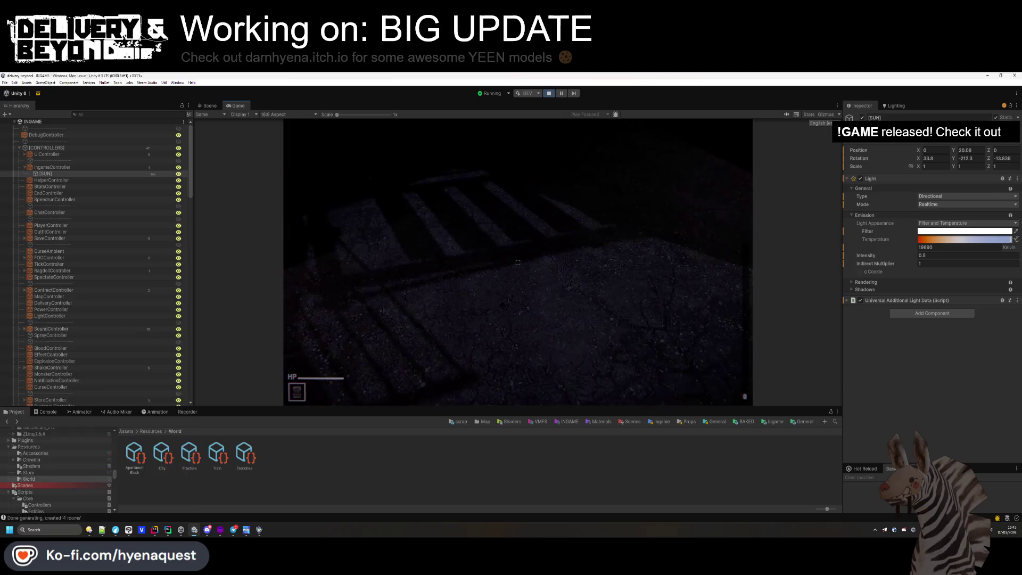
key("super")
left_click(935, 158)
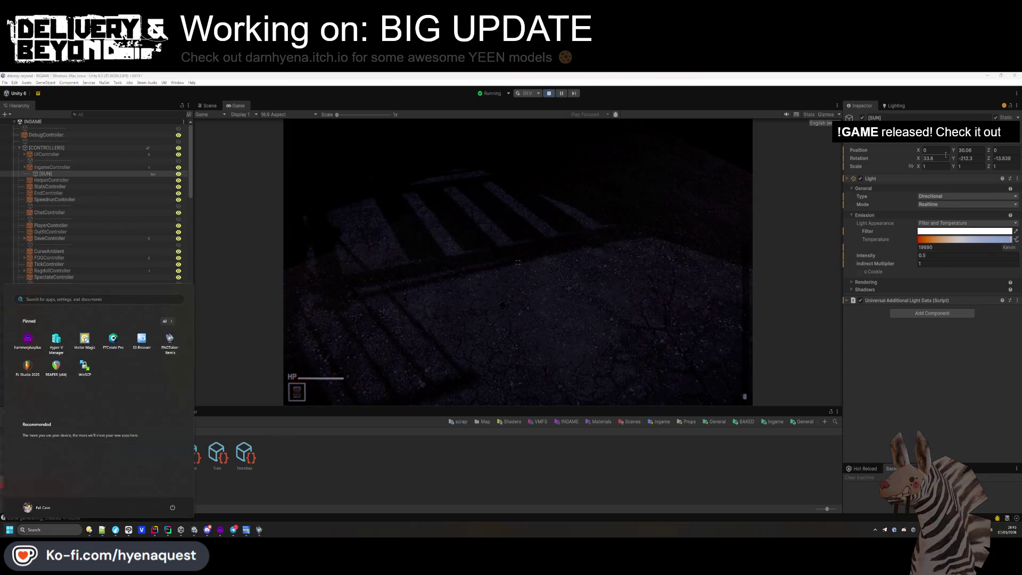
- Set the Trenches Entry template sun intensity to 0.5 and angle X to 33.8
left_click(244, 458)
scroll(864, 359, "down", 10)
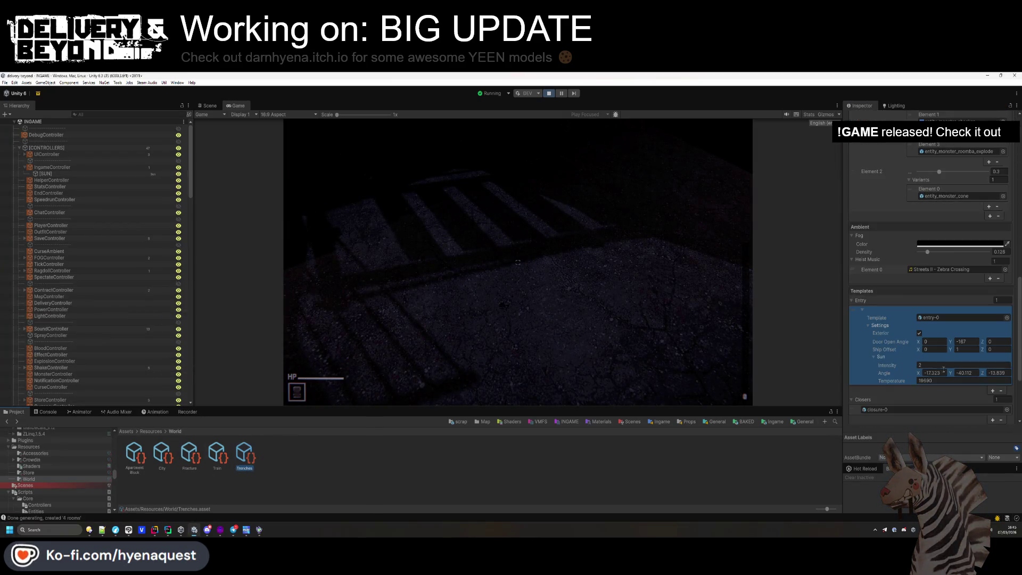
type("33.6")
left_click(555, 422)
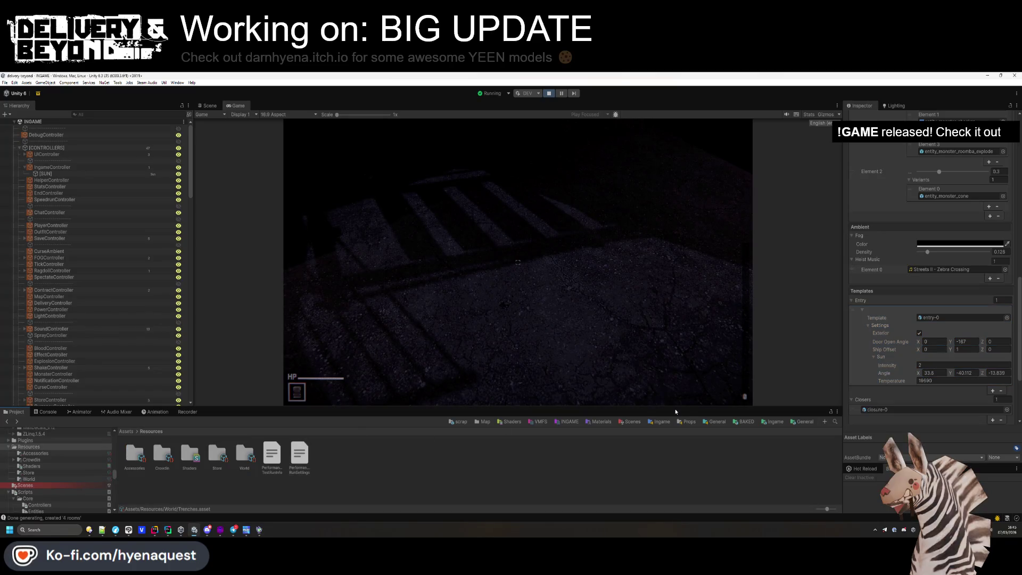
left_click(78, 175)
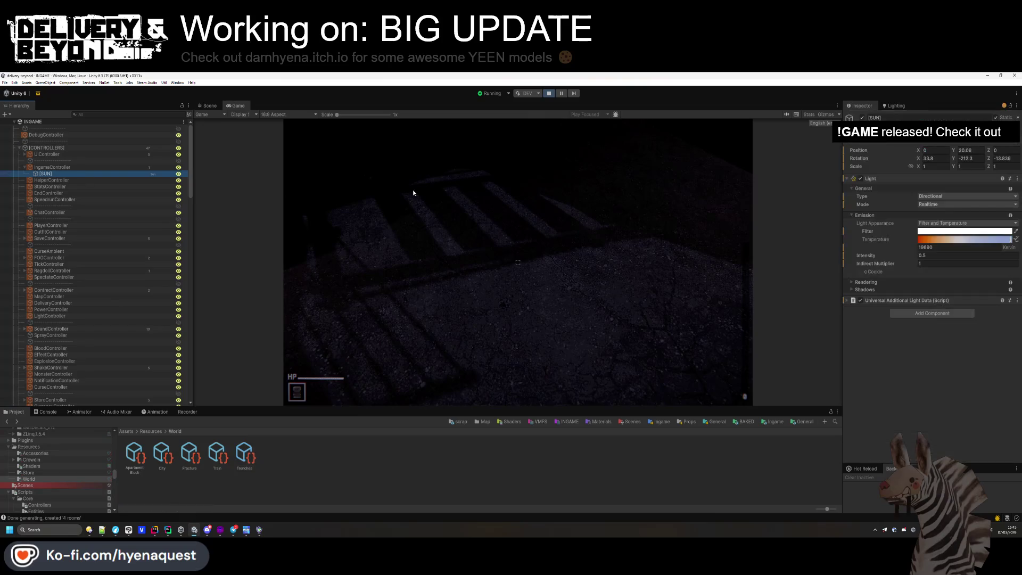
- Copy the [SUN] rotation -212.3 and -13.839 into the Entry template sun angle
left_click(474, 436)
scroll(969, 366, "down", 10)
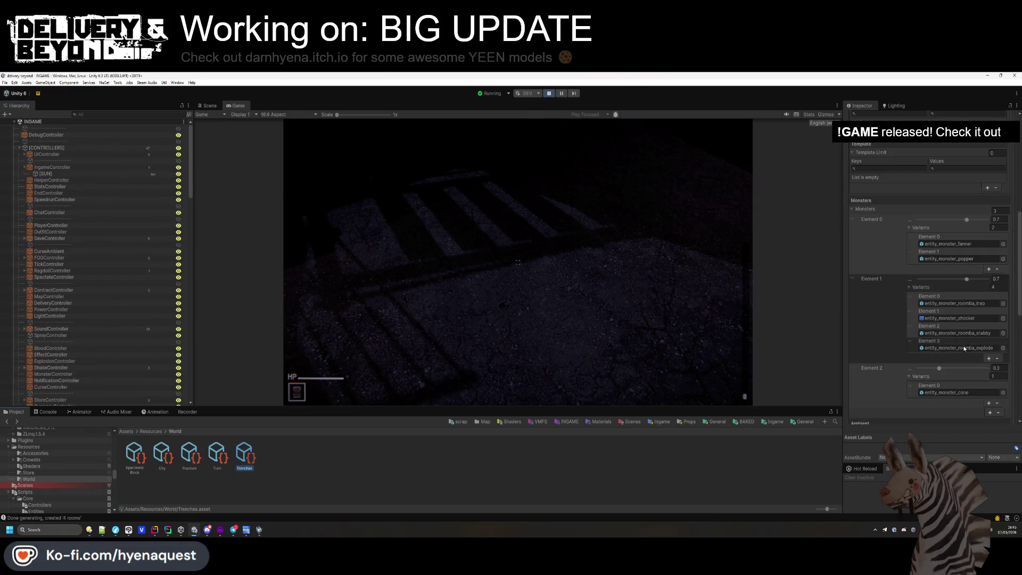
scroll(964, 348, "down", 5)
scroll(969, 382, "down", 2)
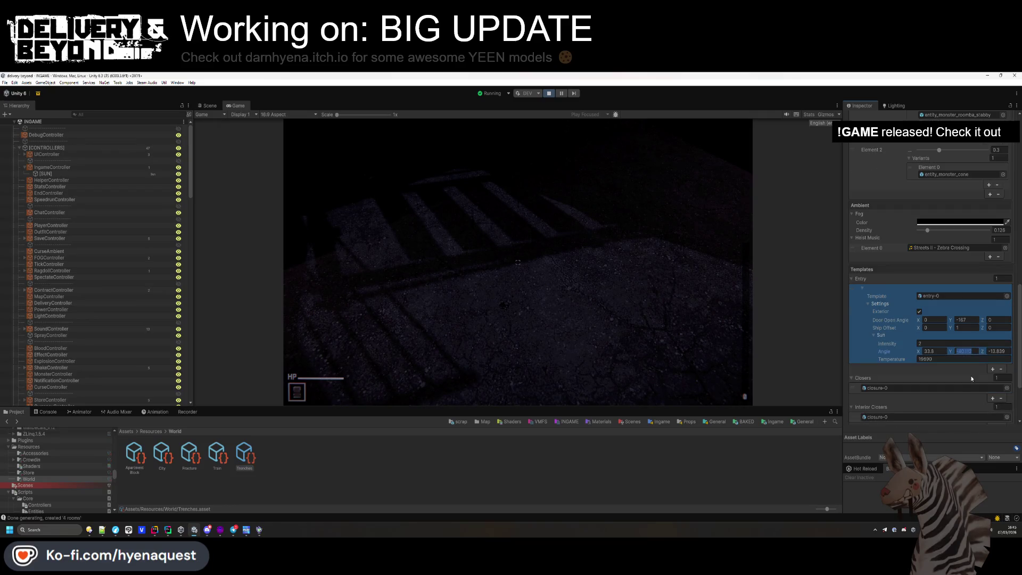
left_click(75, 175)
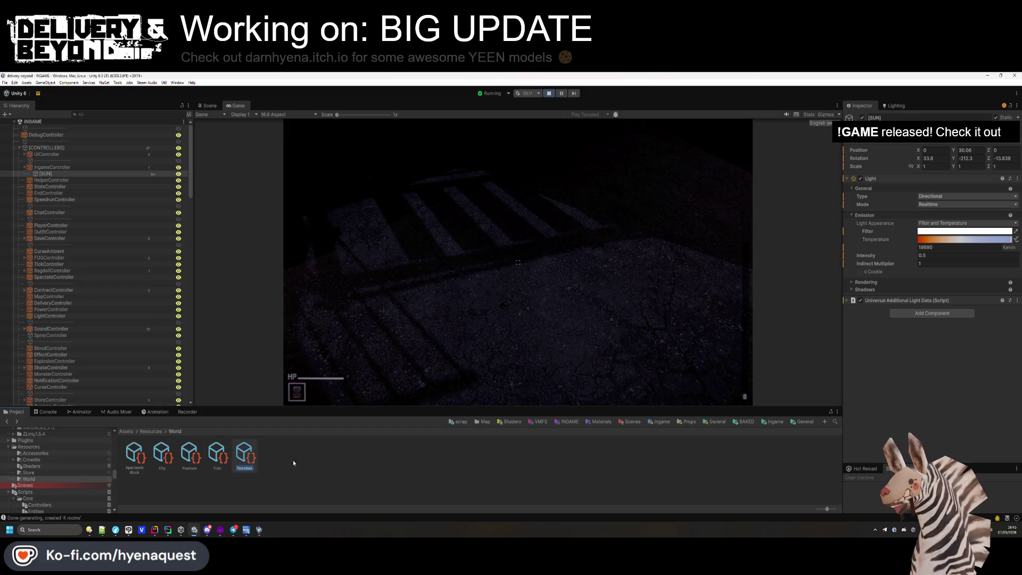
left_click(244, 455)
scroll(931, 372, "down", 5)
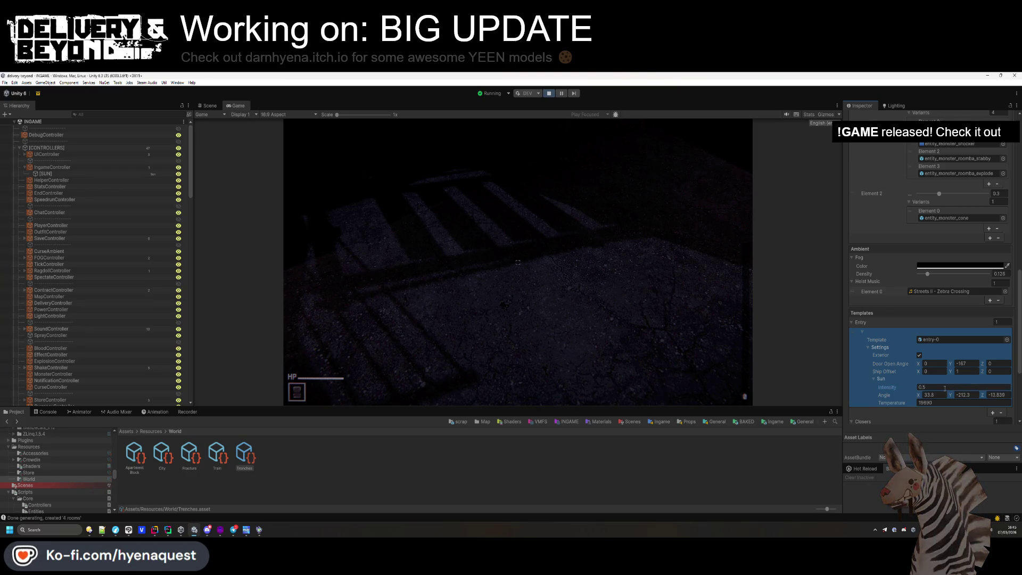
left_click(532, 266)
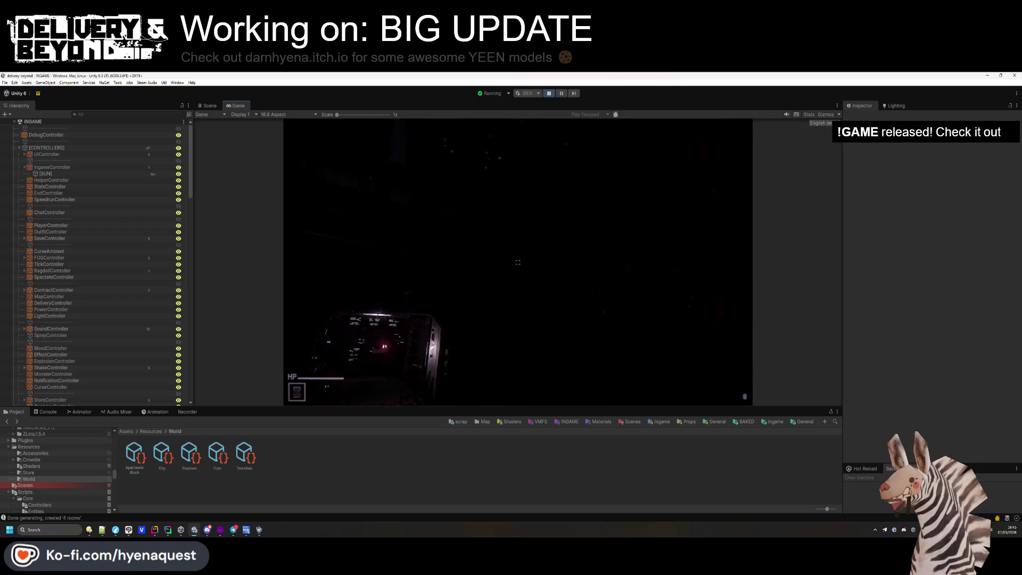
left_click(894, 105)
- Thin the scene's Exponential Squared fog density to 0.025 so the moon shows through
left_click_drag(939, 296, 926, 296)
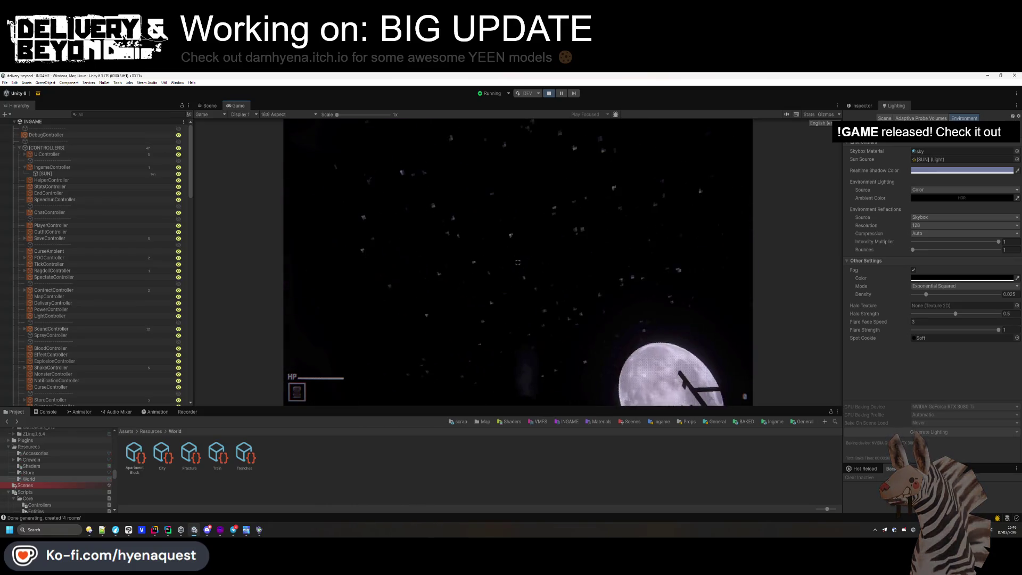
key("super")
key("super")
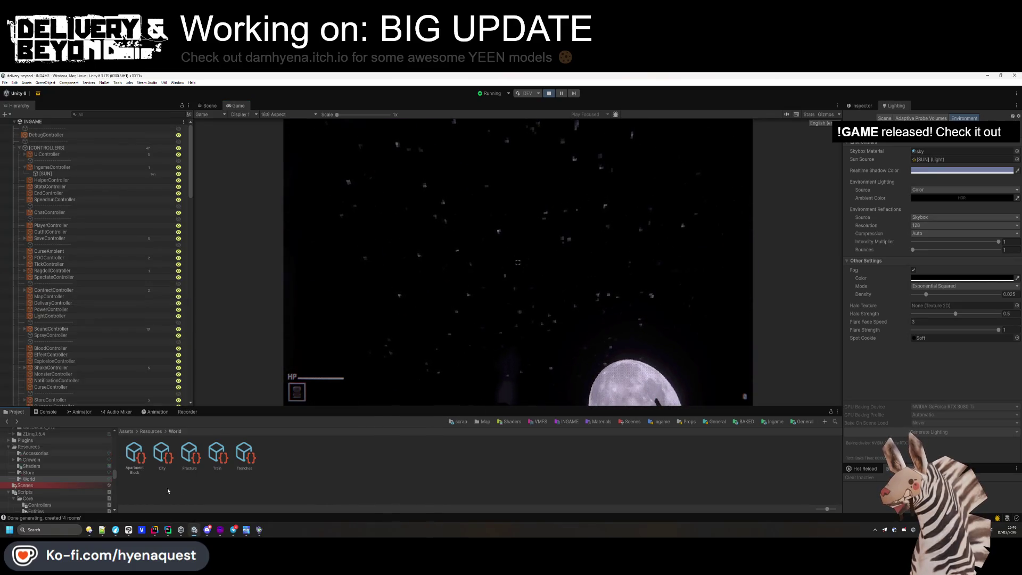
- Find the DESERT_SKYBOX material by searching 'SK' and adjust its LOD size
key("BackSpace")
left_click(835, 421)
type("SKYBOX")
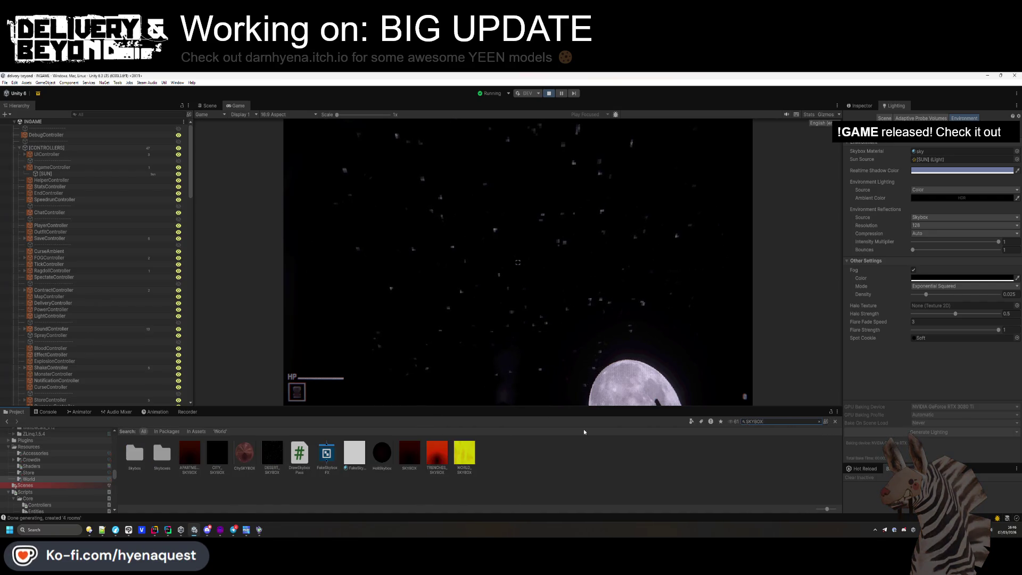
left_click(272, 453)
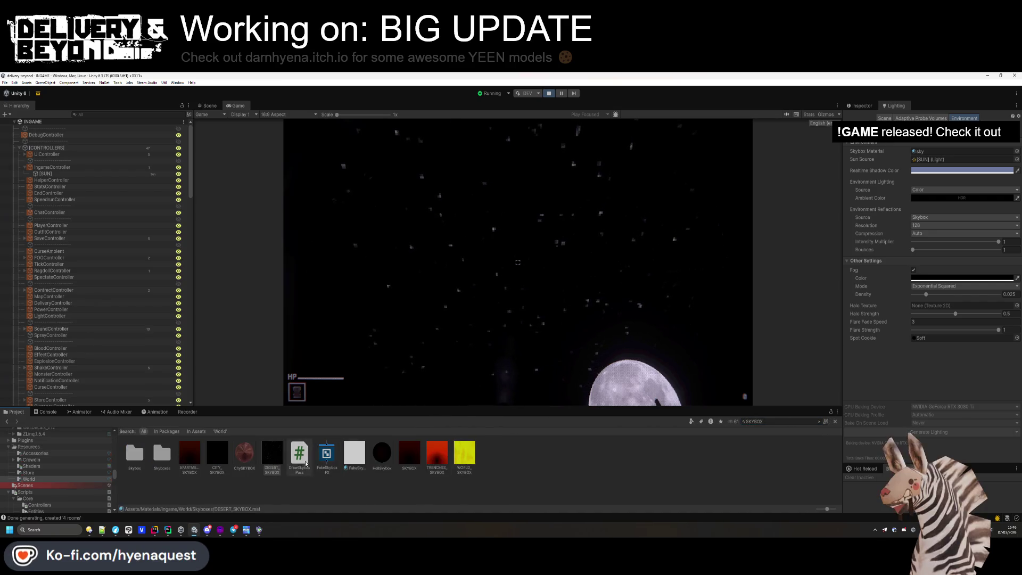
left_click(862, 106)
left_click_drag(911, 209, 903, 207)
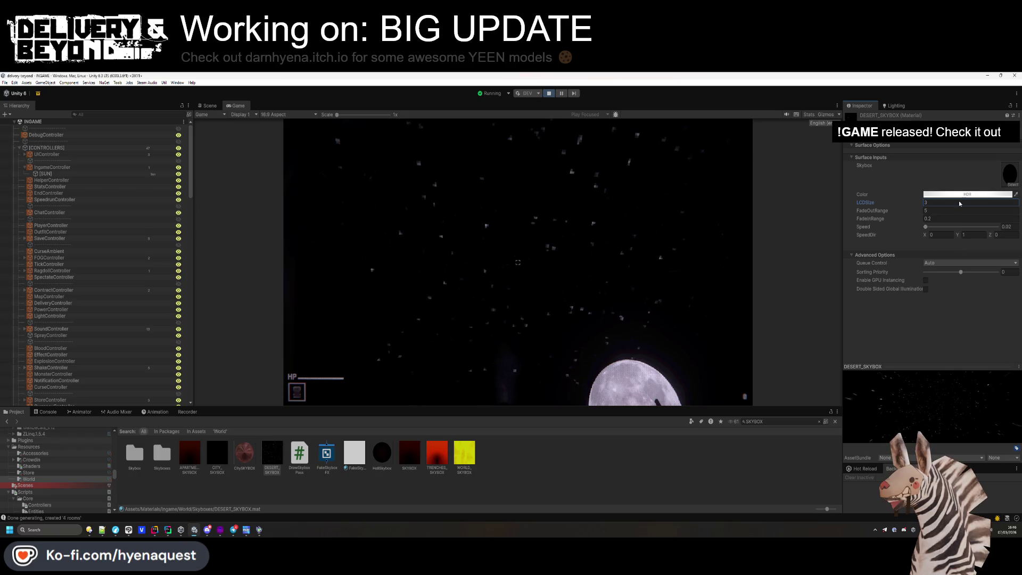
- Compare the DesertStars cubemap, DESERT_SKYBOX and CITY_SKYBOX material settings
left_click(1009, 173)
left_click(244, 452)
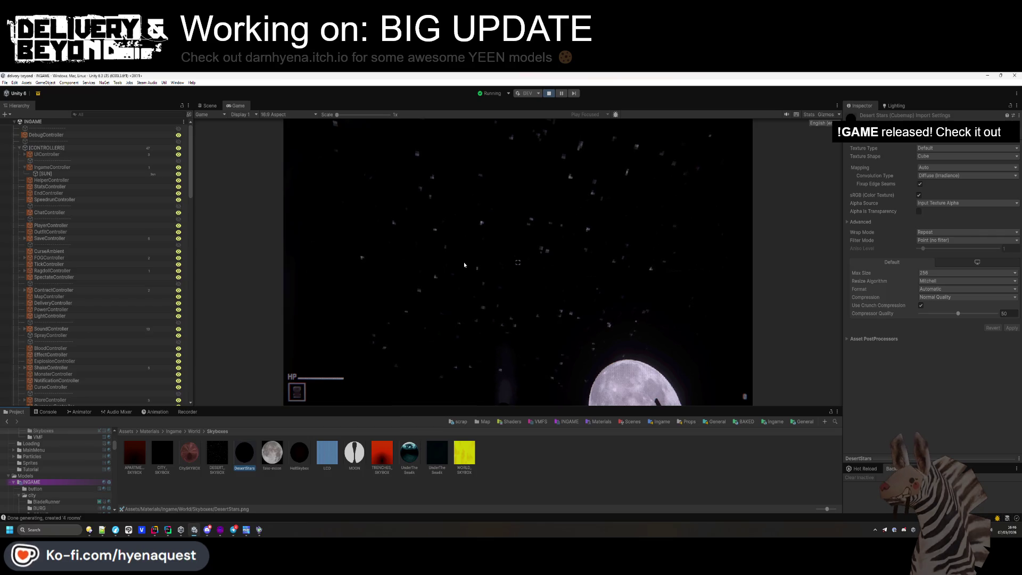
left_click(218, 455)
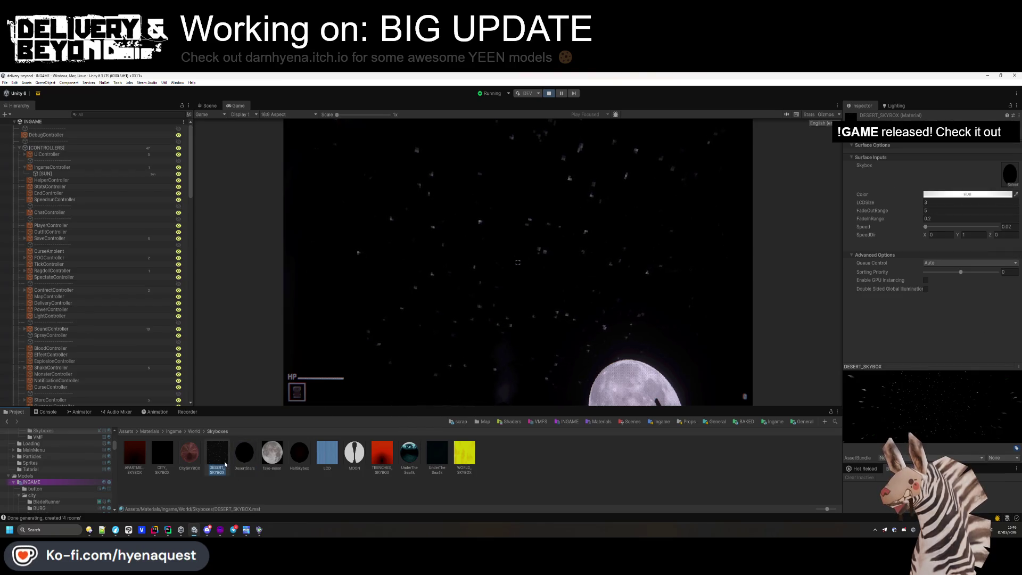
left_click(920, 438)
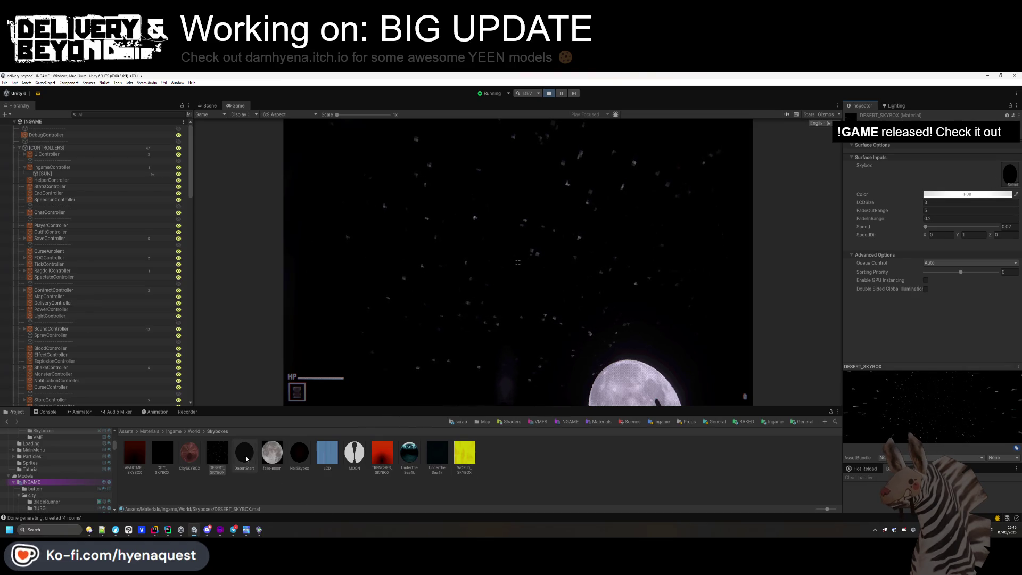
left_click(164, 462)
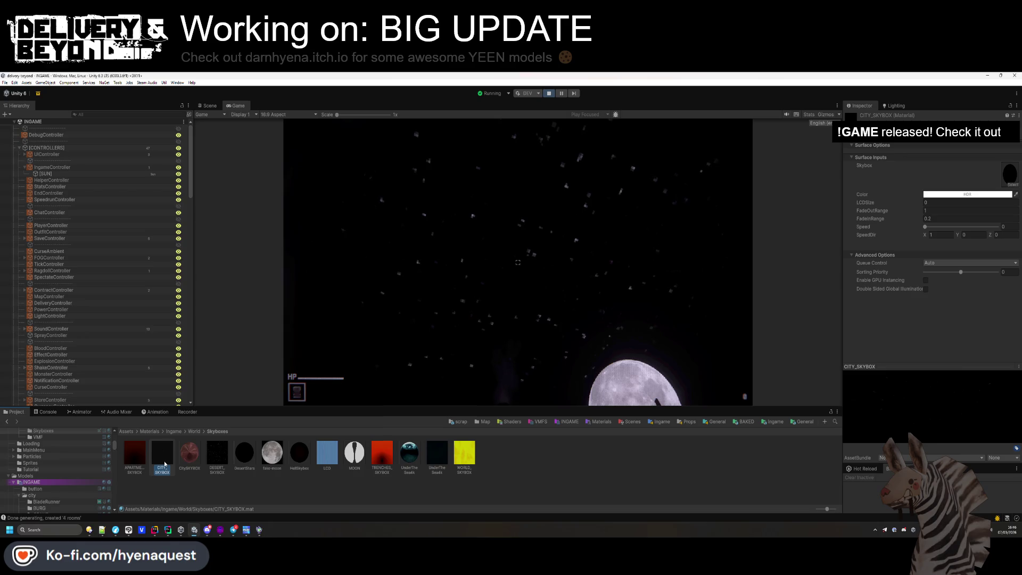
left_click(892, 411)
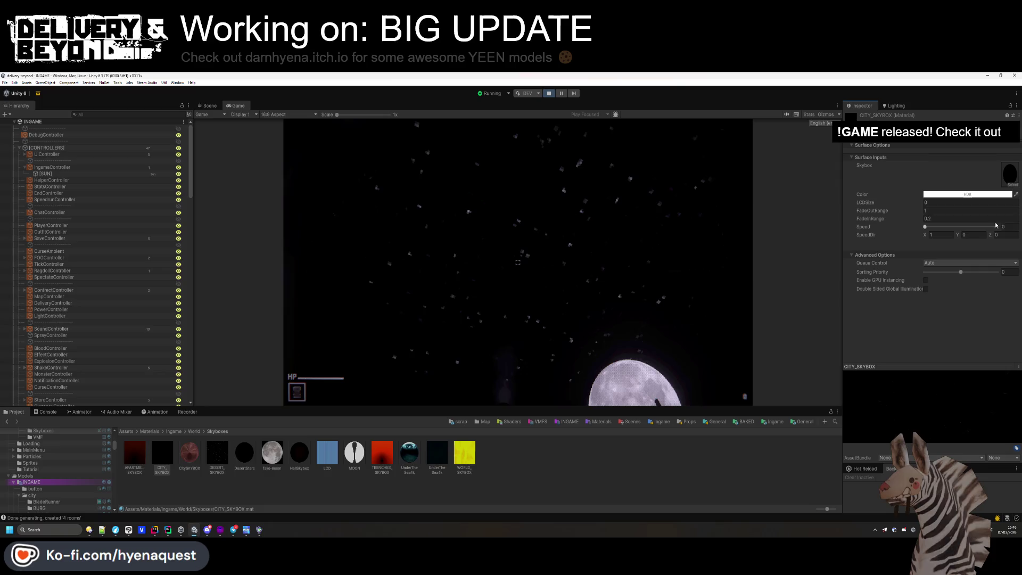
left_click(218, 455)
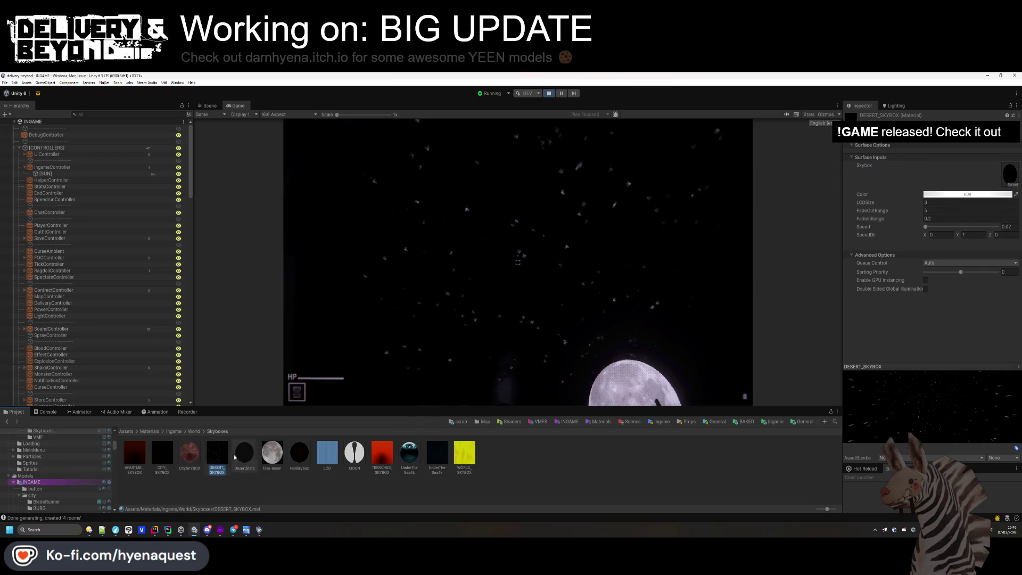
- Lower the DESERT_SKYBOX HDR Color to dim the stars and view the scene
left_click(245, 457)
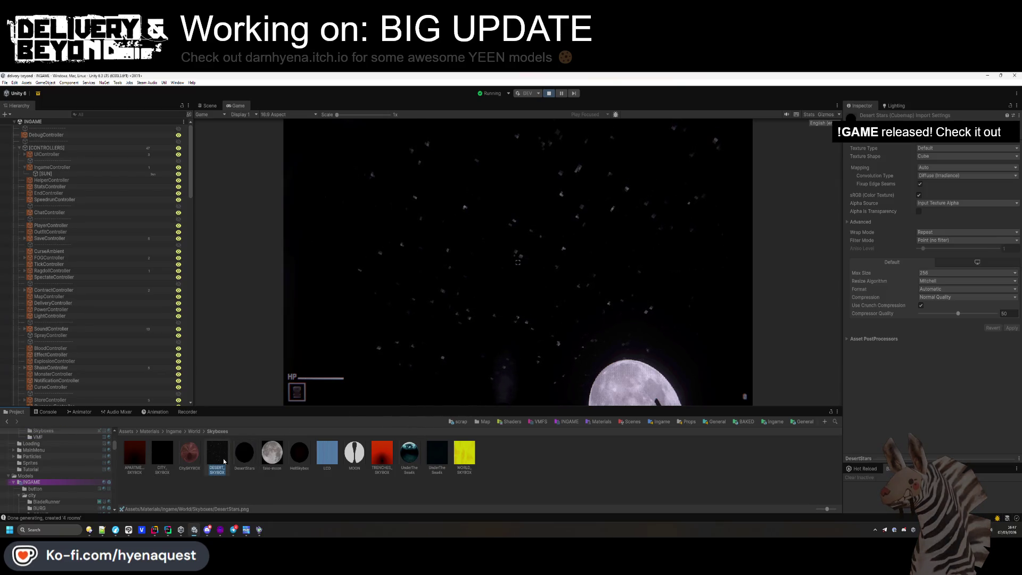
left_click(224, 461)
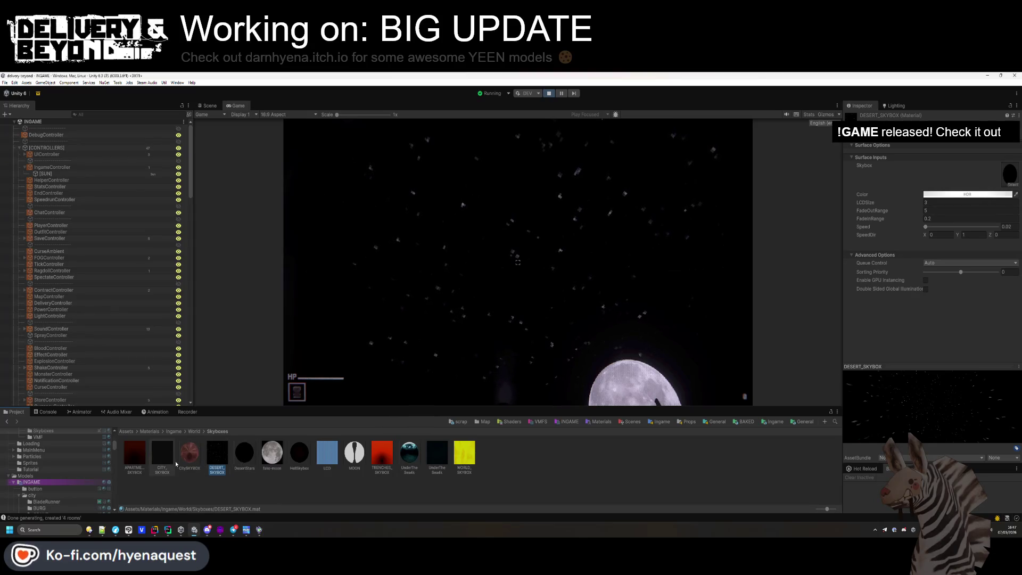
left_click(977, 194)
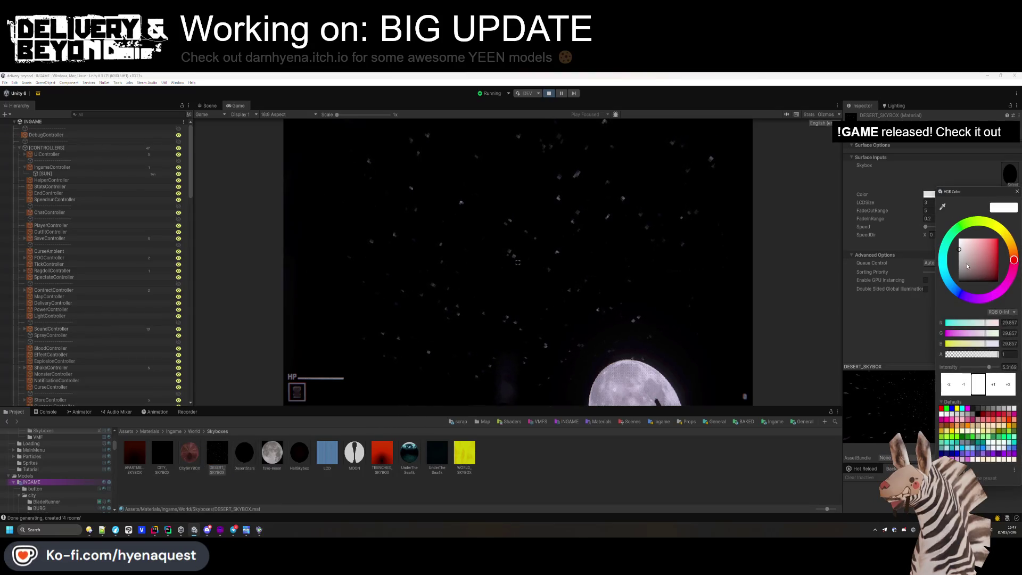
left_click(932, 285)
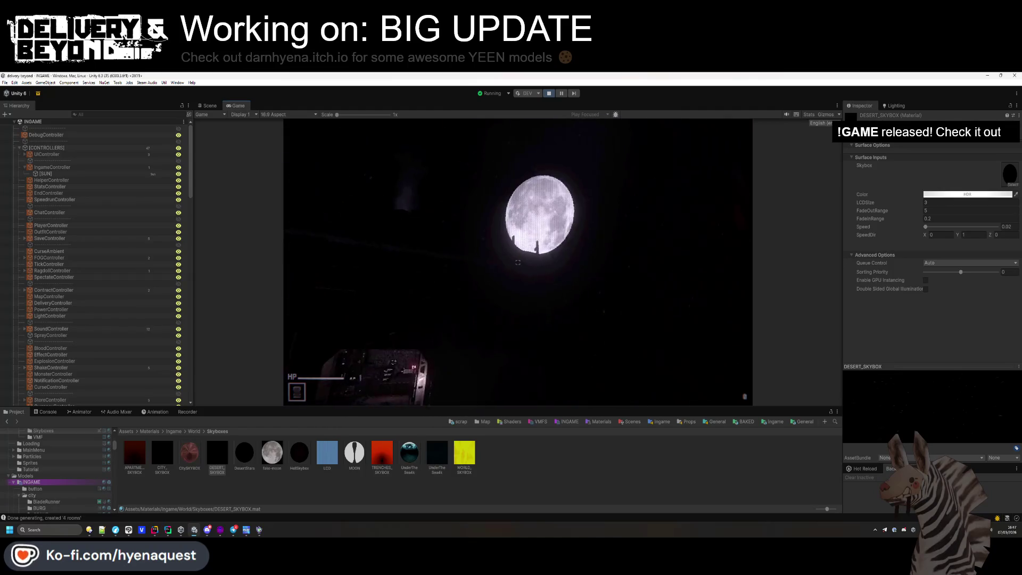
key("ctrl+1")
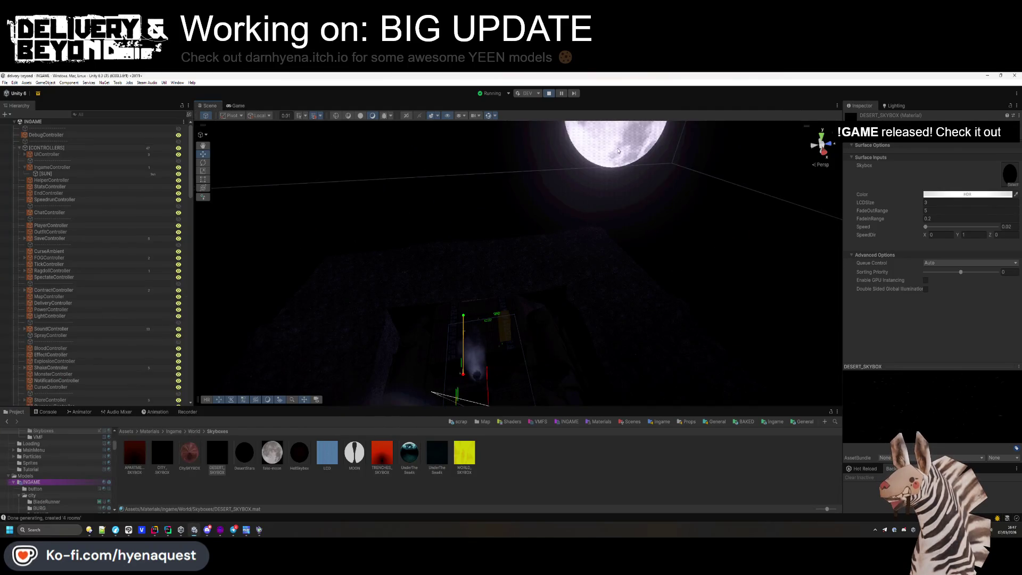
- Disable the MOON object and return to the Game view
left_click(617, 150)
left_click(862, 118)
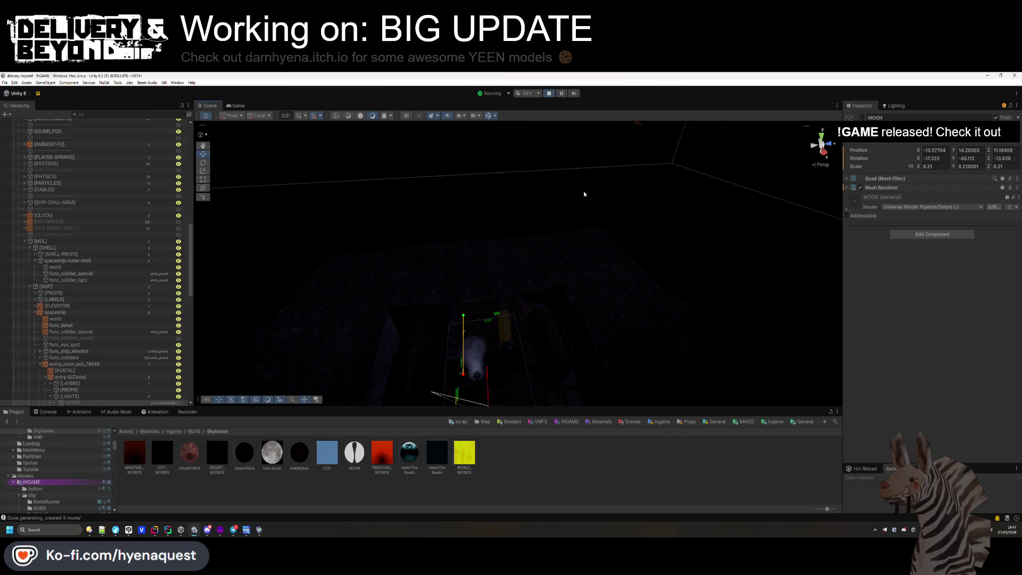
left_click_drag(510, 244, 478, 371)
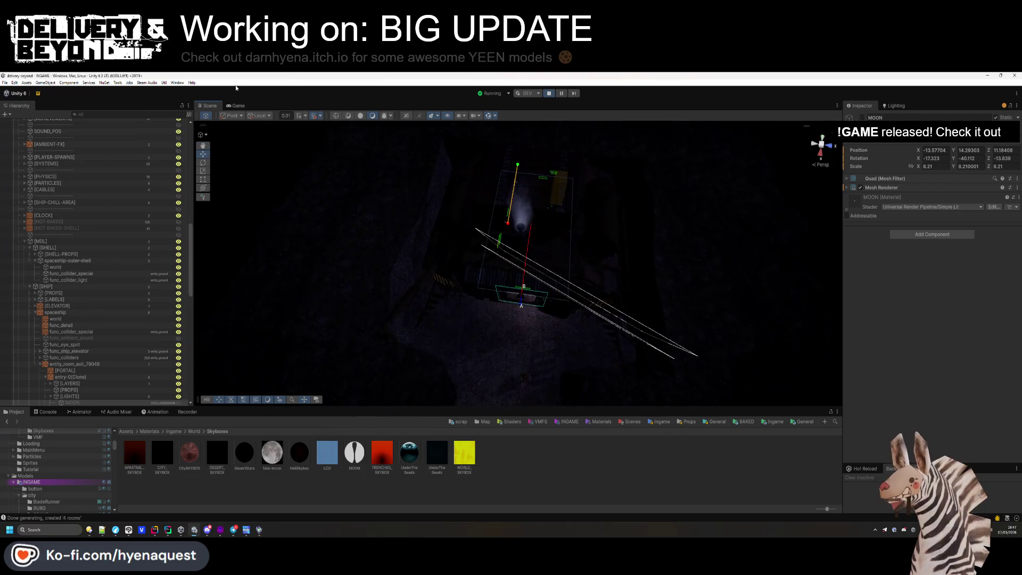
key("ctrl+2")
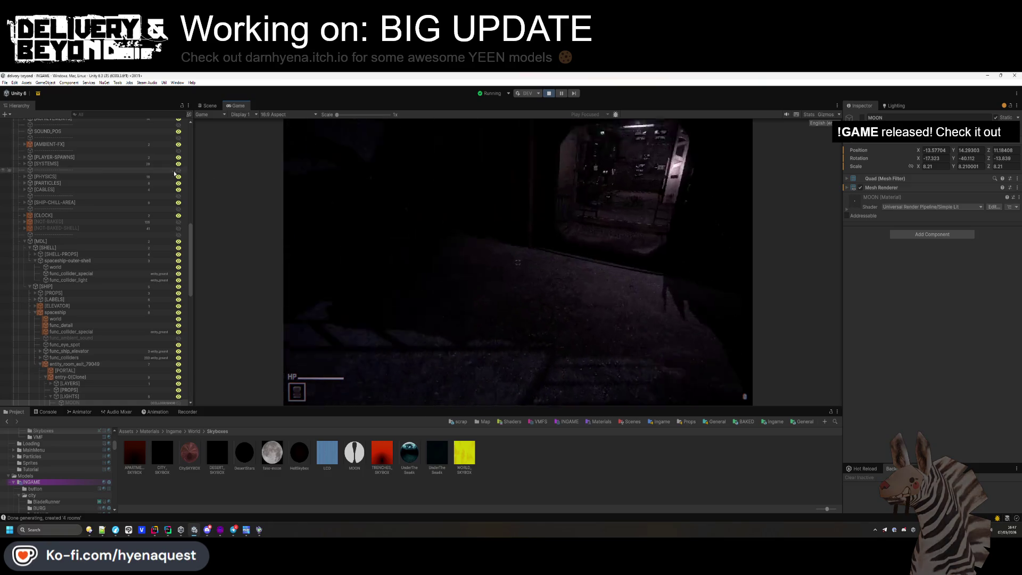
- Disable the [SUN] light object
key("super")
key("Escape")
scroll(80, 176, "up", 10)
left_click(75, 174)
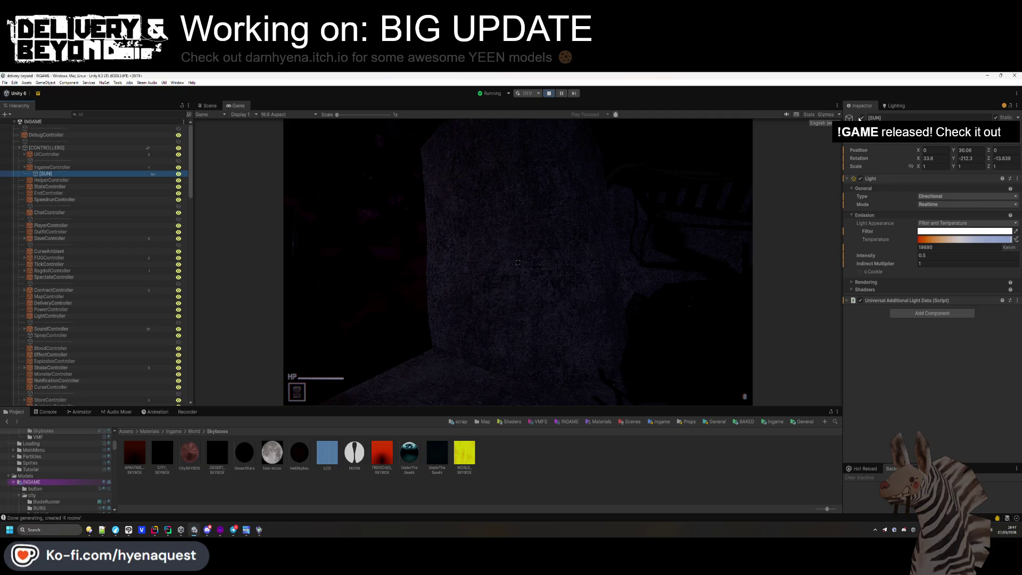
left_click(860, 118)
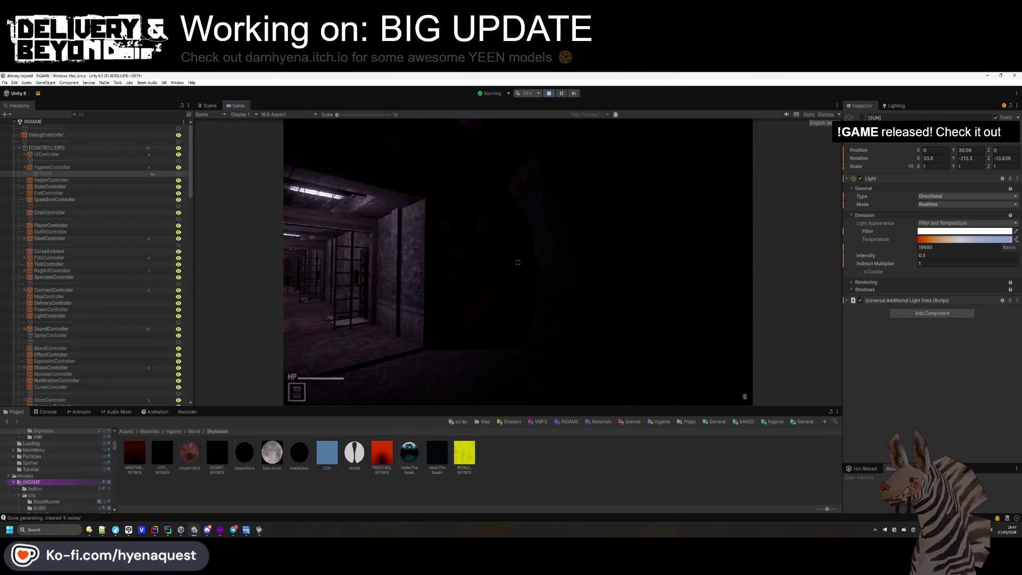
- Play-test the darkened level, then bring up the Lighting Environment settings
key("super")
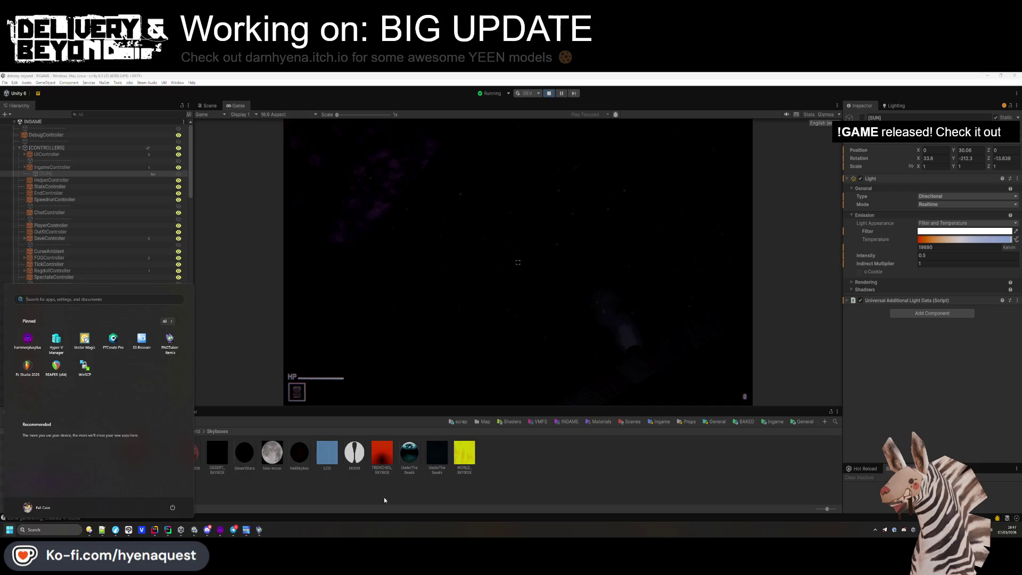
left_click(470, 292)
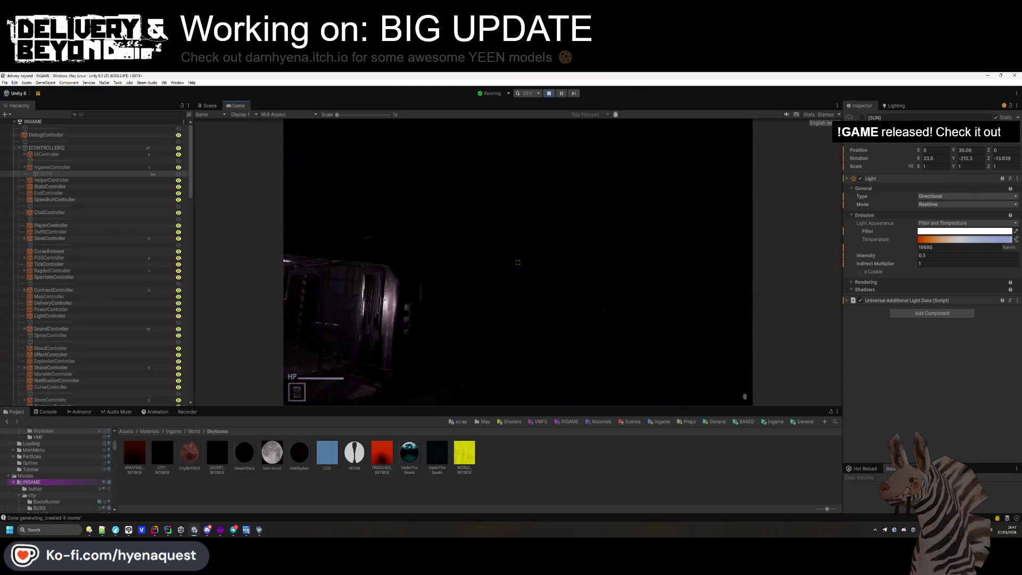
key("super")
key("super")
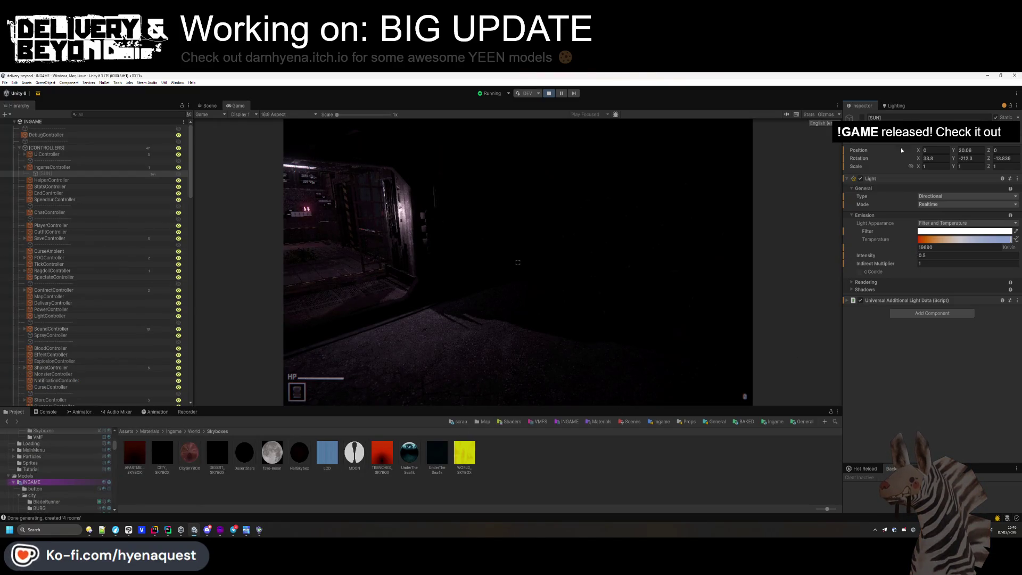
left_click(899, 105)
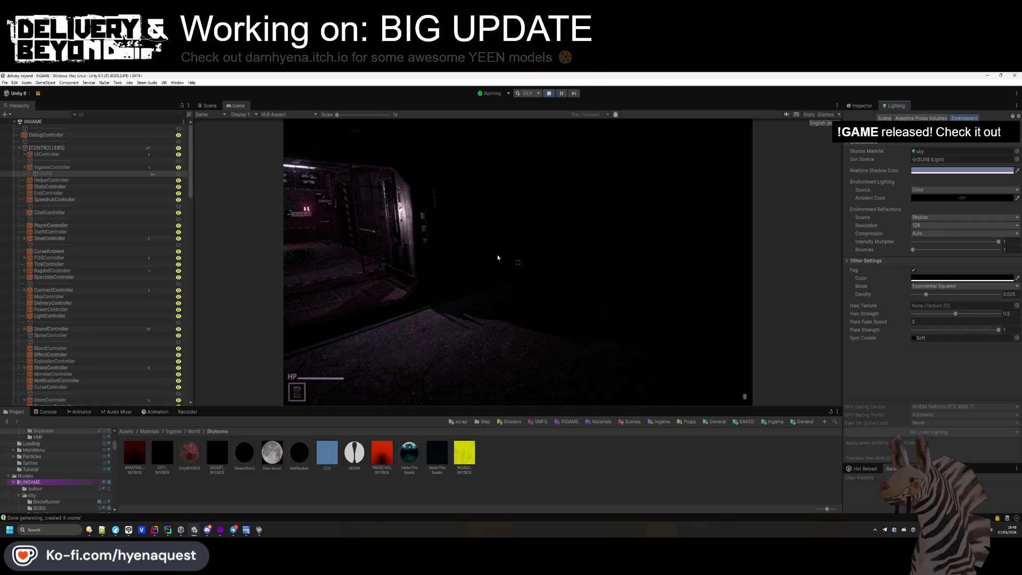
- Set the scene Fog Density to 0.1
key("super")
mouse_move(933, 298)
left_mouse_down()
mouse_move(922, 296)
mouse_move(940, 299)
left_mouse_up()
type("0.1")
key("Return")
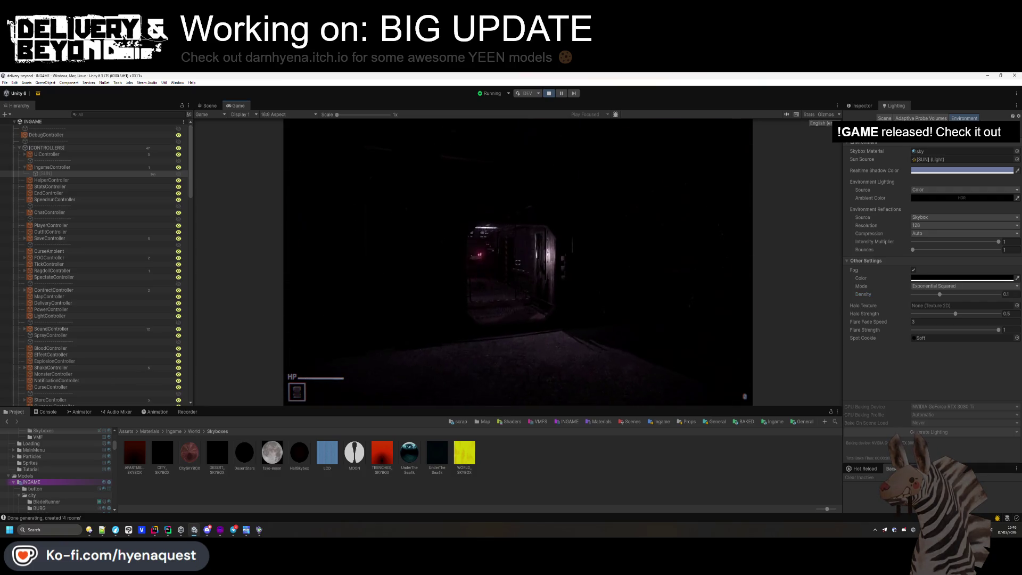
- Set Ambient Fog Density to 0.12 on the Resources/World/Trenches asset
key("super")
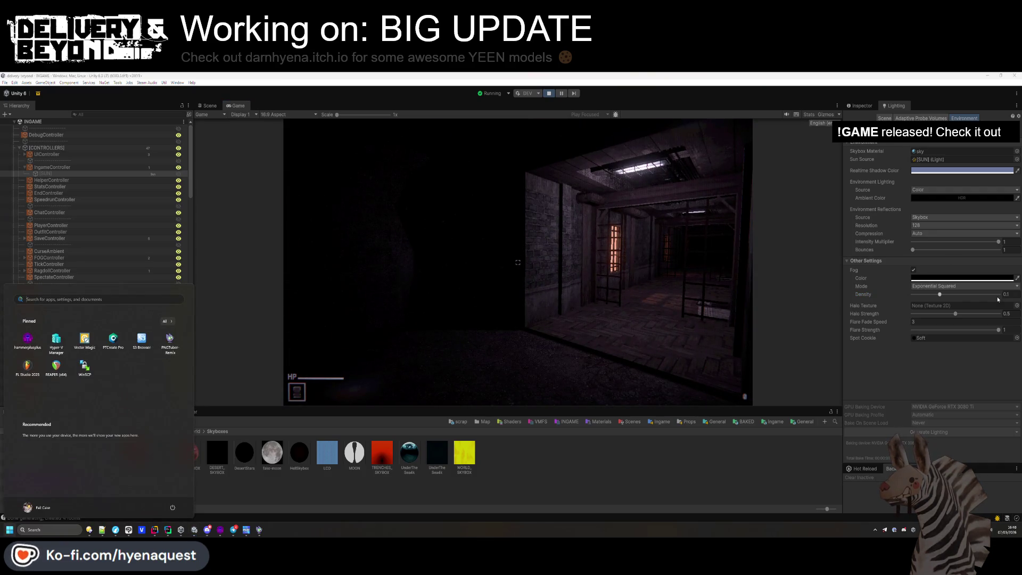
left_click(312, 487)
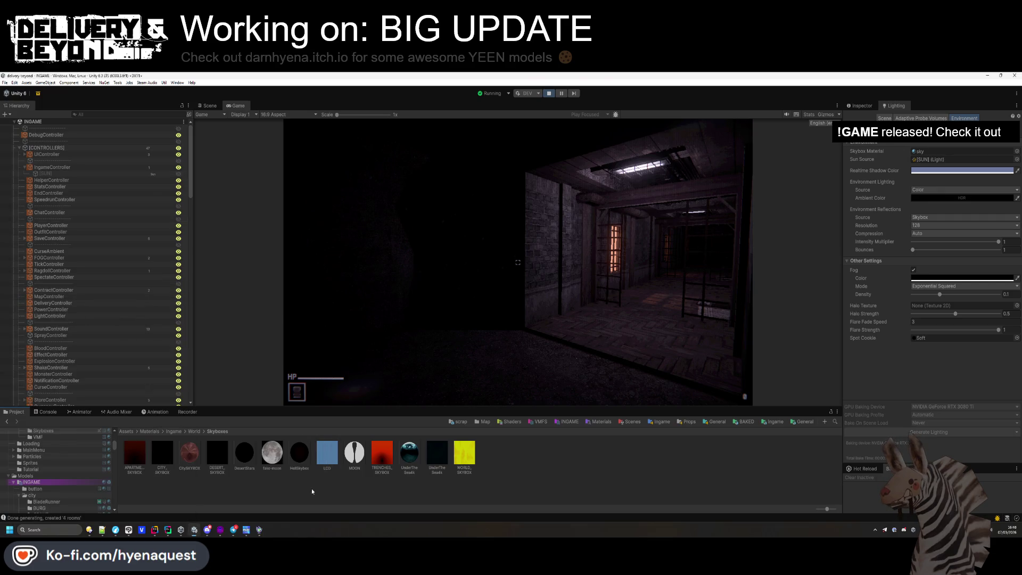
left_click(192, 431)
left_click(245, 459)
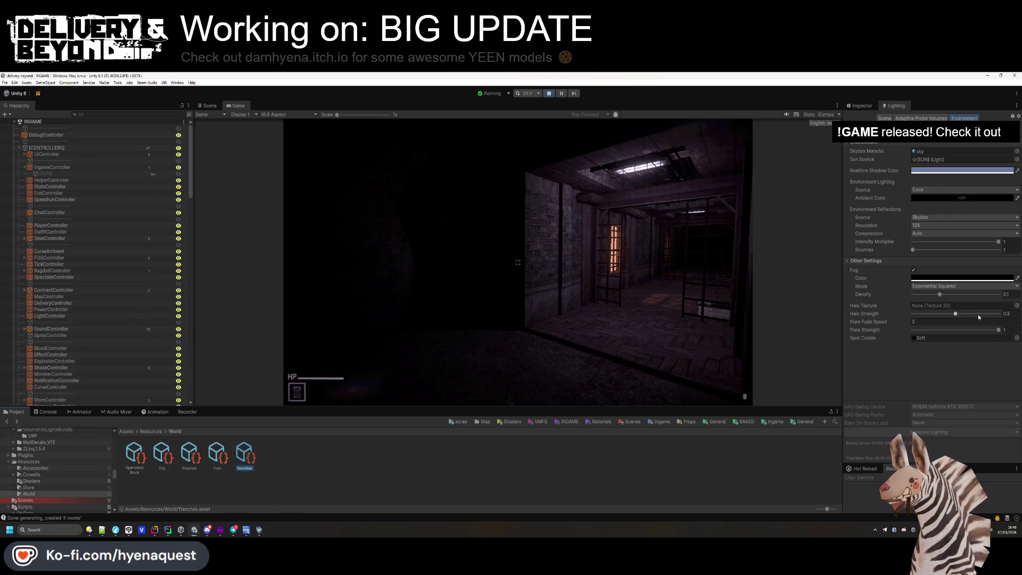
scroll(950, 282, "down", 10)
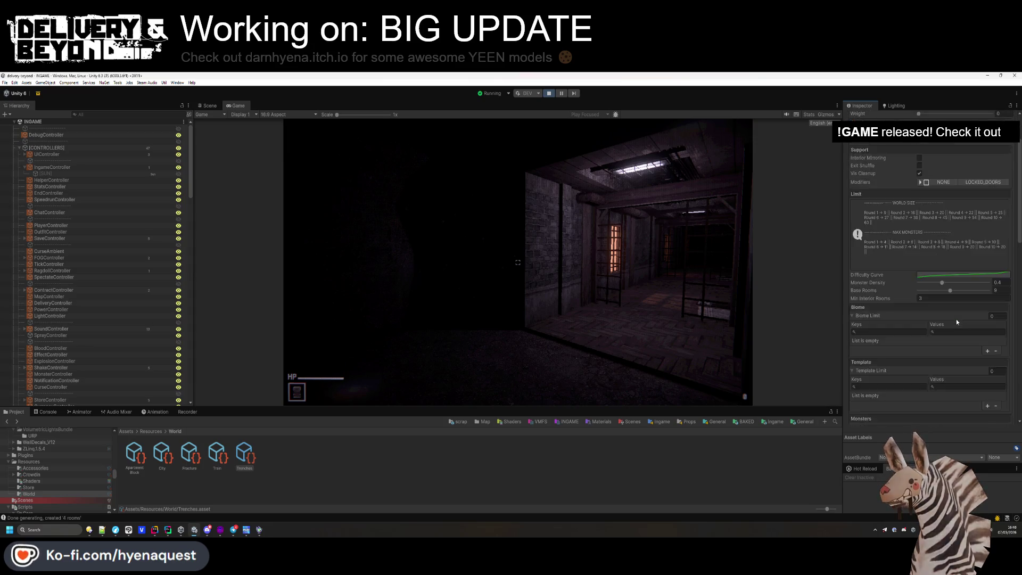
scroll(952, 292, "down", 5)
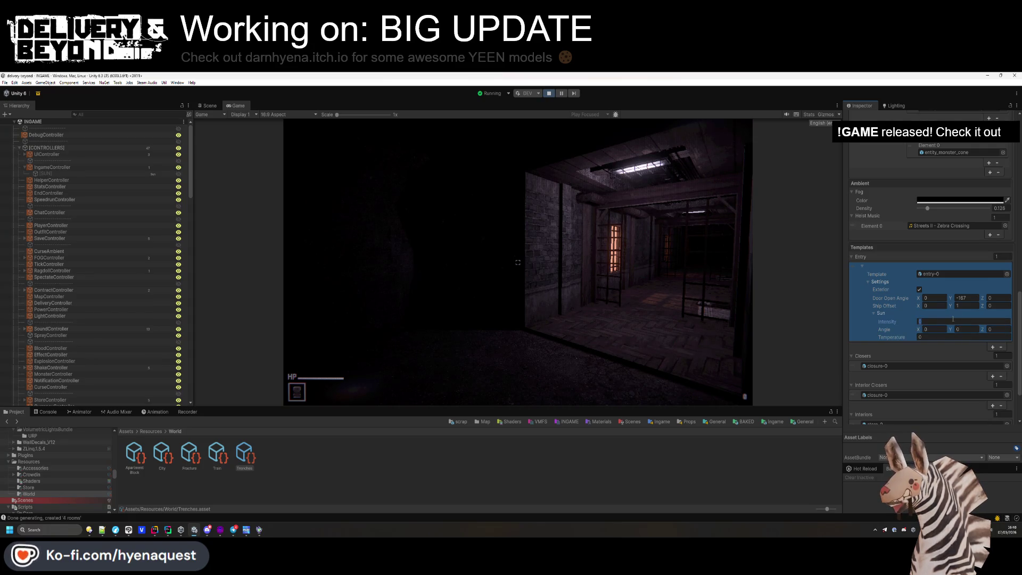
left_click(874, 313)
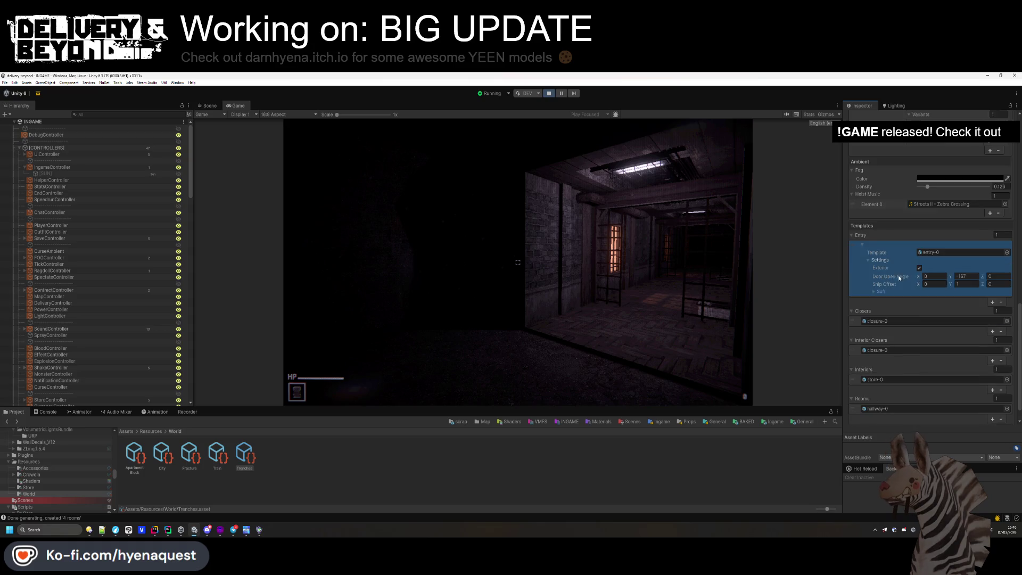
scroll(908, 278, "up", 2)
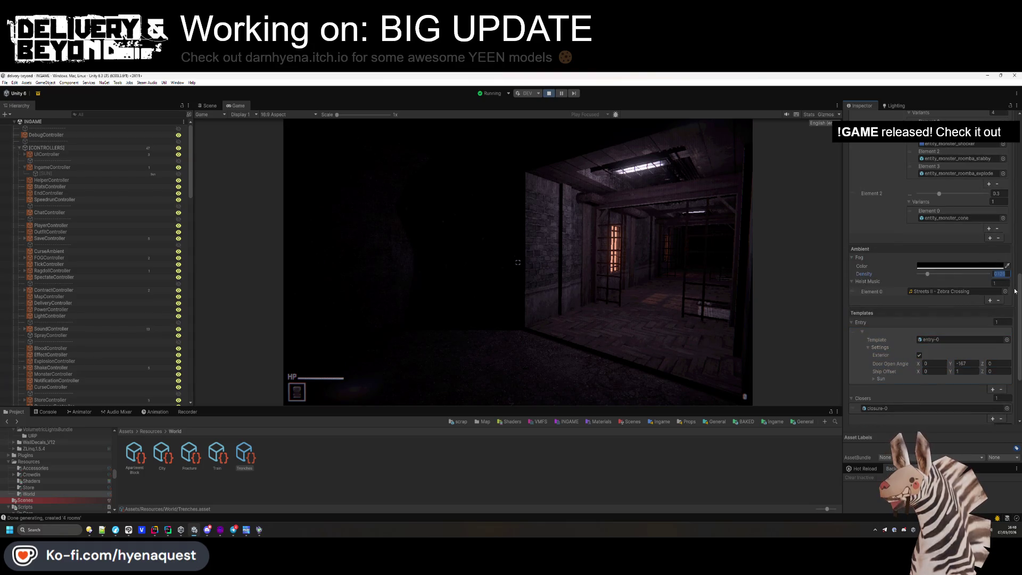
type("0.12")
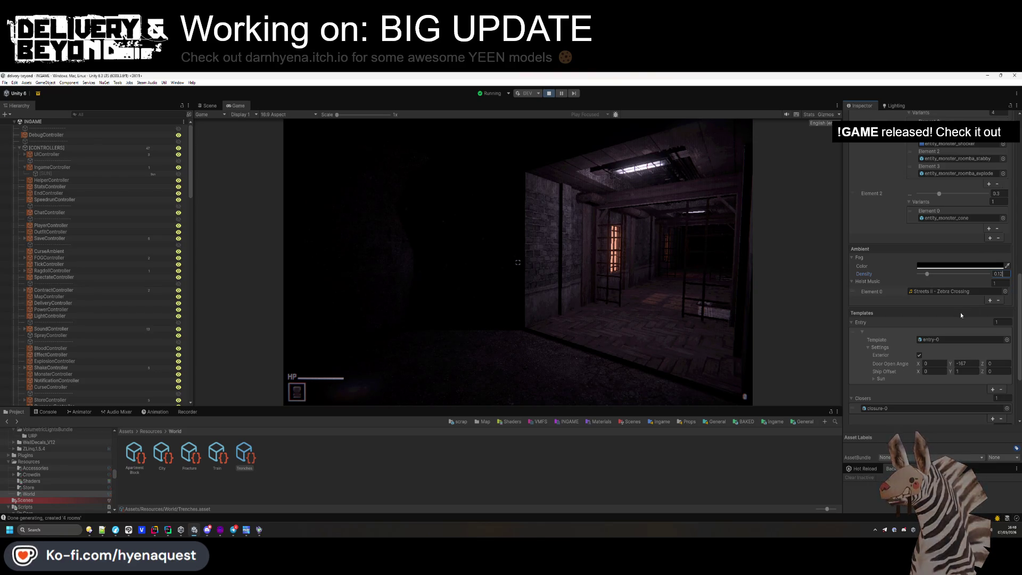
scroll(960, 312, "up", 15)
left_click(578, 480)
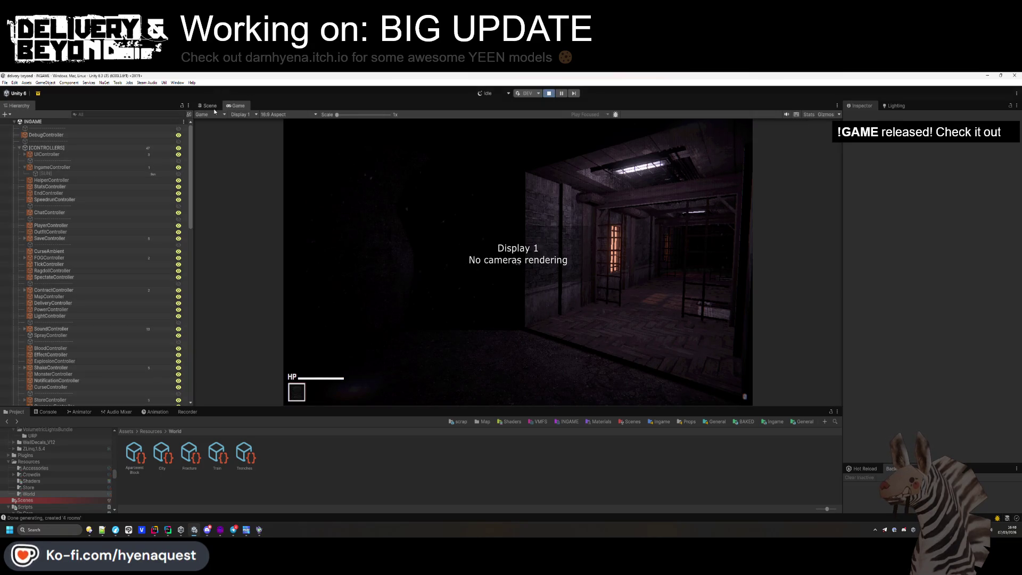
- Open entry-0 from Templates > Ingame > Map > Trenches and inspect DARK-VOLUME (2)
left_click(213, 106)
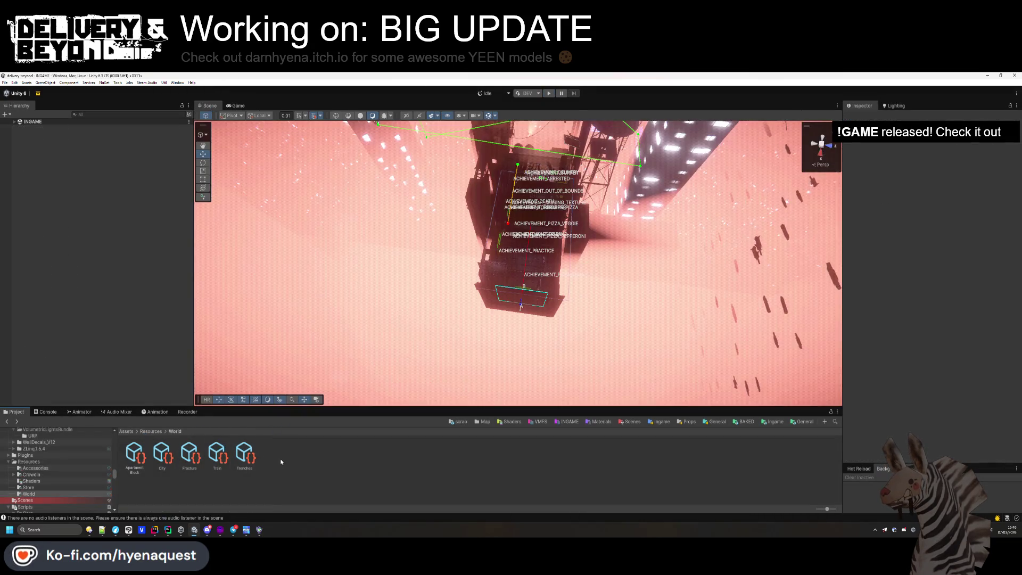
left_click(782, 422)
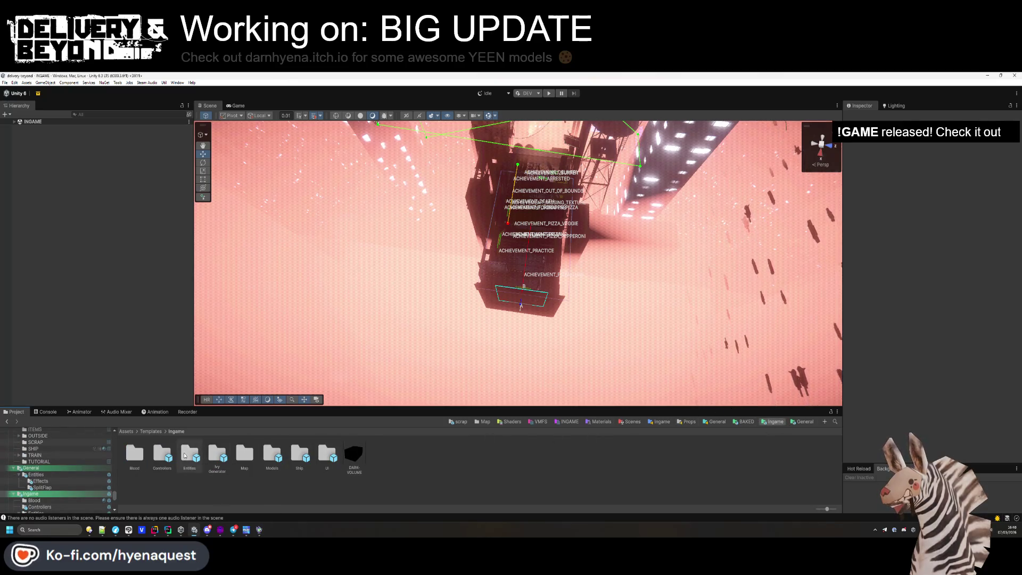
left_click(482, 421)
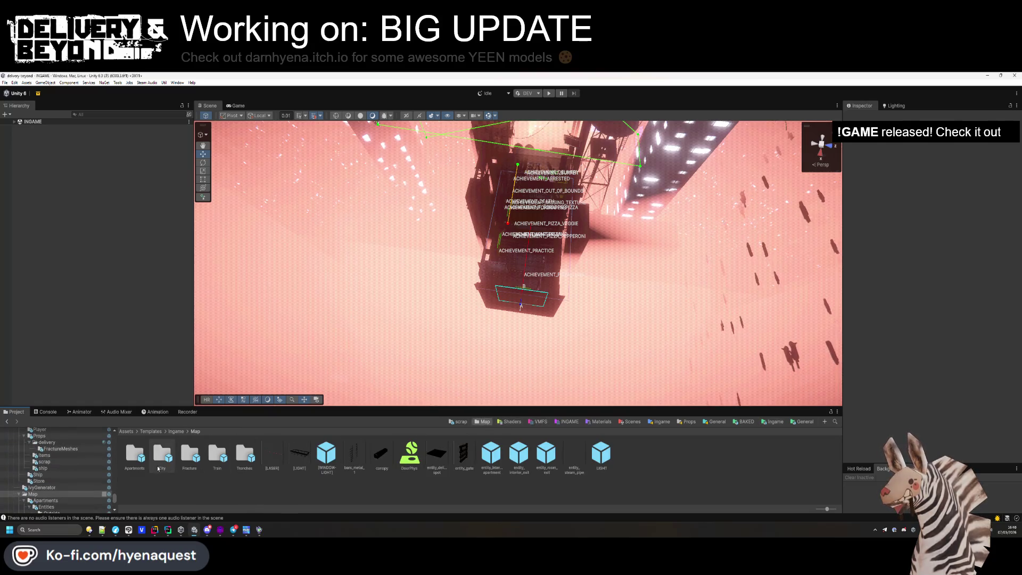
double_click(244, 453)
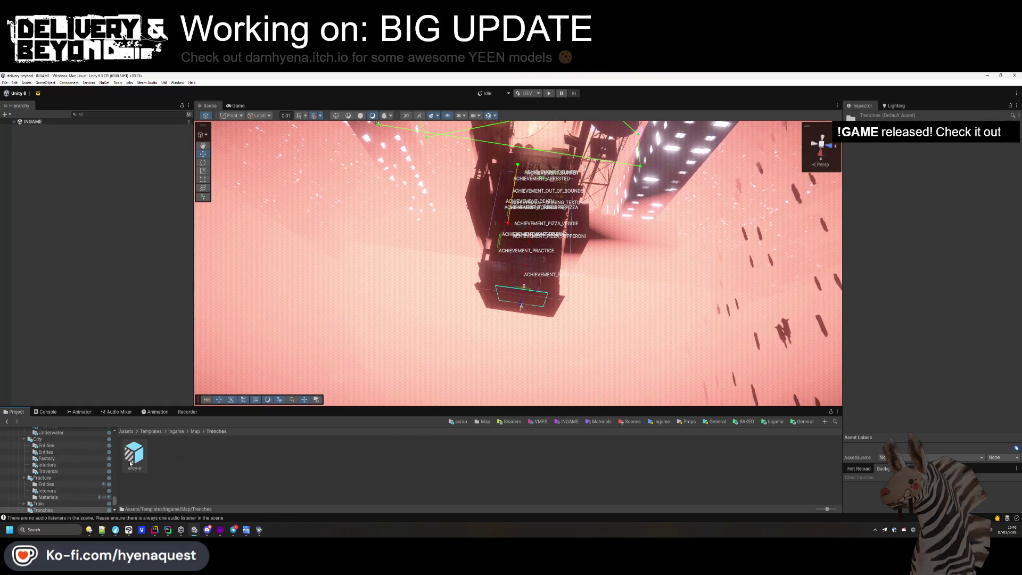
double_click(134, 452)
left_click(58, 177)
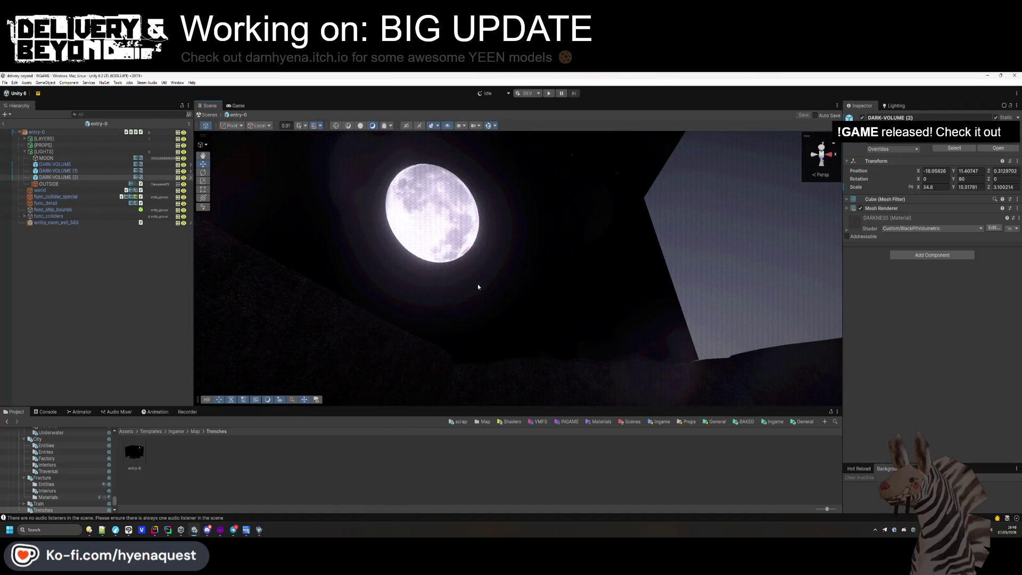
- Check the OUTSIDE fog volume and disable the prefab's MOON object
left_click(56, 184)
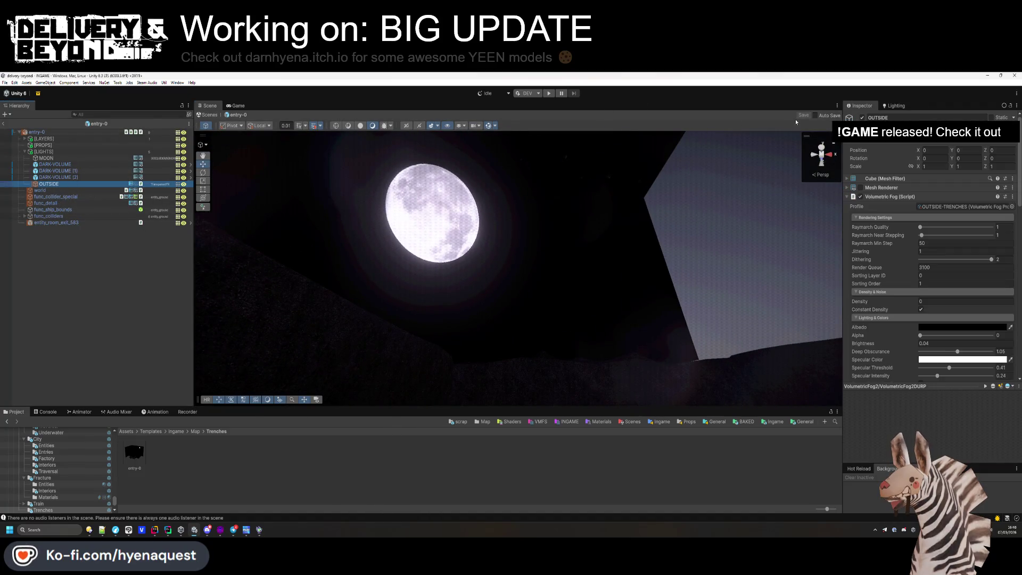
left_click(46, 158)
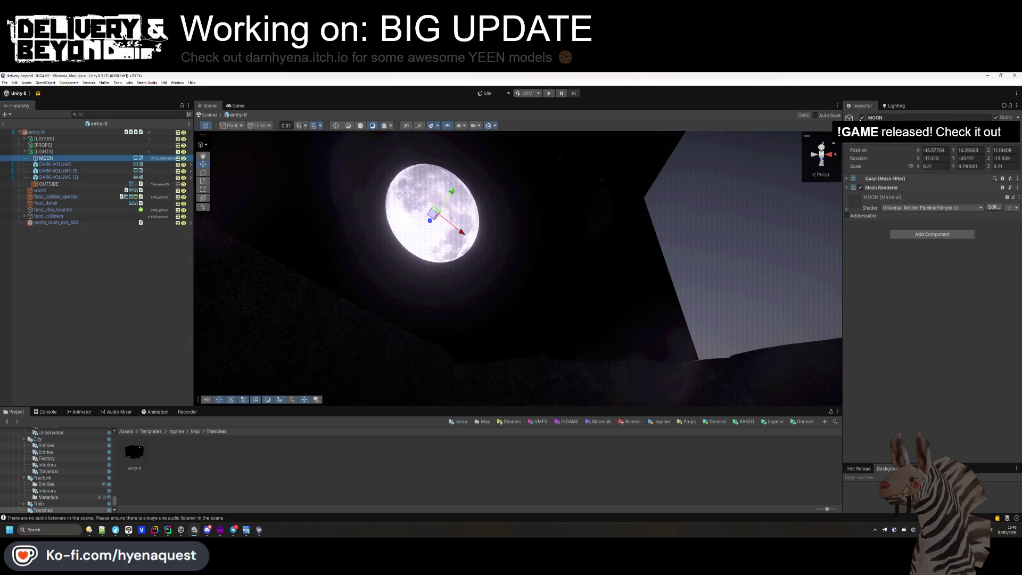
left_click(862, 117)
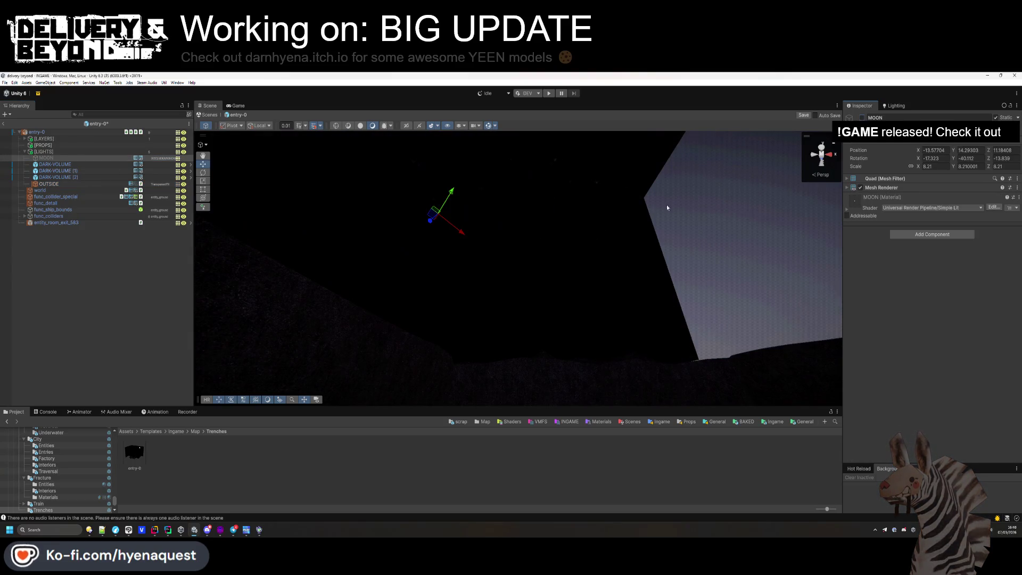
left_click(105, 337)
- Orbit the Scene view around the dimly lit rock walls of the entry area
mouse_move(429, 198)
left_mouse_down()
mouse_move(484, 265)
mouse_move(533, 288)
mouse_move(495, 275)
left_mouse_up()
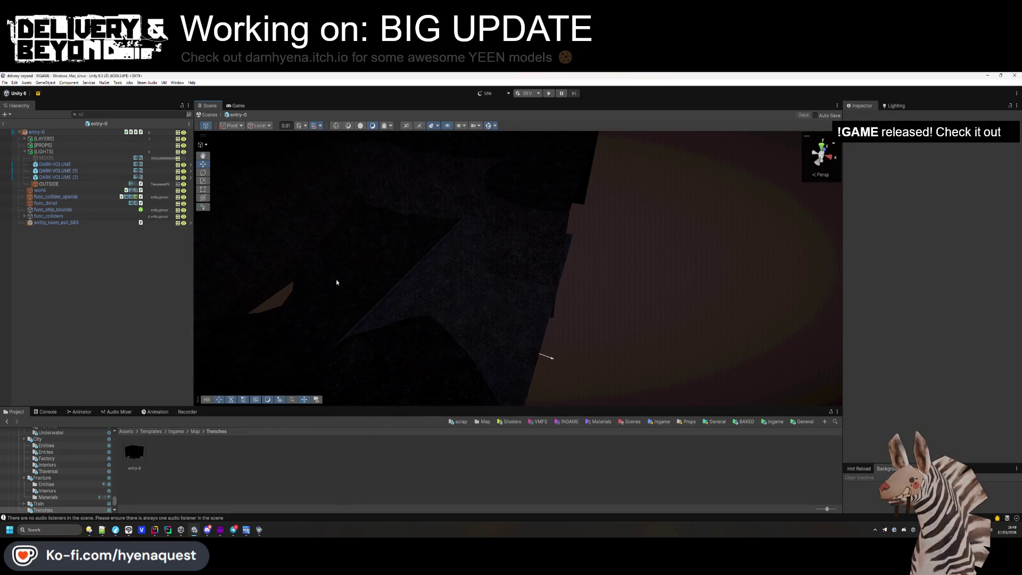
mouse_move(303, 287)
left_mouse_down()
mouse_move(524, 297)
mouse_move(370, 306)
mouse_move(338, 292)
left_mouse_up()
scroll(65, 457, "down", 10)
scroll(112, 442, "down", 10)
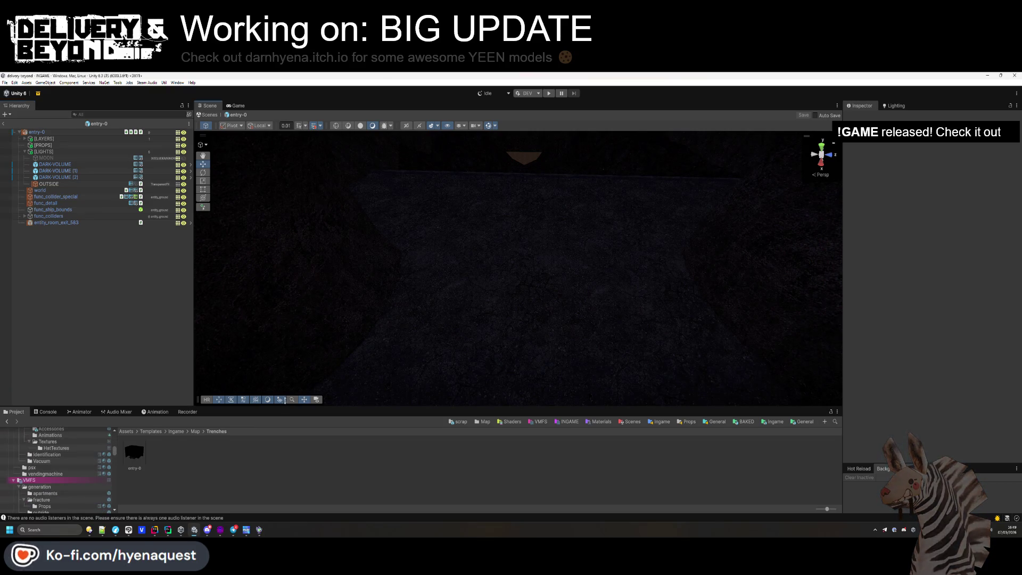
left_click_drag(285, 406, 284, 334)
scroll(58, 452, "down", 10)
mouse_move(521, 186)
left_mouse_down()
mouse_move(403, 267)
mouse_move(486, 253)
mouse_move(461, 244)
mouse_move(298, 251)
left_mouse_up()
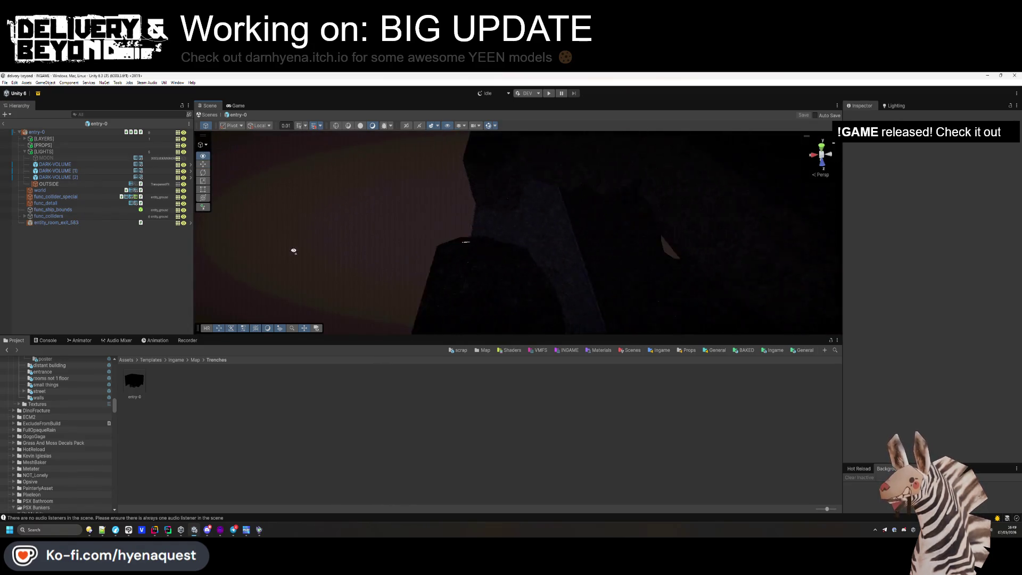
key("alt+Tab")
key("alt+Tab")
key("alt+Tab")
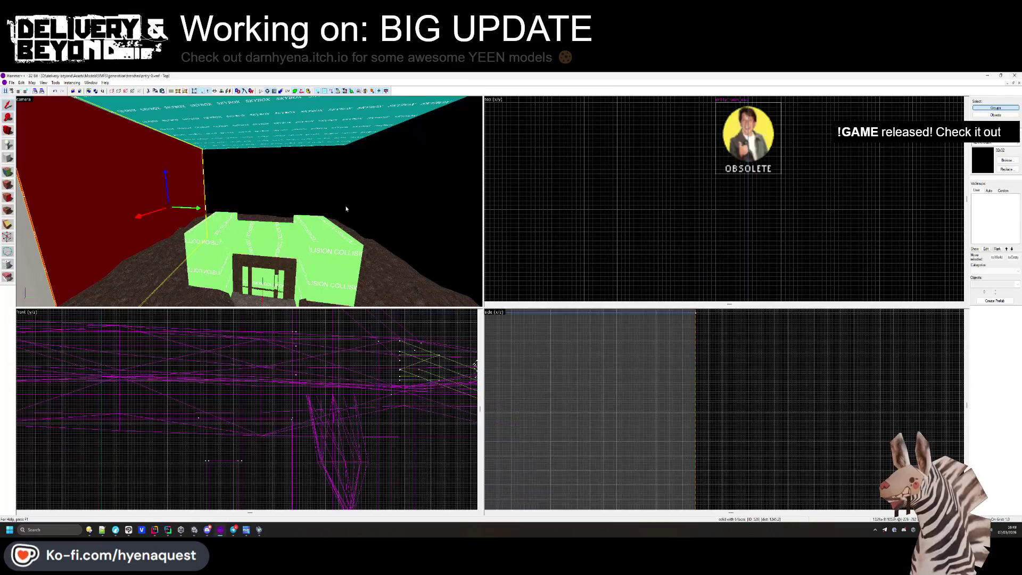
- Inspect the entry room's OUTSIDE walls and collision floor in Hammer++, then return to Unity
scroll(742, 165, "down", 5)
mouse_move(707, 260)
left_mouse_down()
mouse_move(713, 242)
mouse_move(811, 224)
mouse_move(762, 166)
left_mouse_up()
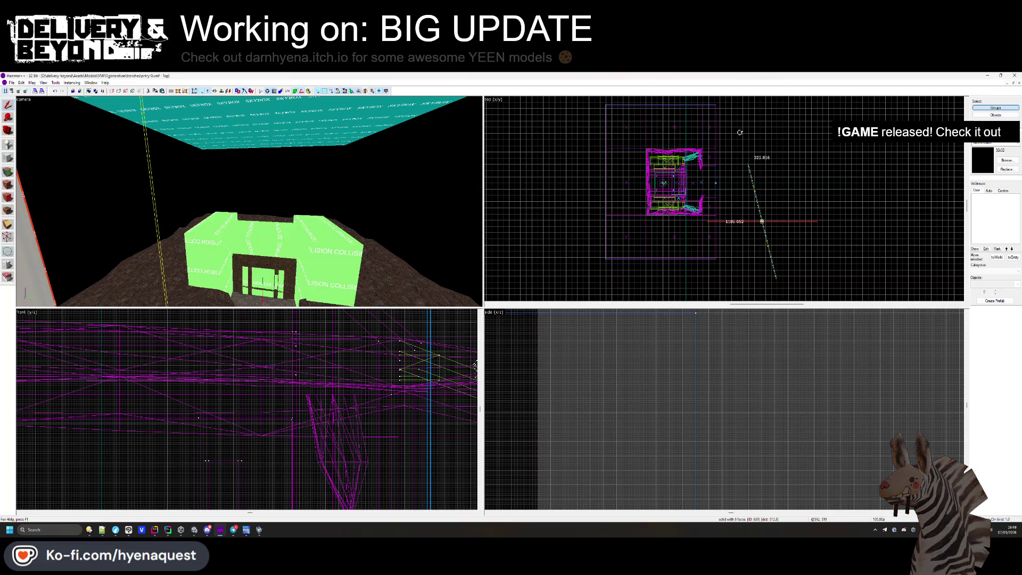
scroll(716, 103, "up", 3)
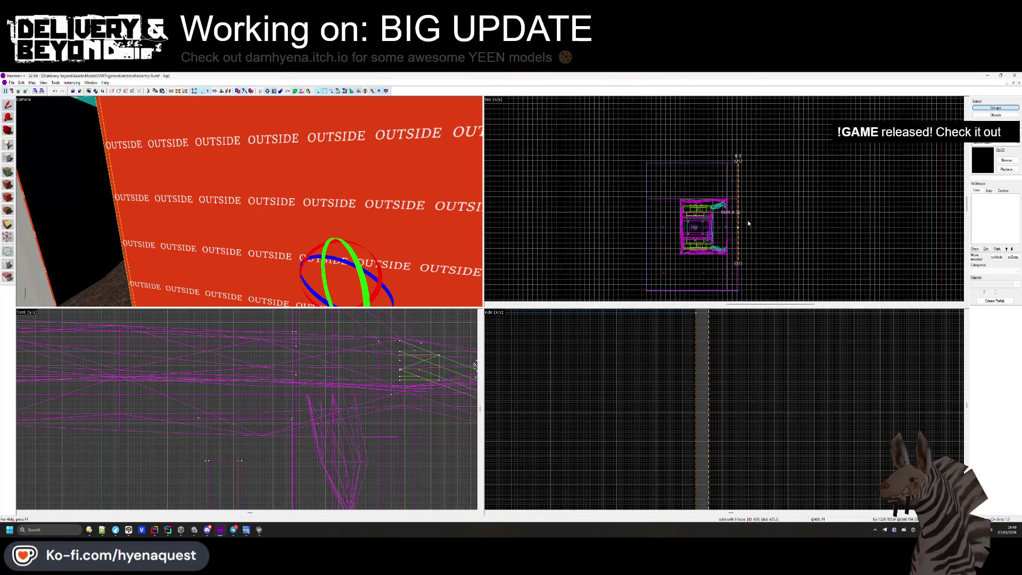
scroll(730, 202, "down", 2)
scroll(758, 193, "up", 3)
left_click(759, 192)
scroll(758, 193, "down", 4)
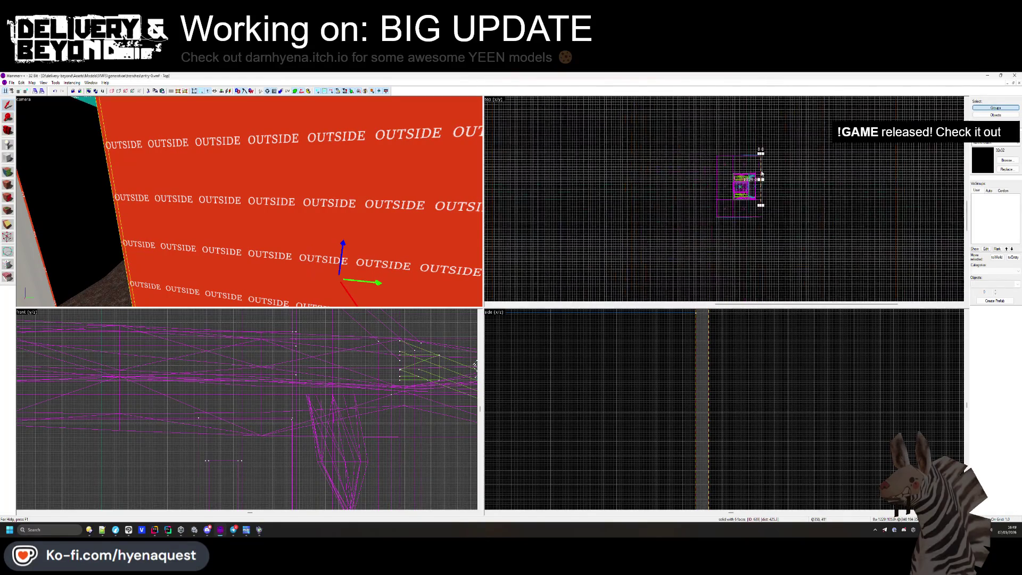
scroll(762, 224, "up", 5)
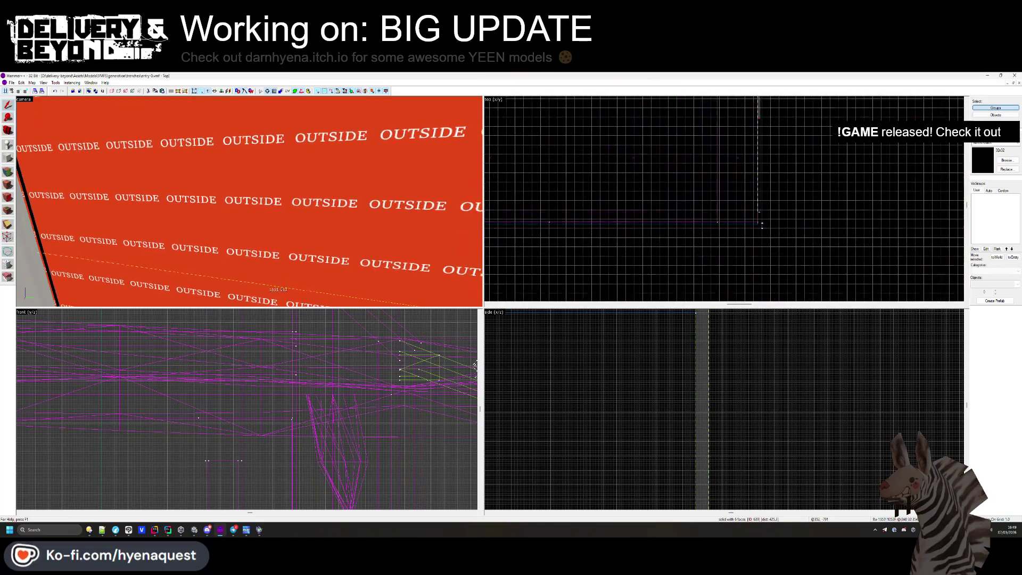
key("Escape")
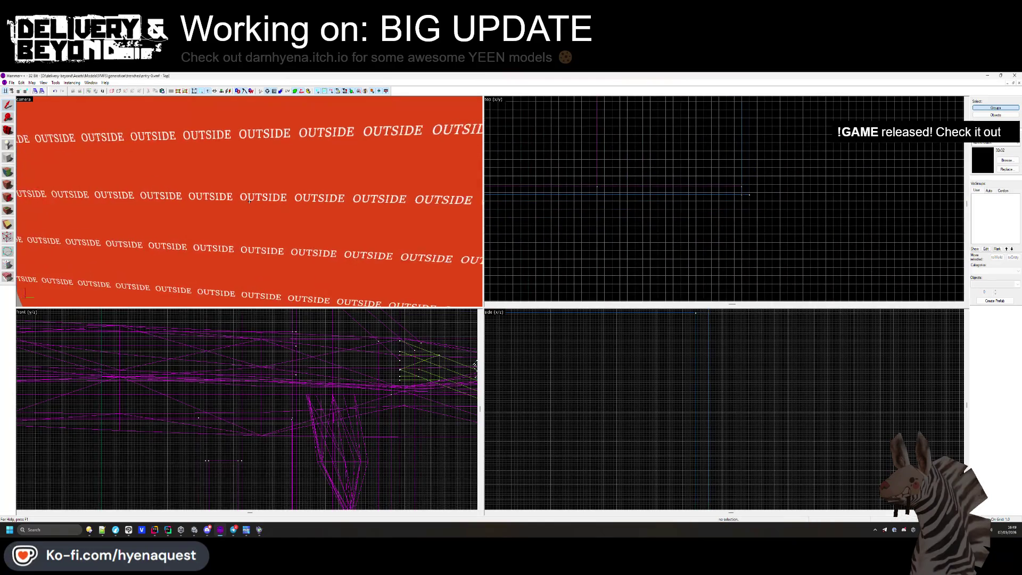
left_click_drag(249, 201, 257, 203)
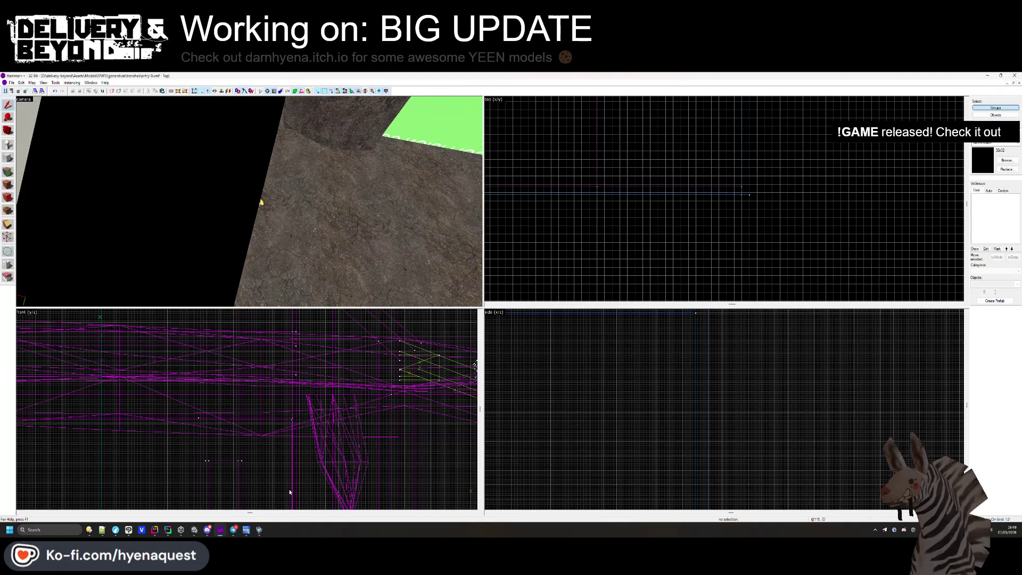
key("alt+Tab")
left_click(126, 360)
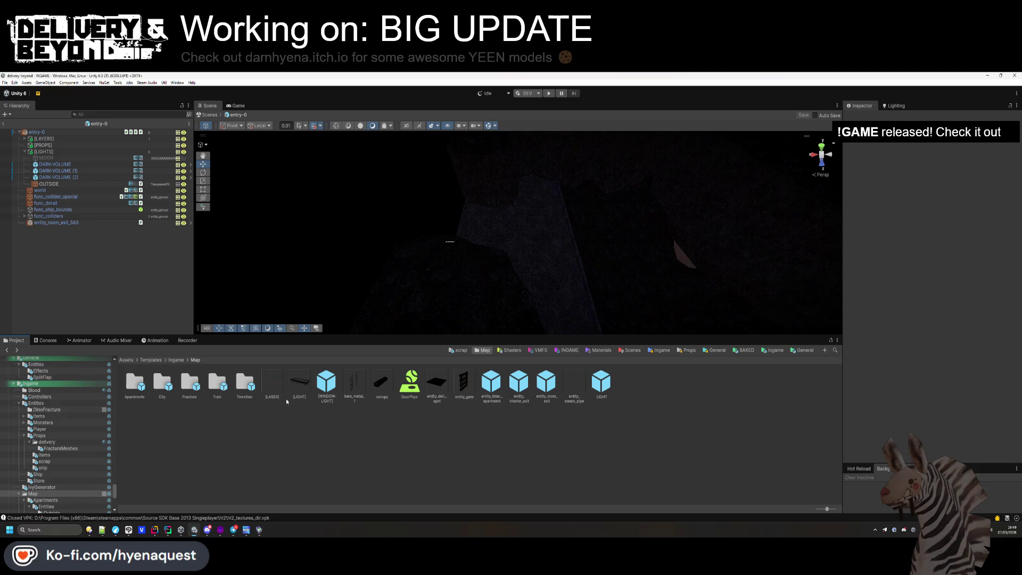
- Untick Collision Checks on the Trenches world asset, then return the Project window to Assets
double_click(246, 385)
left_click(248, 385)
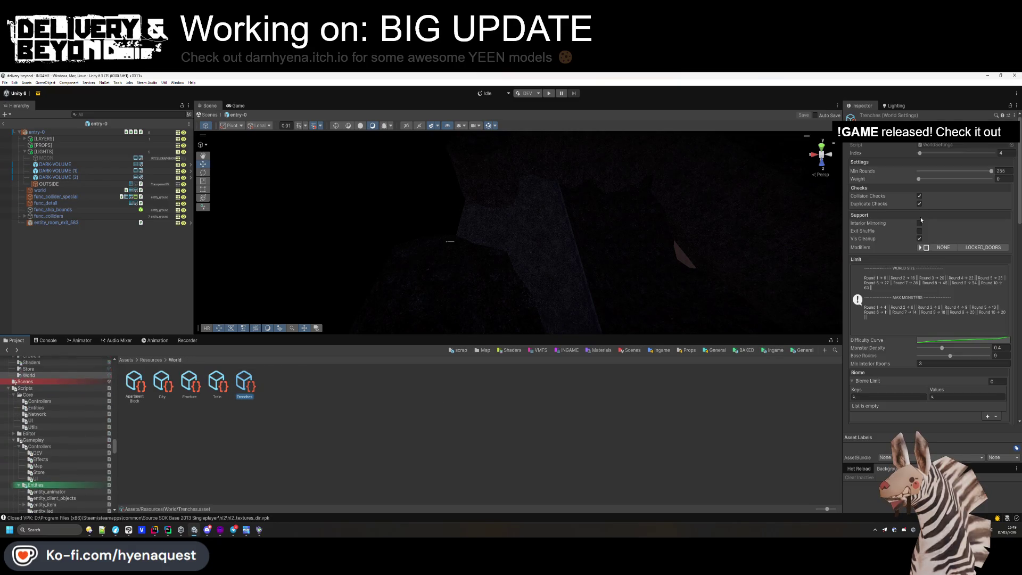
left_click(919, 197)
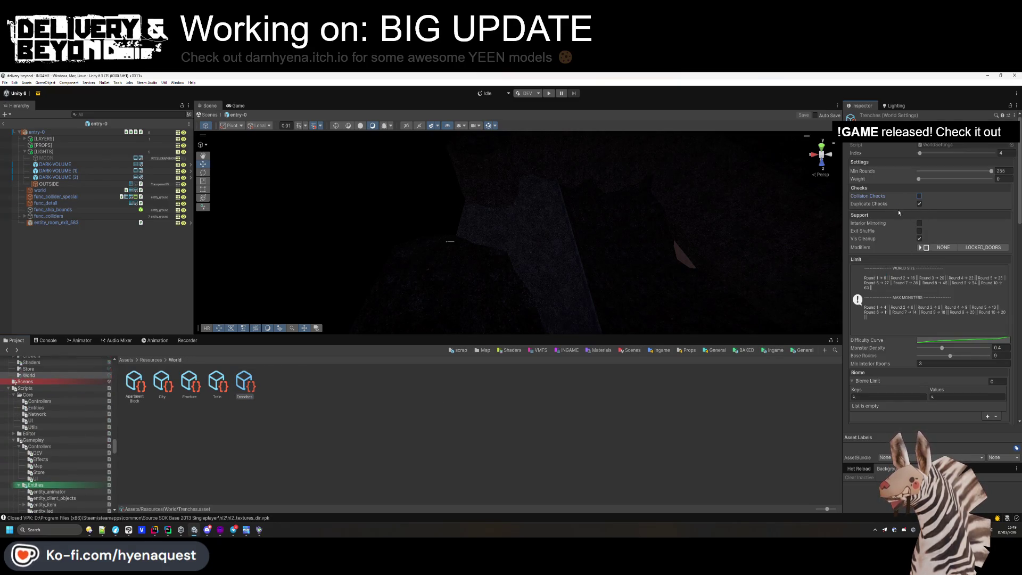
left_click(688, 380)
key("BackSpace")
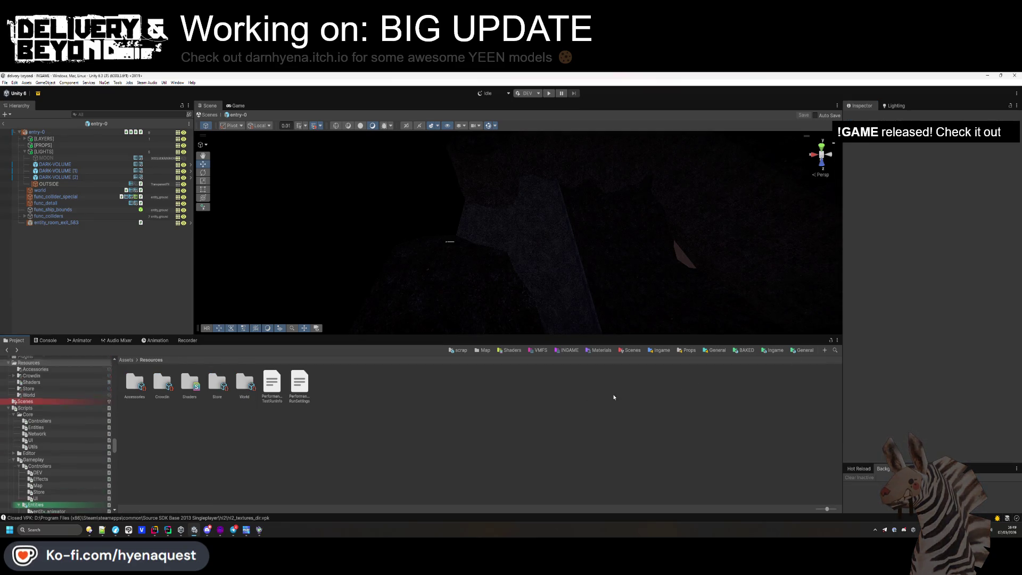
key("BackSpace")
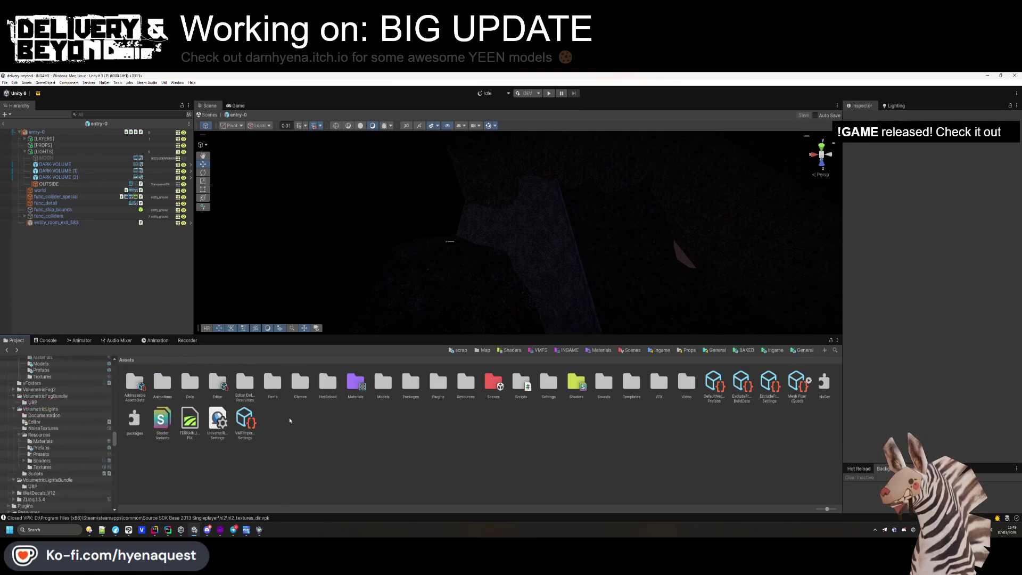
mouse_move(511, 270)
left_mouse_down()
mouse_move(552, 211)
mouse_move(528, 244)
mouse_move(468, 256)
left_mouse_up()
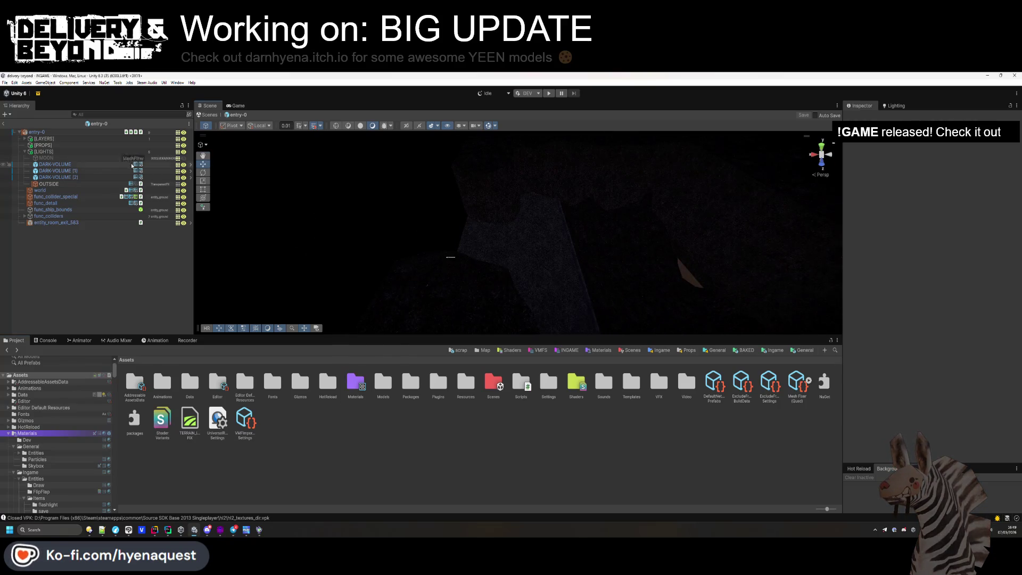
mouse_move(589, 221)
left_mouse_down()
mouse_move(673, 289)
mouse_move(633, 183)
mouse_move(724, 167)
mouse_move(591, 215)
left_mouse_up()
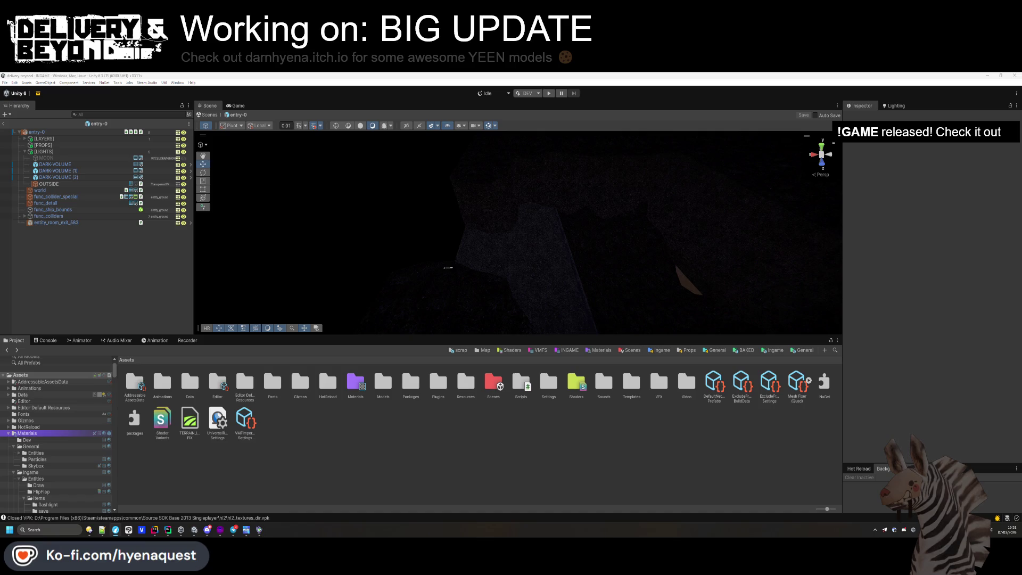
mouse_move(479, 255)
left_mouse_down()
mouse_move(527, 217)
mouse_move(534, 261)
mouse_move(525, 230)
mouse_move(536, 186)
mouse_move(427, 276)
mouse_move(438, 357)
left_mouse_up()
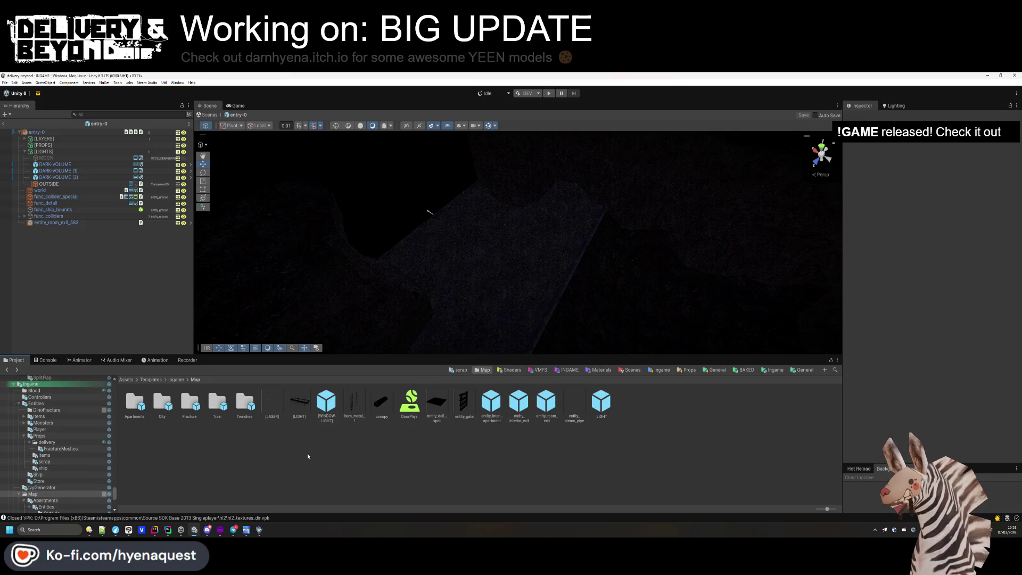
- Open the City entry-0 prefab and look at its [RAIN] object for reference
left_click(196, 379)
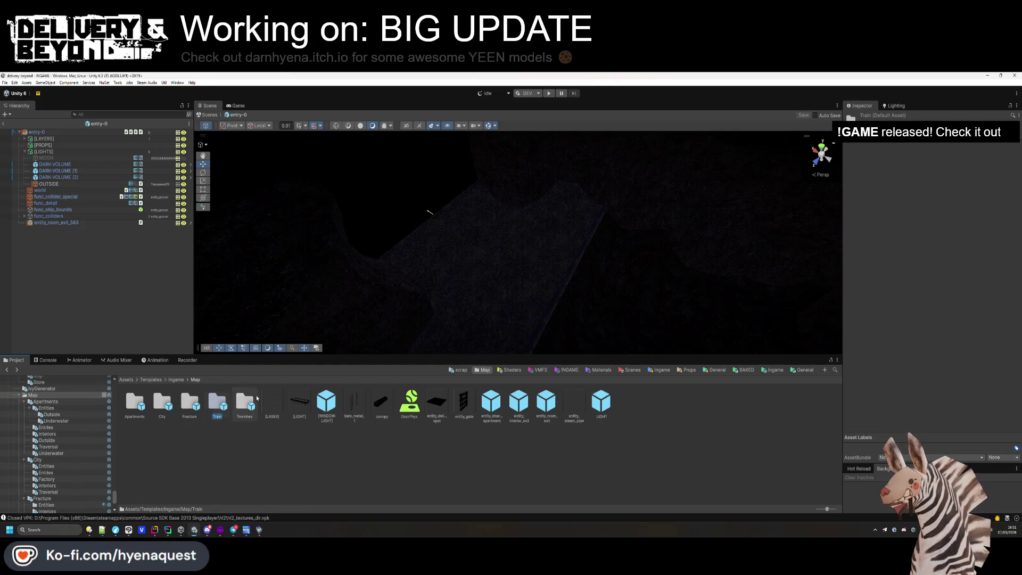
double_click(131, 404)
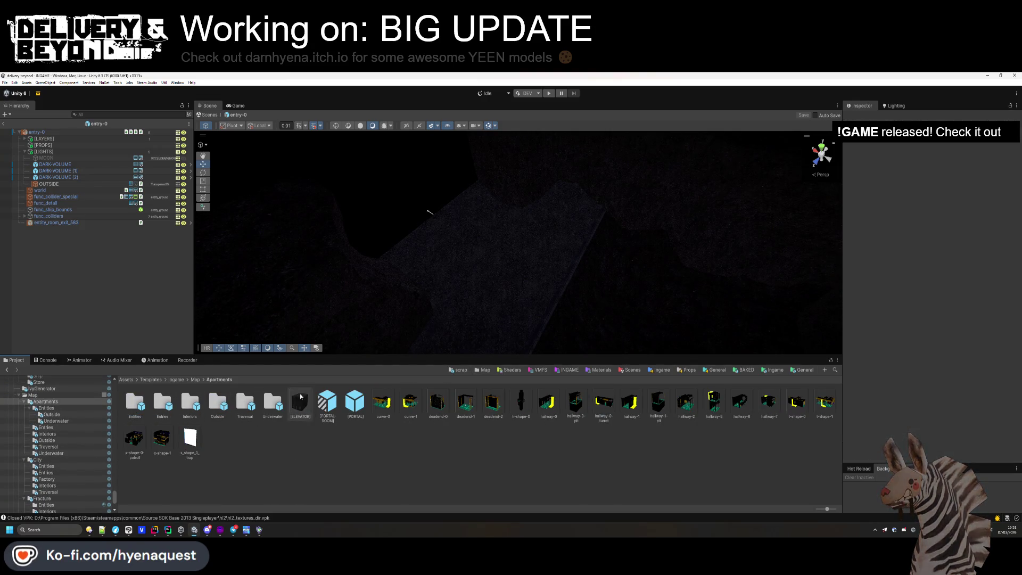
left_click(195, 379)
double_click(165, 410)
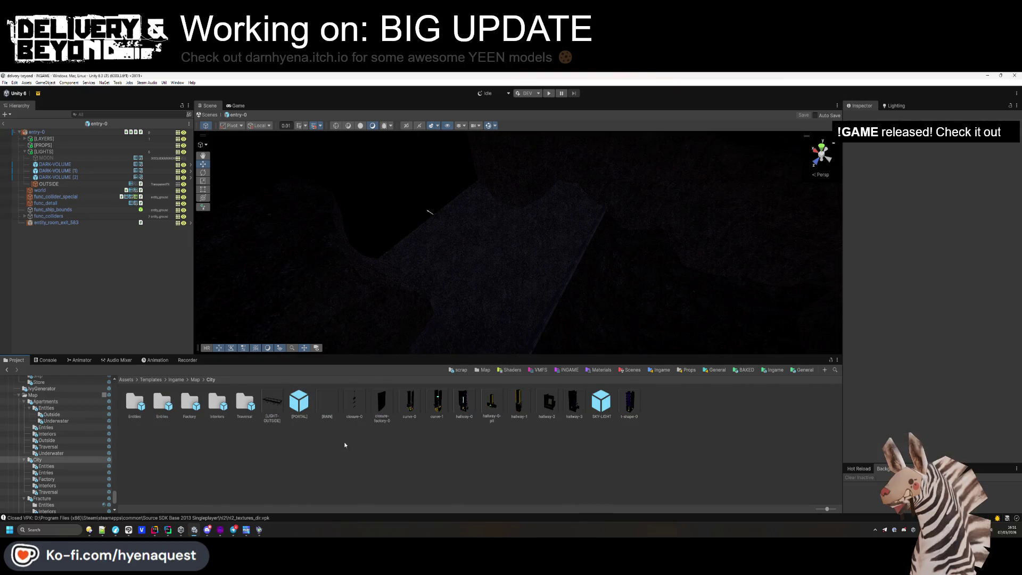
double_click(158, 406)
double_click(134, 400)
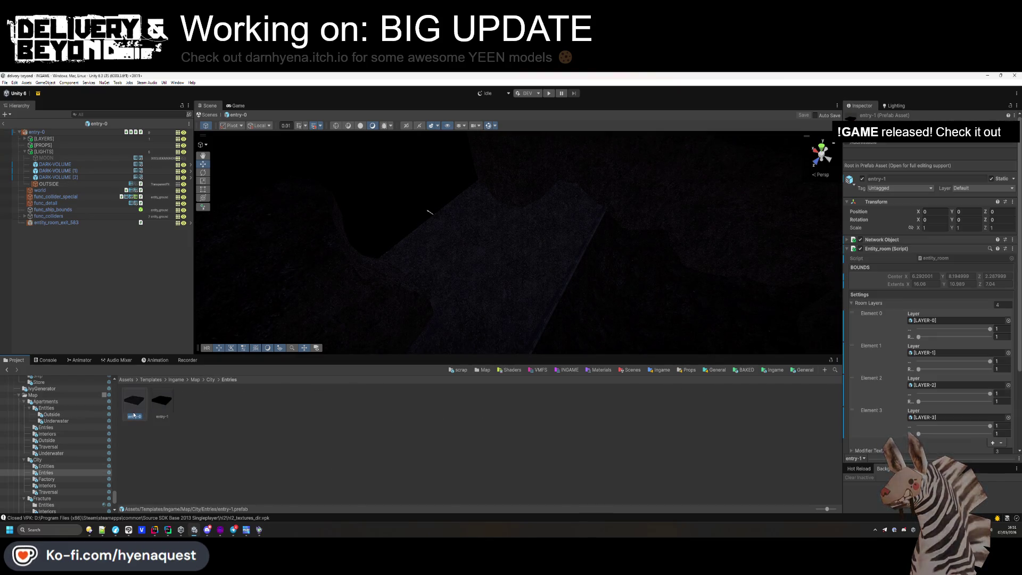
left_click(41, 145)
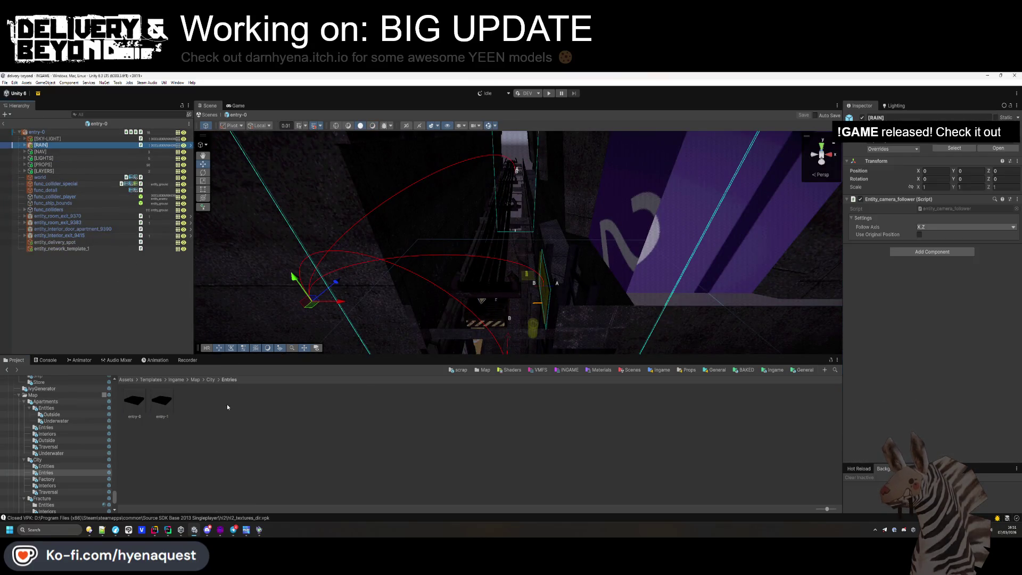
- Open the entry-0 prefab in the Trenches map folder
left_click(211, 379)
key("BackSpace")
key("Right")
key("Right")
key("Right")
key("Return")
double_click(134, 400)
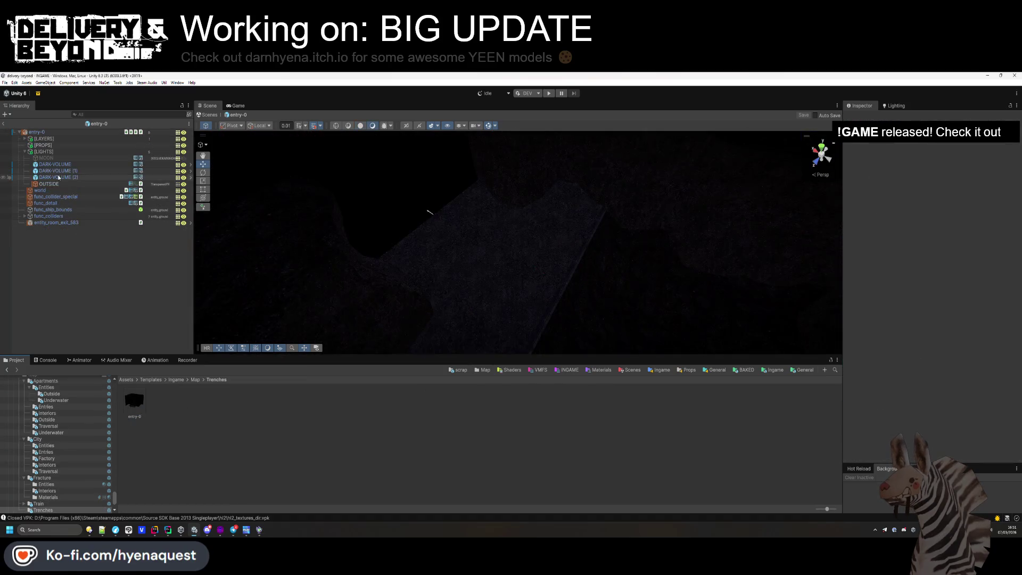
- Expand [LIGHTS], inspect the [RAIN] object, and orbit the view down into the trench
left_click(24, 158)
left_click(75, 267)
left_click(41, 139)
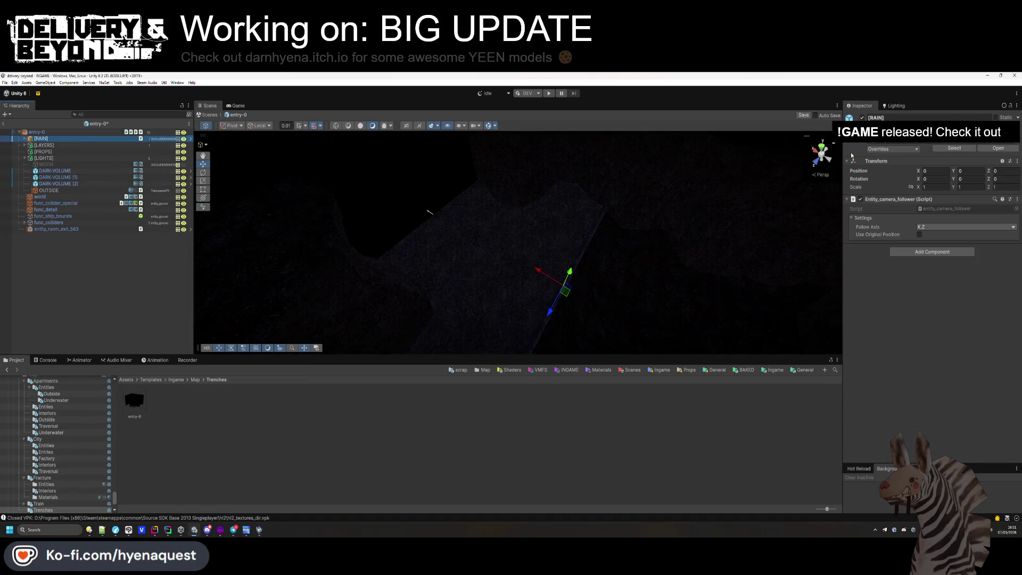
left_click(74, 267)
left_click(41, 139)
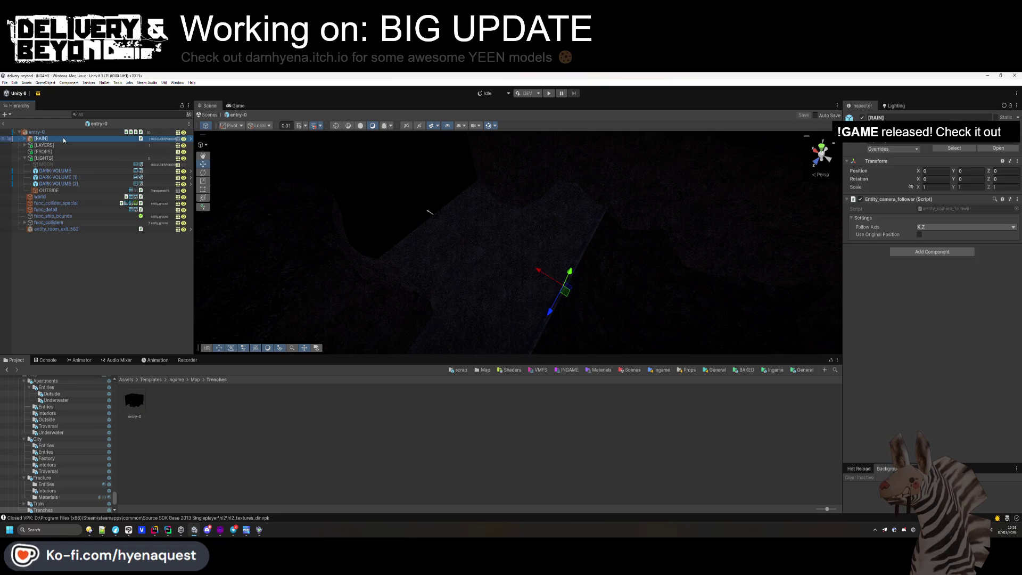
left_click(538, 309)
mouse_move(537, 309)
left_mouse_down()
mouse_move(498, 282)
mouse_move(479, 224)
mouse_move(543, 228)
mouse_move(544, 240)
mouse_move(591, 174)
mouse_move(488, 208)
mouse_move(502, 192)
mouse_move(465, 247)
mouse_move(472, 238)
mouse_move(606, 288)
mouse_move(527, 341)
left_mouse_up()
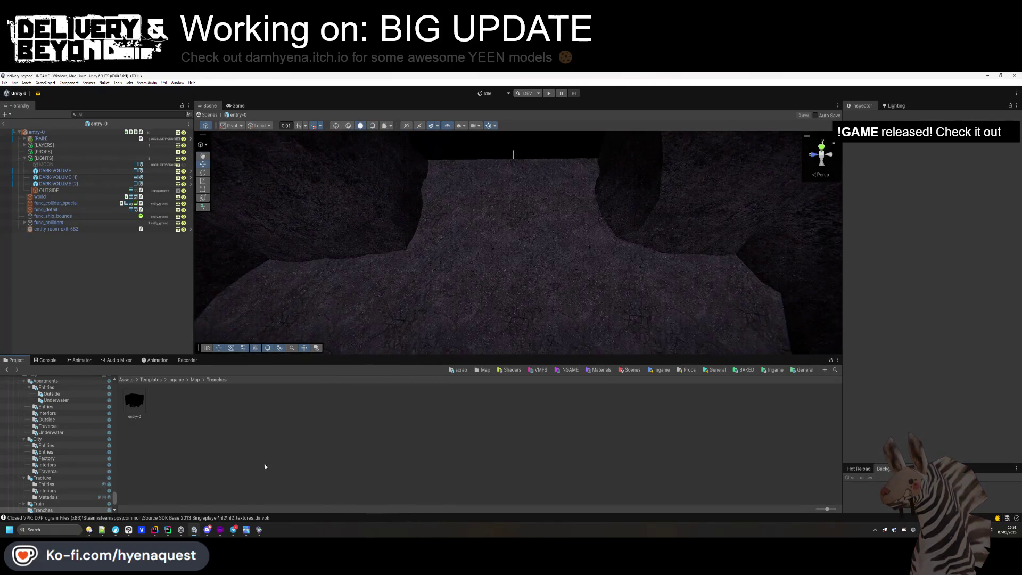
- Try wall_1_tunnel_hole_1 from PSX Mega Pack FBX in the trench, then undo it
key("BackSpace")
scroll(80, 453, "down", 15)
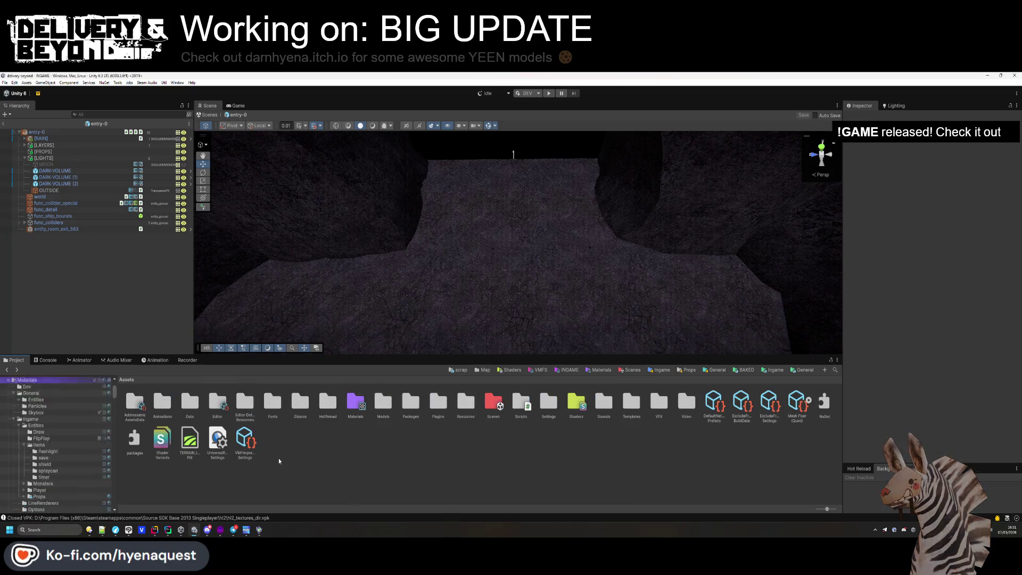
scroll(80, 453, "down", 15)
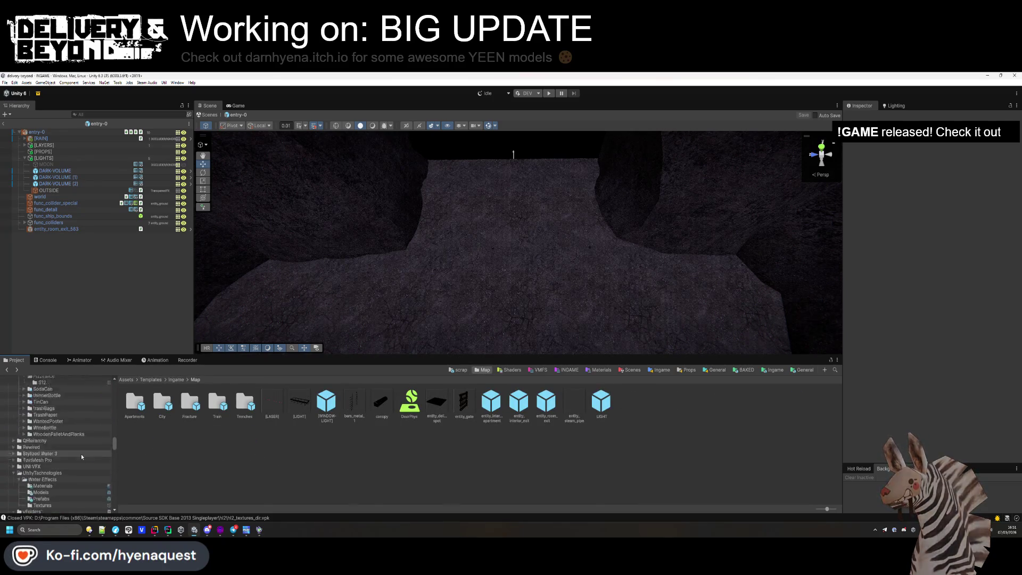
scroll(85, 459, "down", 10)
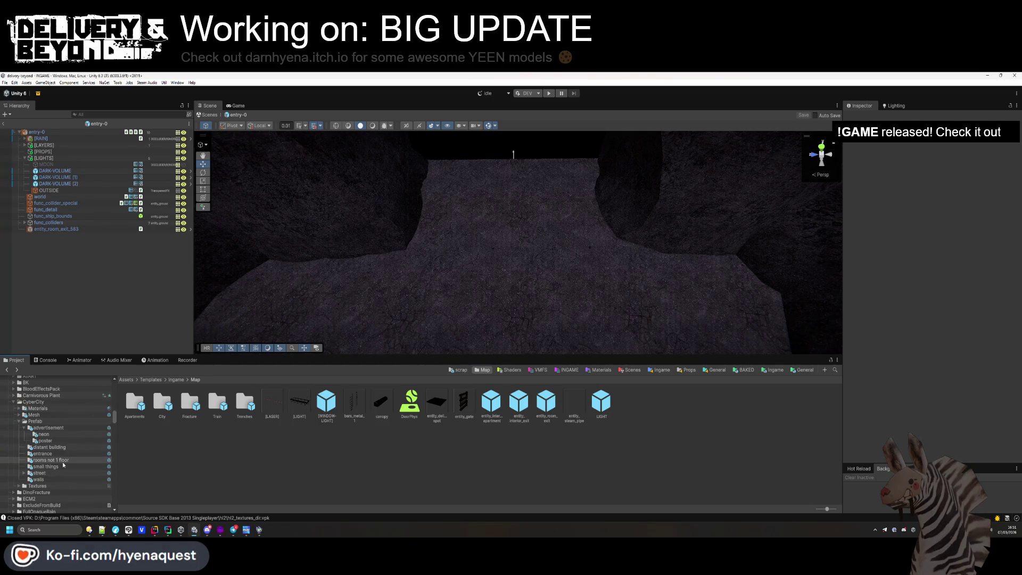
scroll(58, 468, "down", 3)
scroll(51, 447, "down", 8)
left_click(37, 484)
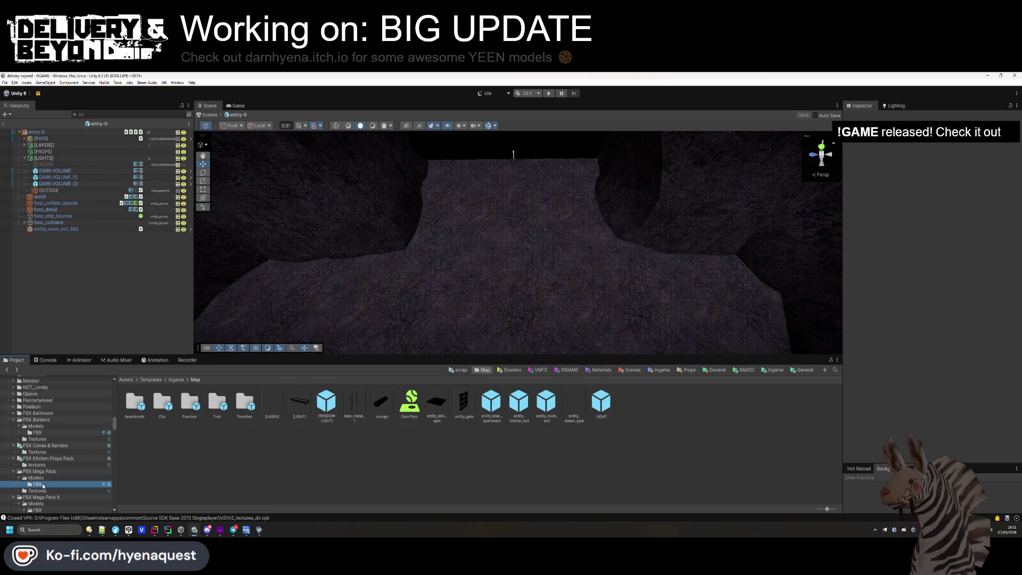
scroll(352, 438, "down", 1)
scroll(352, 439, "down", 8)
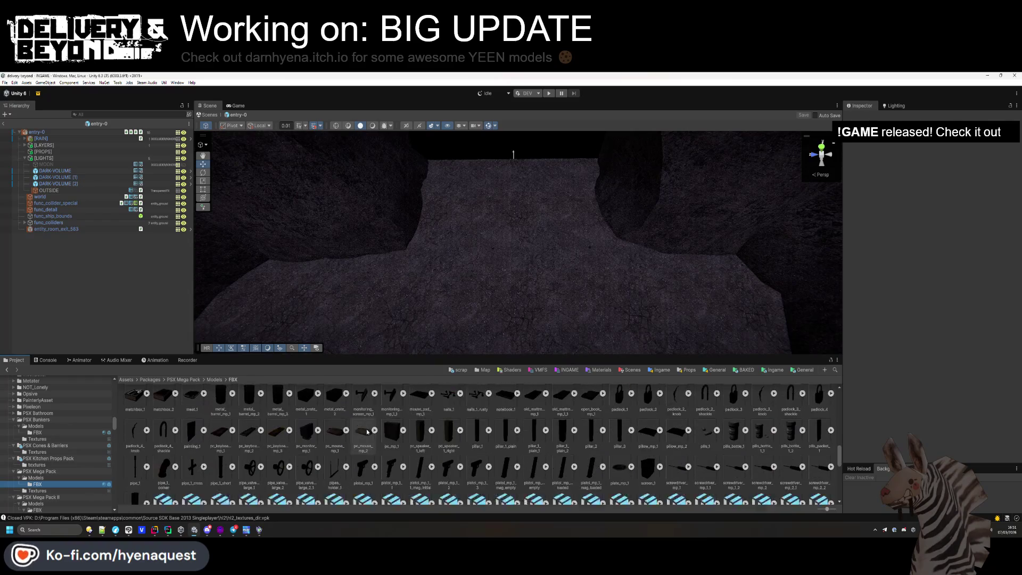
left_click_drag(499, 355, 499, 340)
scroll(373, 426, "down", 5)
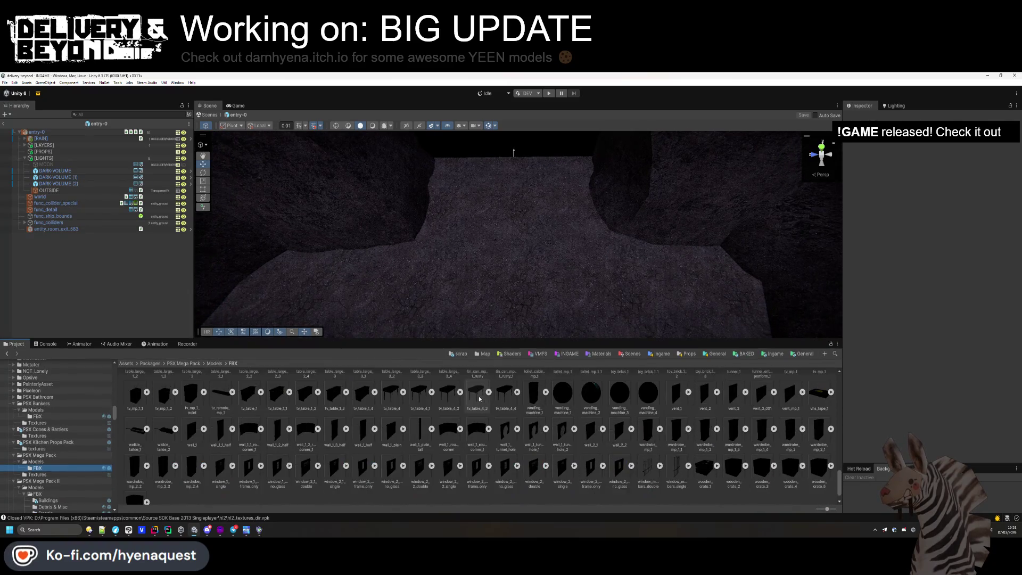
scroll(84, 460, "down", 5)
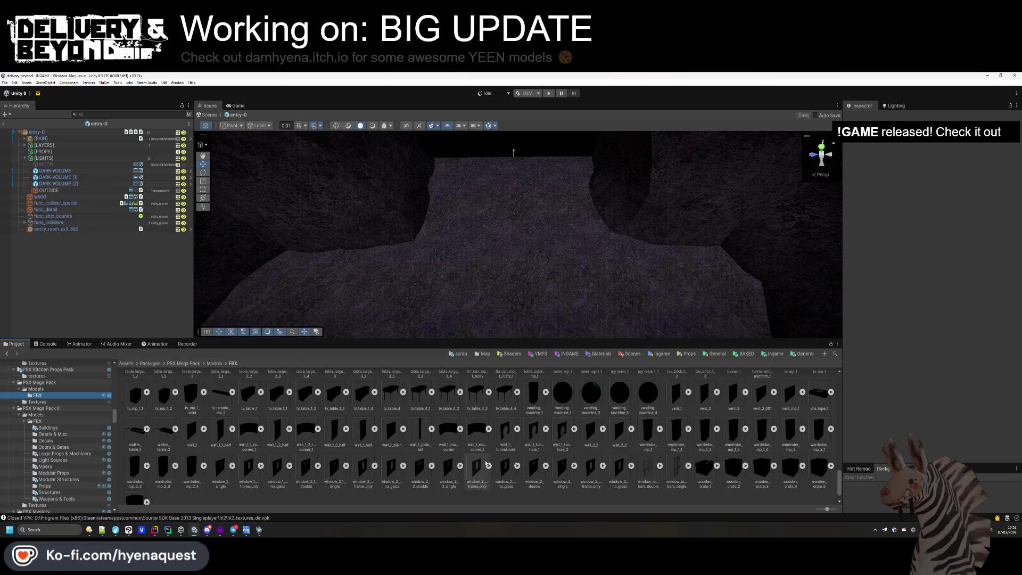
mouse_move(529, 435)
left_mouse_down()
mouse_move(524, 213)
mouse_move(498, 213)
left_mouse_up()
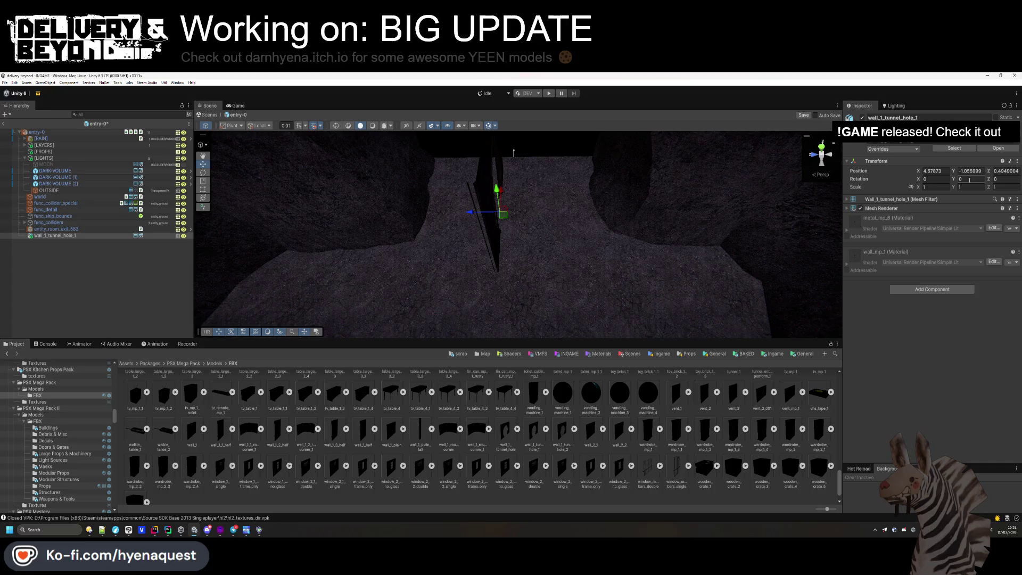
key("ctrl+z")
- Drag a pillar from PSX Mega Pack II Modular Structures into the Scene
left_click(59, 479)
scroll(292, 459, "down", 1)
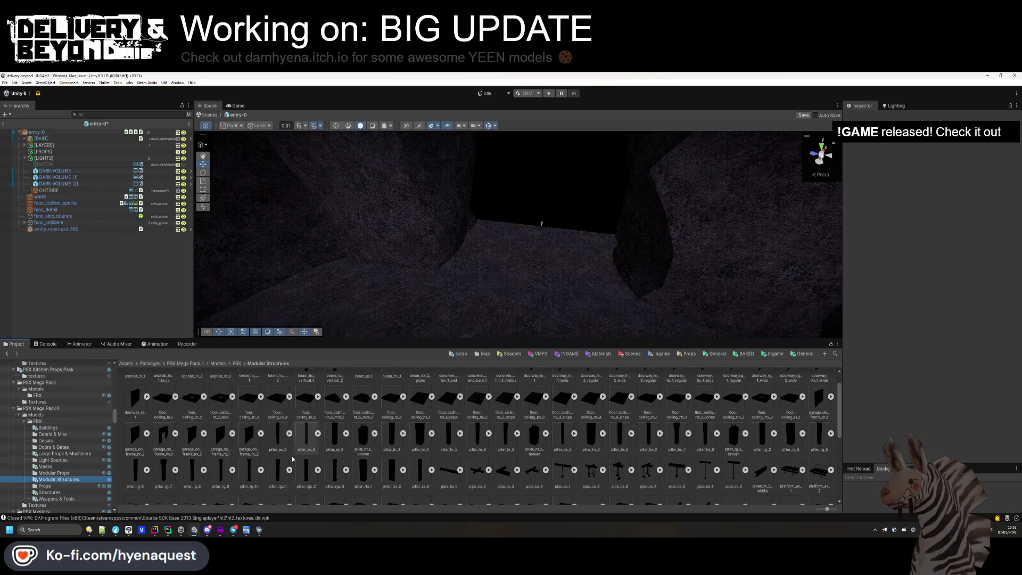
scroll(413, 450, "up", 1)
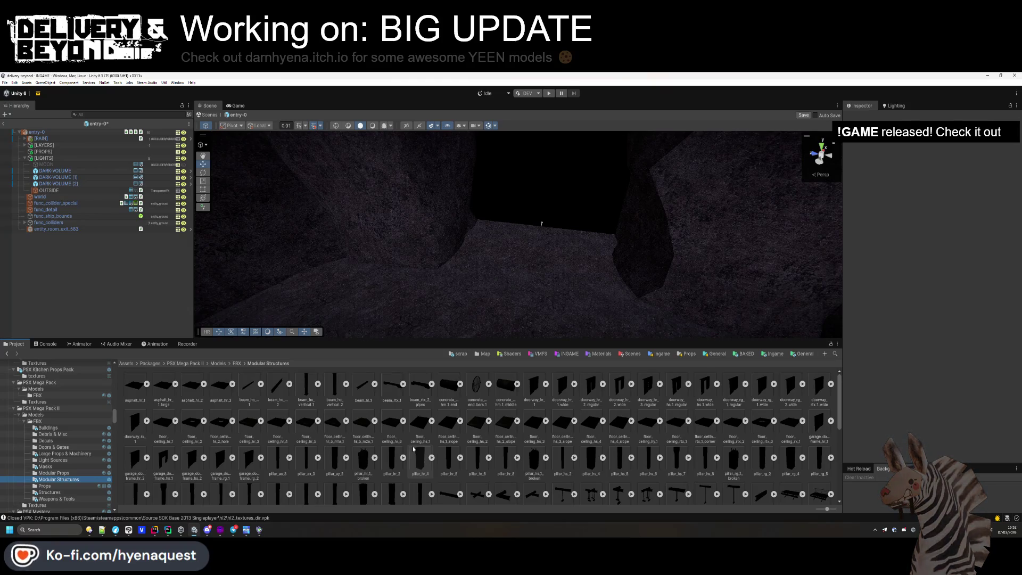
scroll(413, 450, "down", 2)
mouse_move(413, 446)
left_mouse_down()
mouse_move(582, 289)
mouse_move(518, 298)
mouse_move(308, 425)
mouse_move(373, 372)
mouse_move(487, 306)
mouse_move(598, 307)
mouse_move(596, 298)
left_mouse_up()
- Place pillar_rgx_3 in the trench with a Box Collider on the entity_ground layer
left_click_drag(596, 298, 614, 294)
left_click_drag(532, 314, 537, 319)
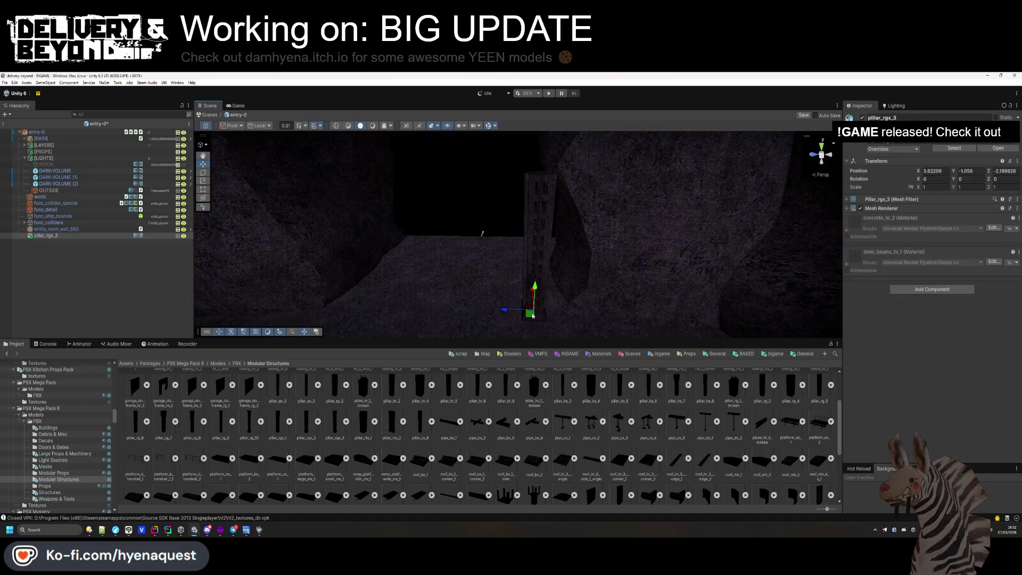
left_click(923, 290)
type("box collider")
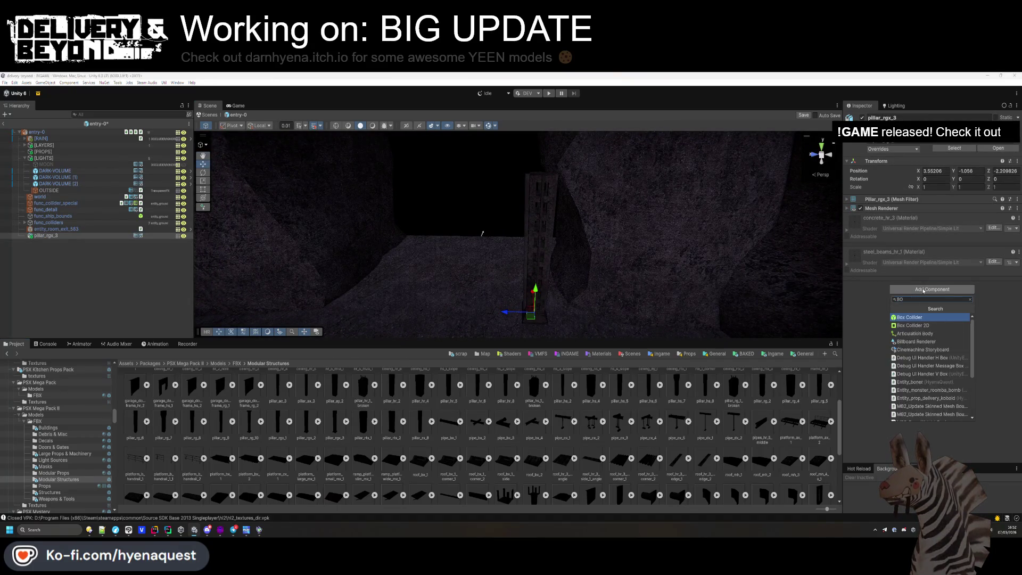
key("Return")
left_click(984, 139)
left_click(1004, 179)
left_click(39, 279)
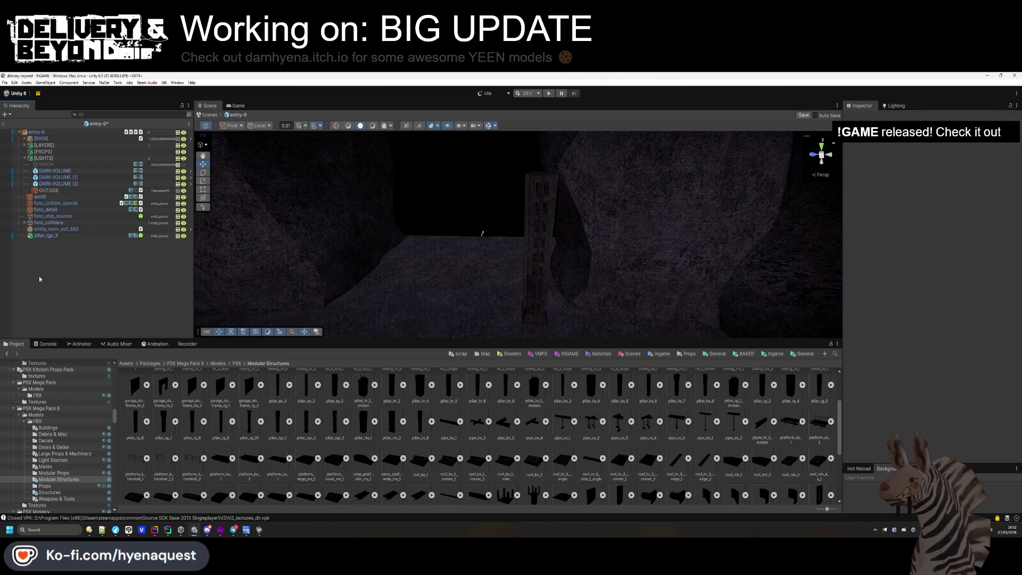
left_click_drag(469, 229, 511, 243)
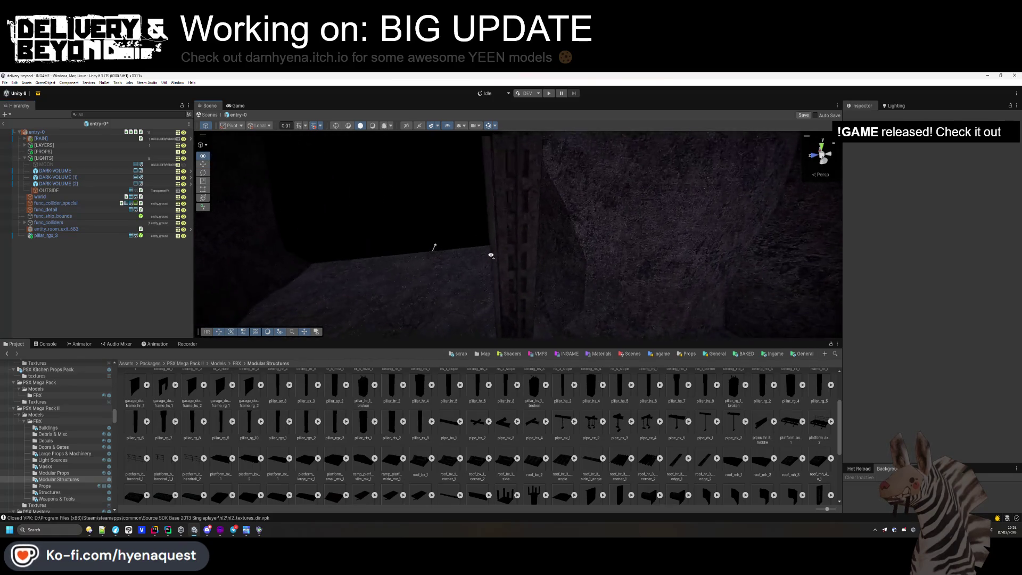
- Parent the [LIGHT] prefab to the pillar, zero its position, and set X rotation to 90
left_click(59, 235)
key("alt+Left")
key("alt+Left")
key("alt+Left")
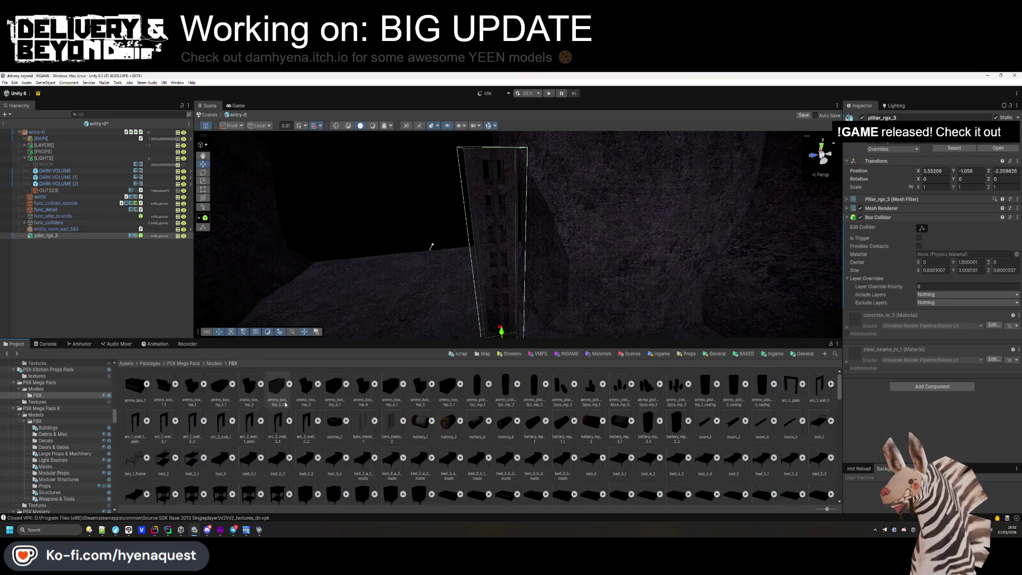
mouse_move(299, 386)
left_mouse_down()
mouse_move(255, 340)
mouse_move(46, 237)
left_mouse_up()
type("0.30005")
left_click(945, 170)
type("0")
left_click(970, 178)
type("90")
left_click(943, 179)
- Set the light's Y rotation to 90 and raise it to about 1.98 up the pillar
type("90")
left_click_drag(494, 285, 485, 216)
left_click_drag(566, 235, 567, 250)
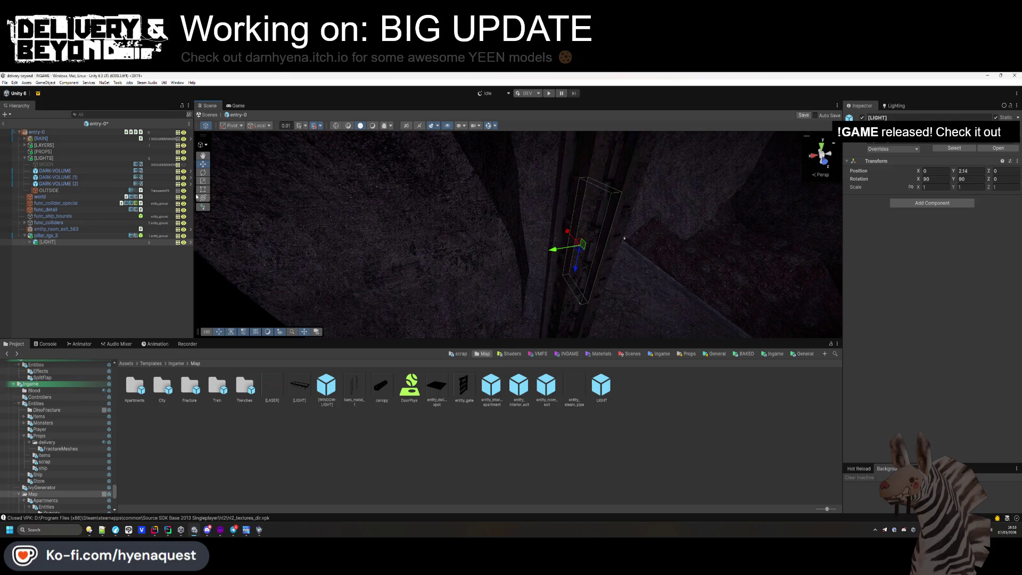
left_click_drag(582, 264, 637, 266)
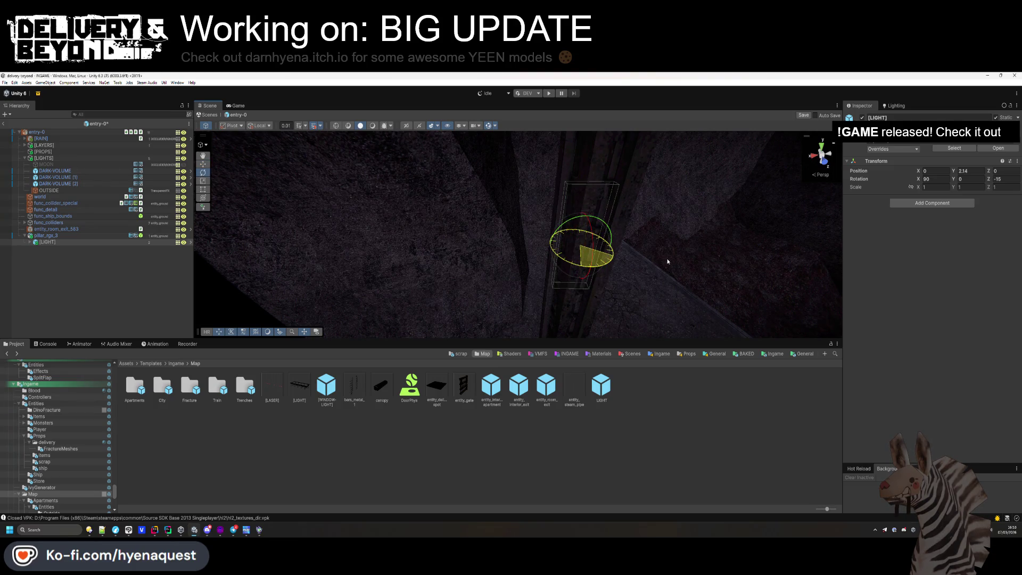
mouse_move(575, 266)
left_mouse_down()
mouse_move(609, 274)
mouse_move(613, 302)
left_mouse_up()
- Rotate the light around Z to about -195 and pull it out to Z 0.22
key("e")
mouse_move(572, 266)
left_mouse_down()
mouse_move(401, 242)
mouse_move(424, 251)
mouse_move(495, 236)
left_mouse_up()
key("w")
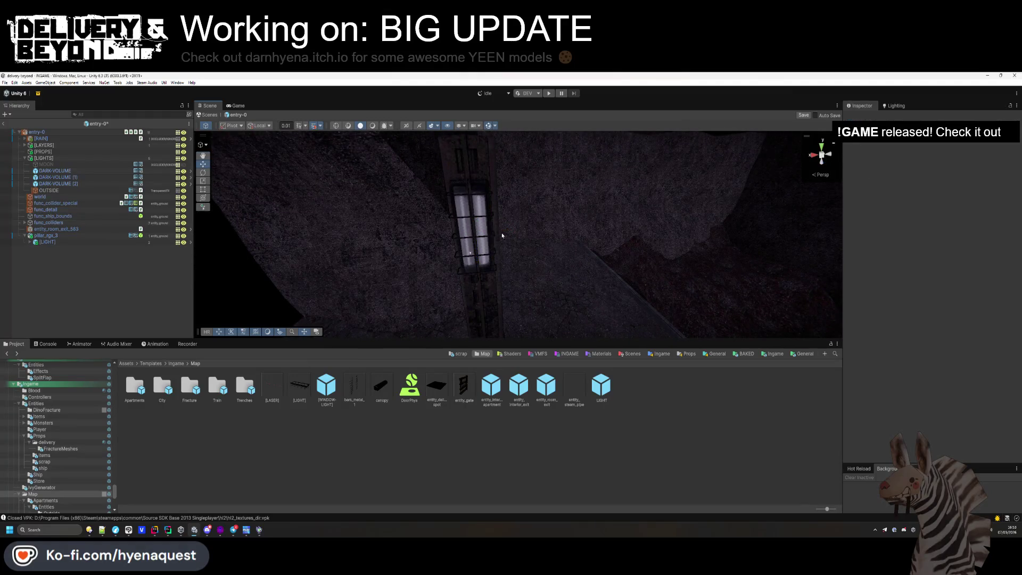
mouse_move(479, 257)
left_mouse_down()
mouse_move(577, 264)
mouse_move(537, 270)
left_mouse_up()
mouse_move(468, 241)
left_mouse_down()
mouse_move(364, 242)
mouse_move(646, 178)
mouse_move(593, 206)
mouse_move(544, 264)
mouse_move(532, 260)
left_mouse_up()
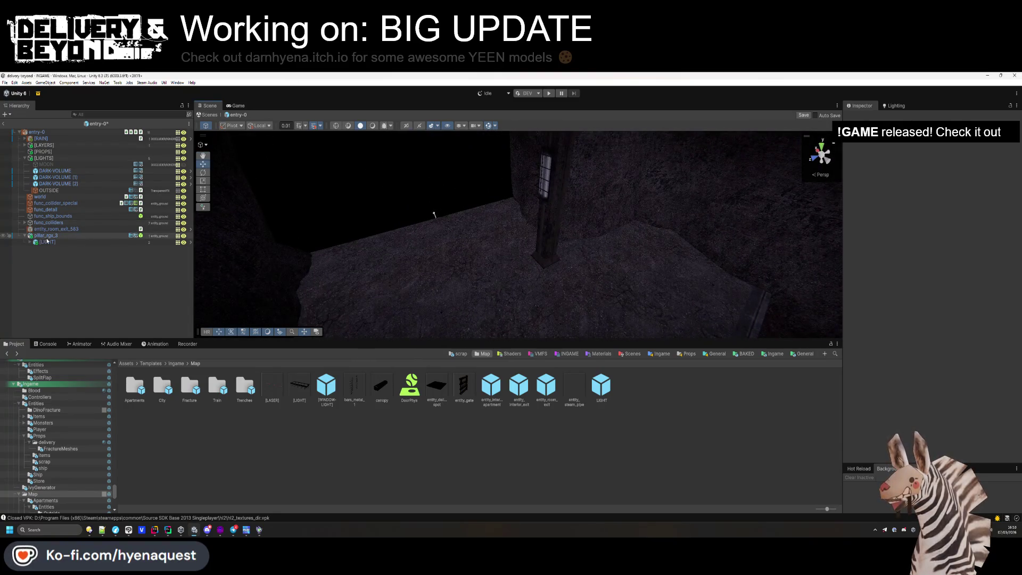
mouse_move(446, 231)
left_mouse_down()
mouse_move(568, 266)
mouse_move(723, 242)
left_mouse_up()
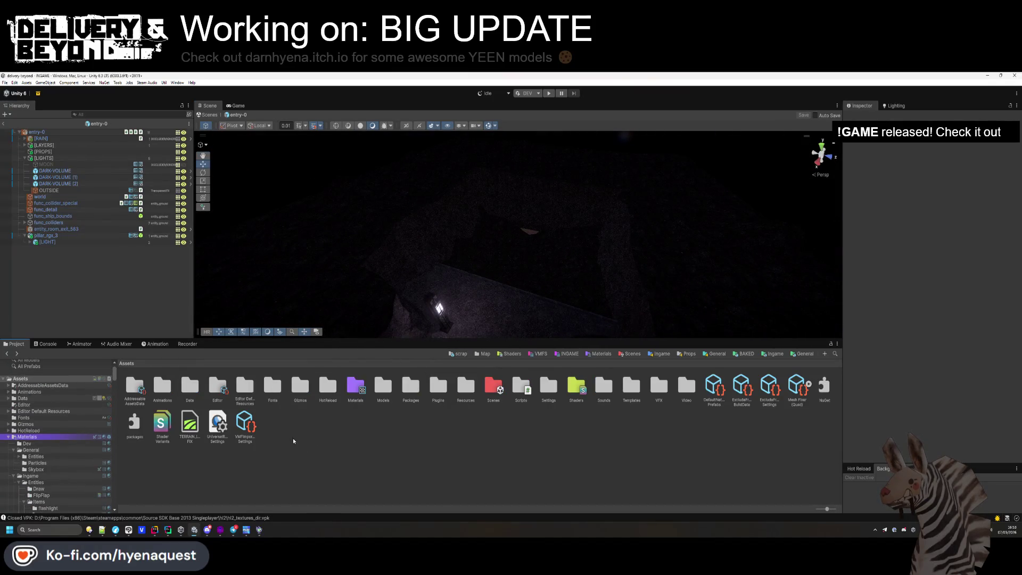
- Browse the PSX Mega Pack model folders, viewing Modular Structures and Large Props & Machinery
scroll(82, 453, "up", 10)
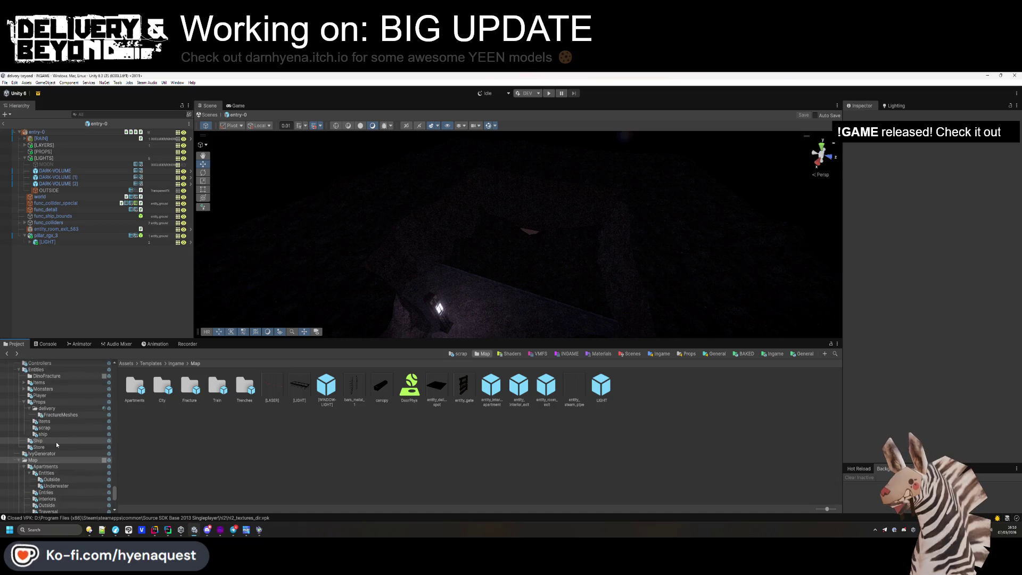
scroll(79, 447, "up", 10)
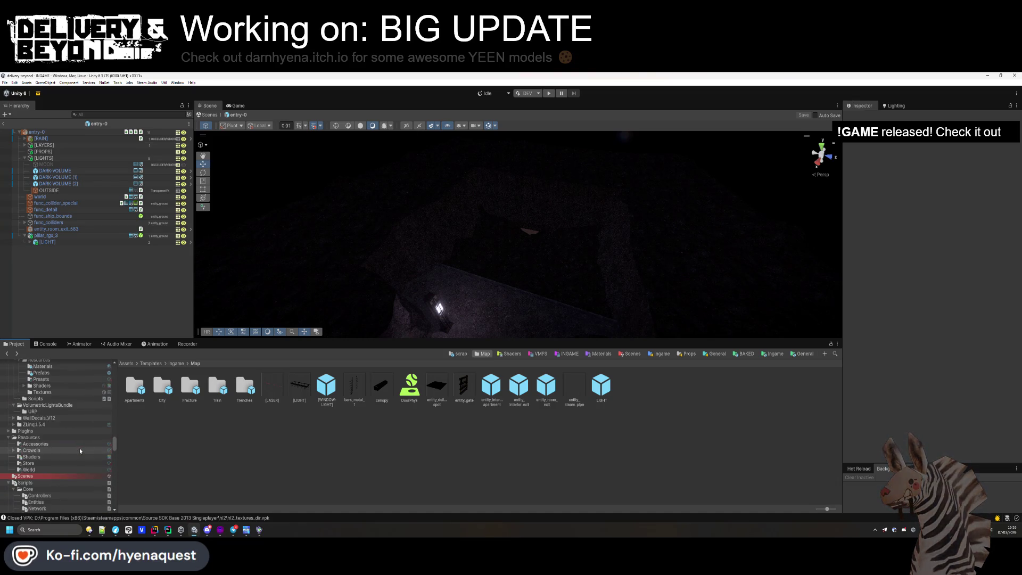
scroll(79, 442, "up", 5)
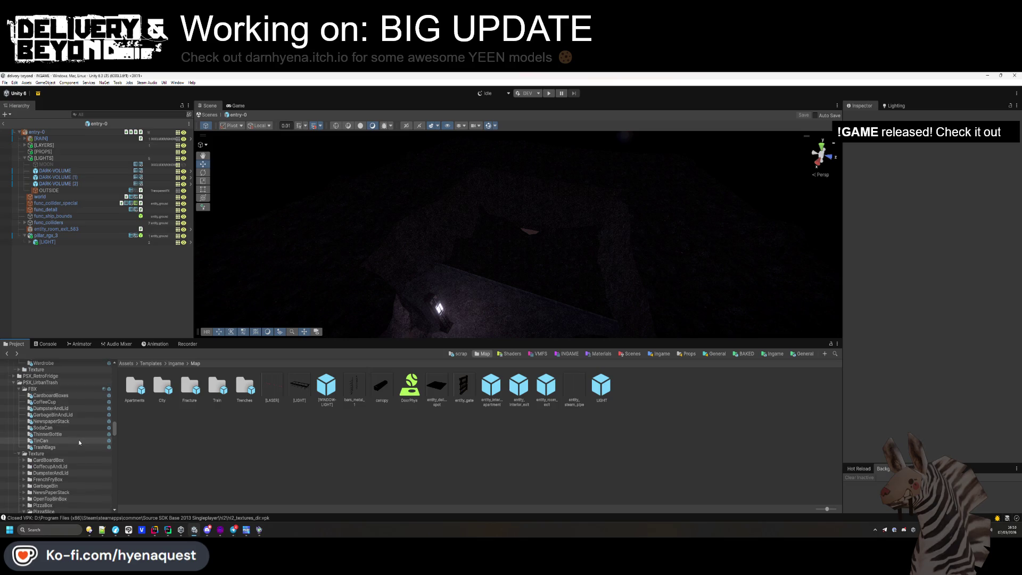
scroll(80, 440, "up", 6)
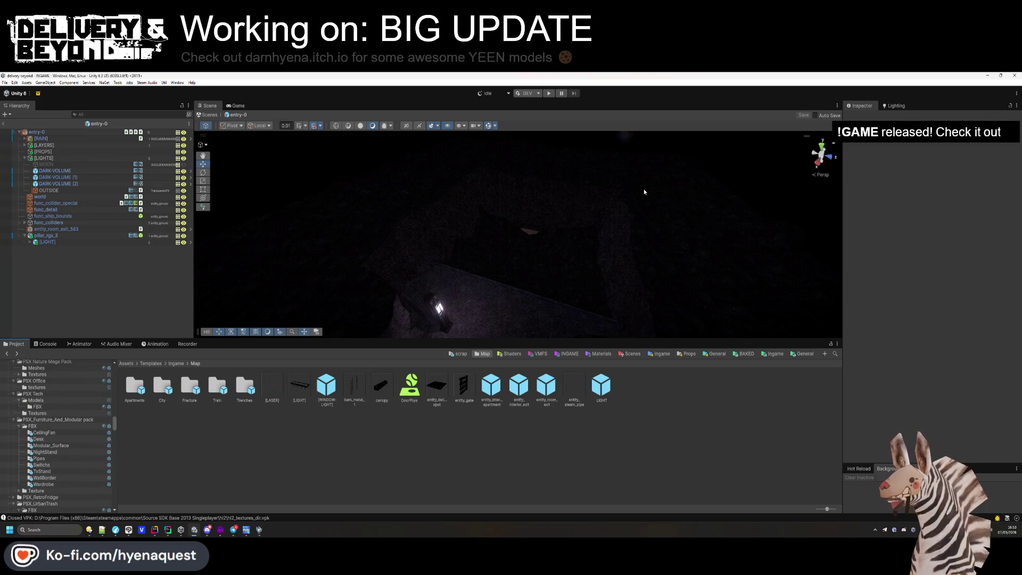
scroll(74, 436, "up", 1)
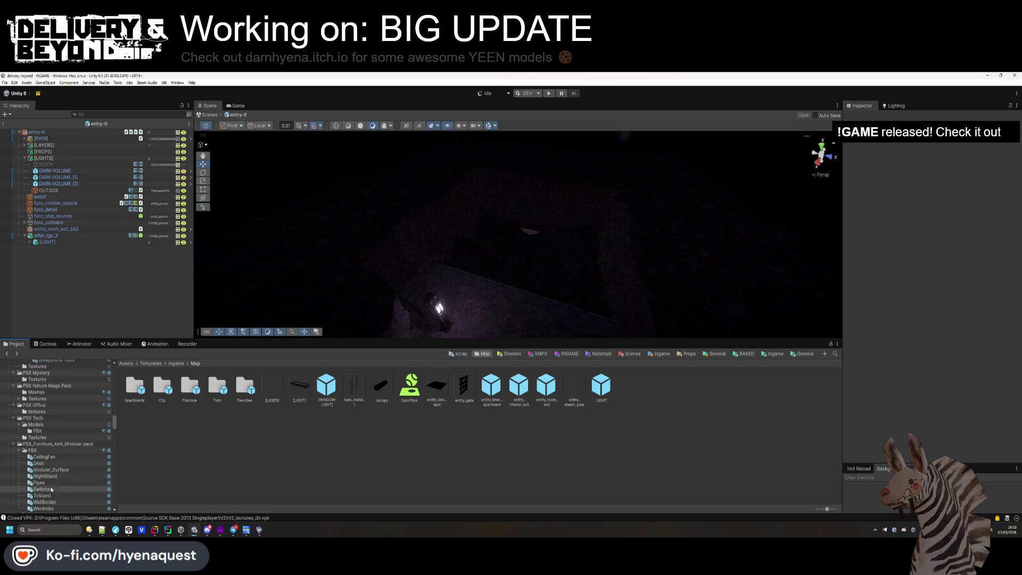
scroll(56, 458, "up", 4)
left_click(58, 437)
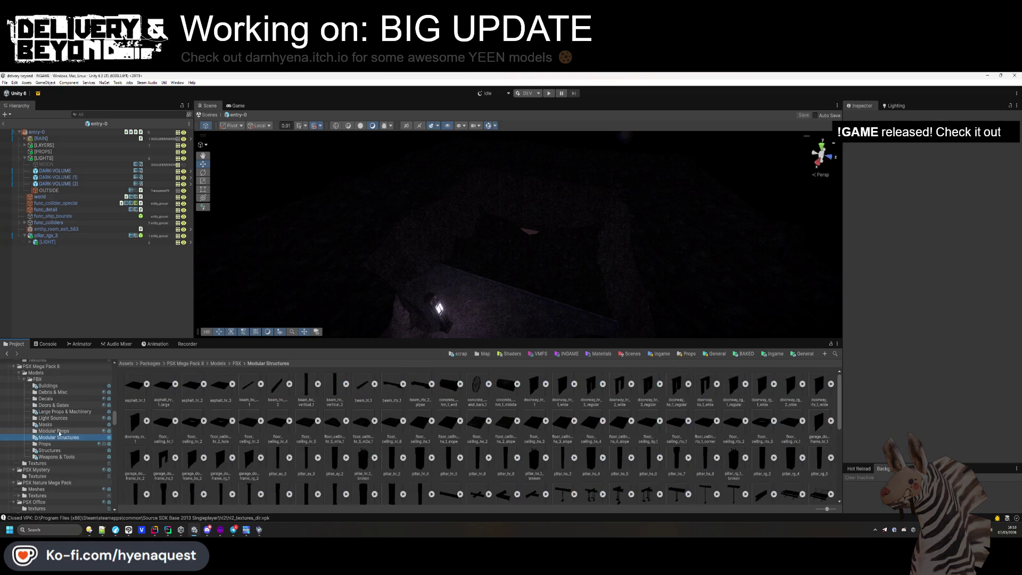
scroll(511, 406, "down", 10)
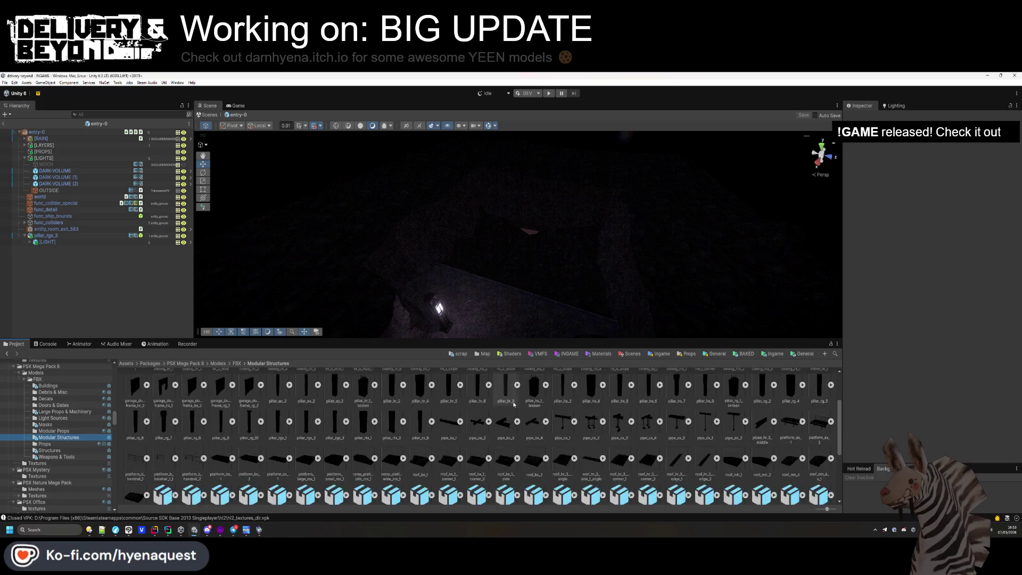
left_click(69, 412)
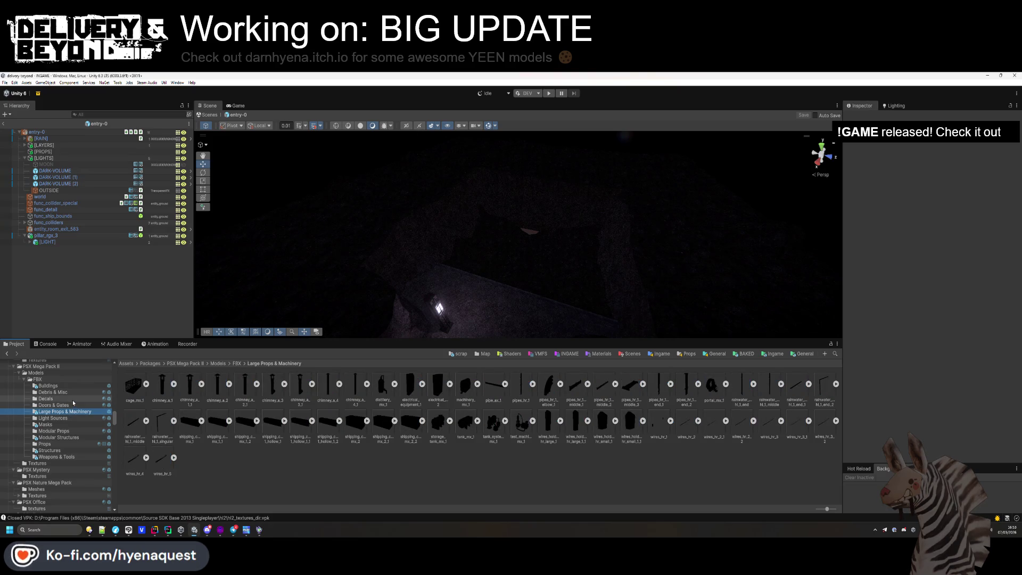
left_click(71, 438)
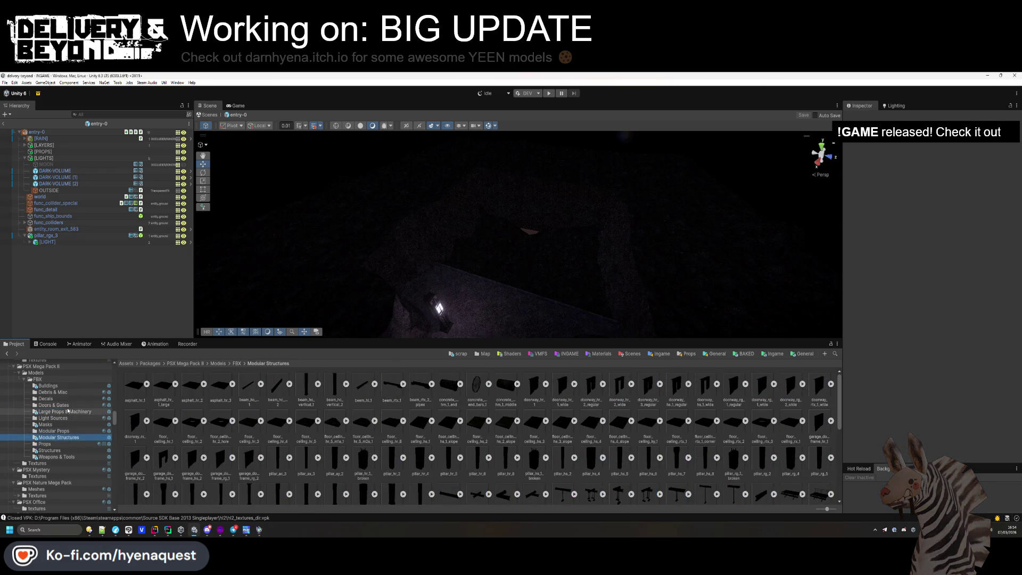
- Open the Buildings folder and drag garage_hm_2 into the scene
key("Up")
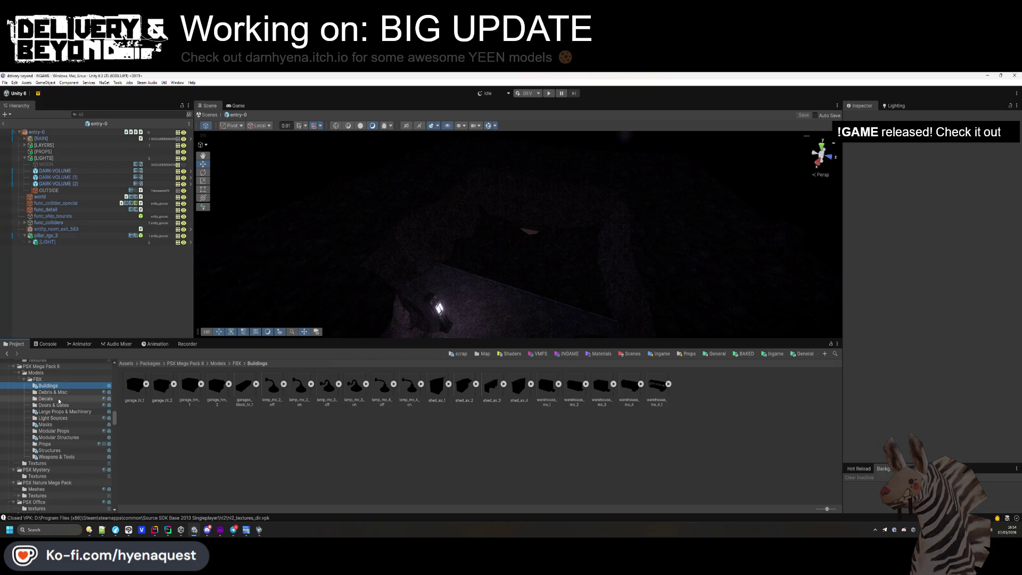
left_click(52, 393)
key("Up")
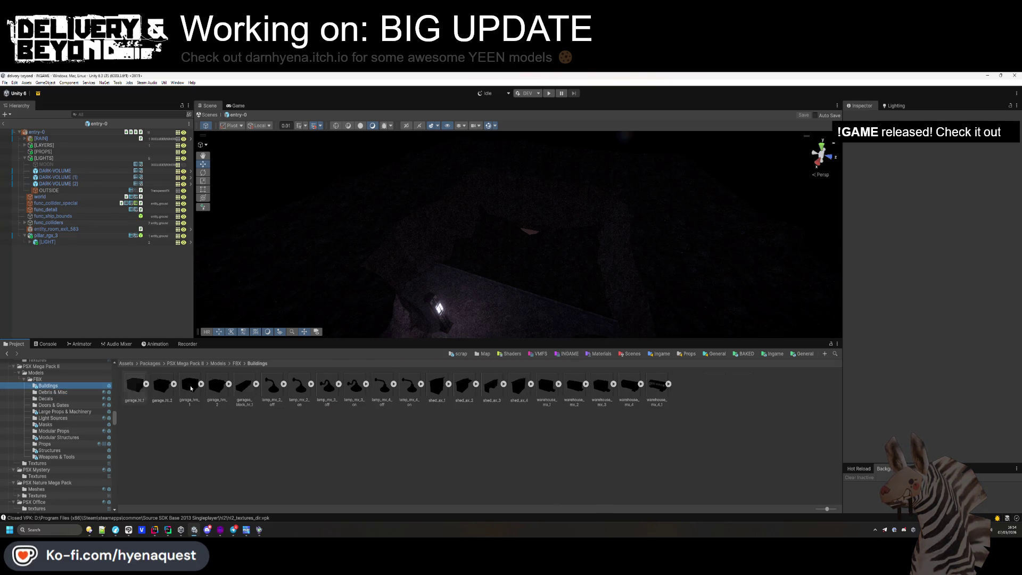
mouse_move(217, 387)
left_mouse_down()
mouse_move(433, 290)
mouse_move(440, 267)
left_mouse_up()
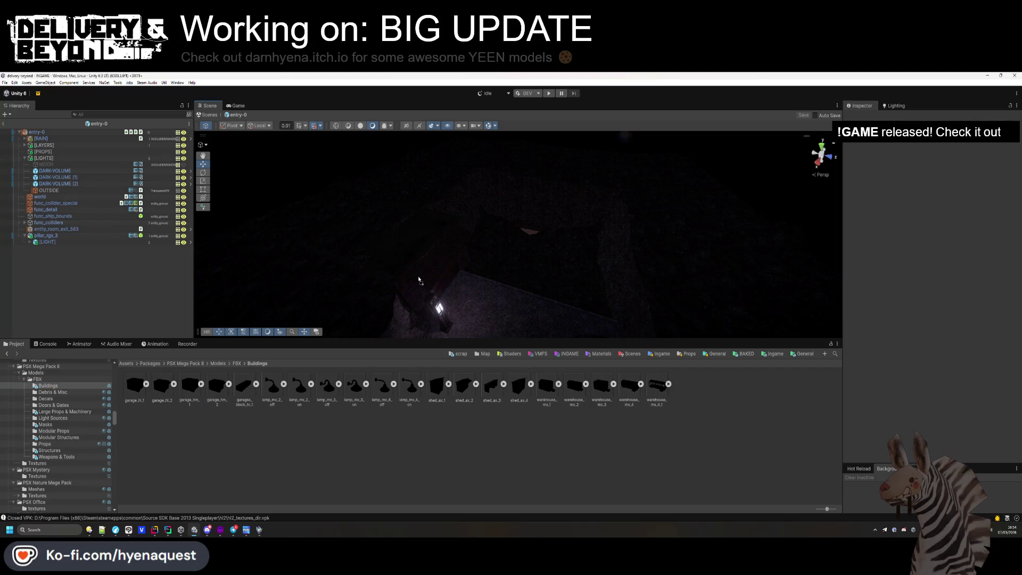
- Place garage_hm_2 in the entry room, lowered slightly, scaled to 0.83 and shifted along X
left_click_drag(415, 280, 413, 276)
key("f")
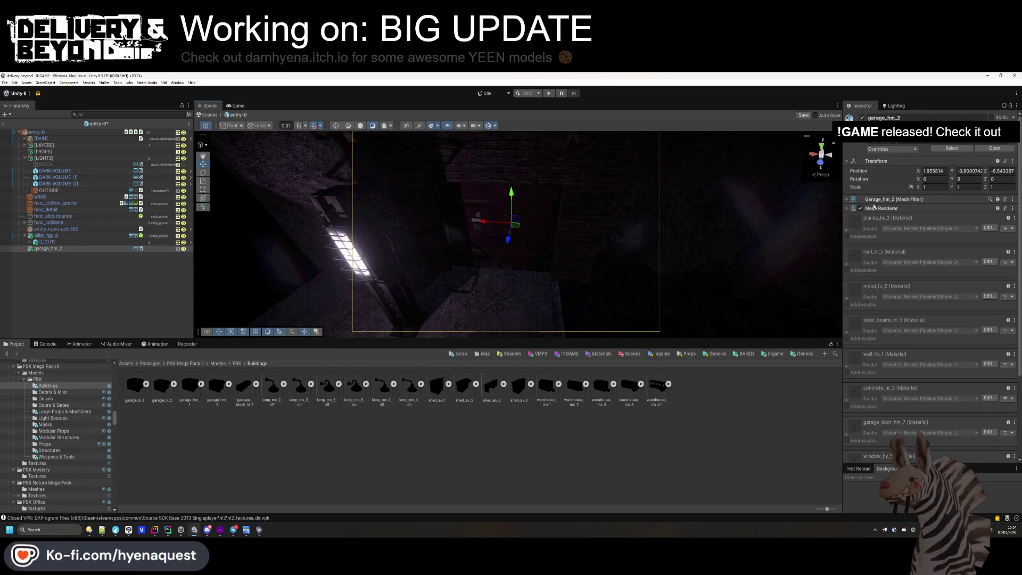
left_click_drag(518, 201, 514, 202)
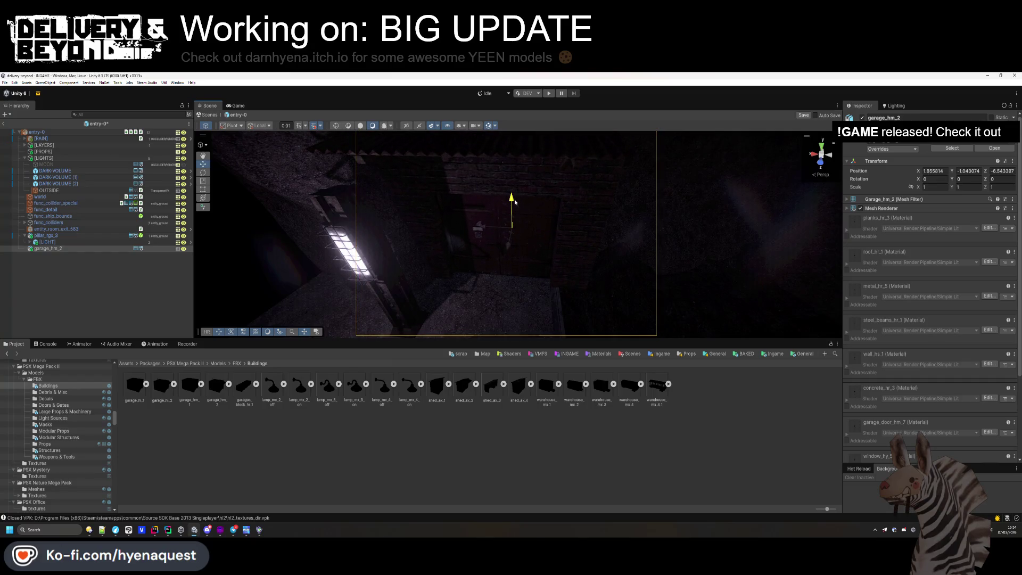
left_click_drag(918, 188, 576, 235)
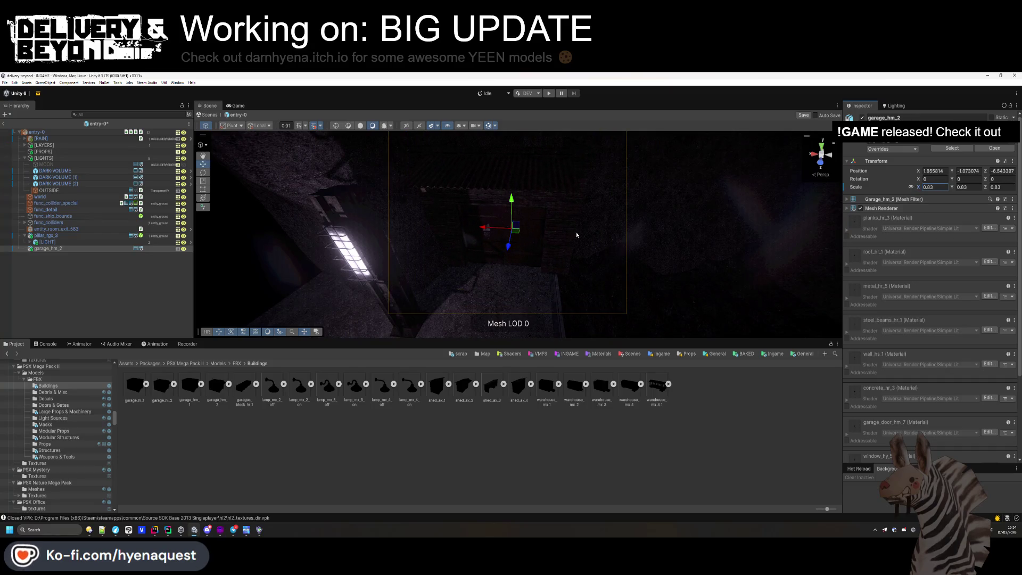
mouse_move(485, 230)
left_mouse_down()
mouse_move(475, 231)
mouse_move(494, 249)
mouse_move(340, 217)
mouse_move(349, 255)
mouse_move(449, 298)
mouse_move(507, 236)
mouse_move(492, 244)
left_mouse_up()
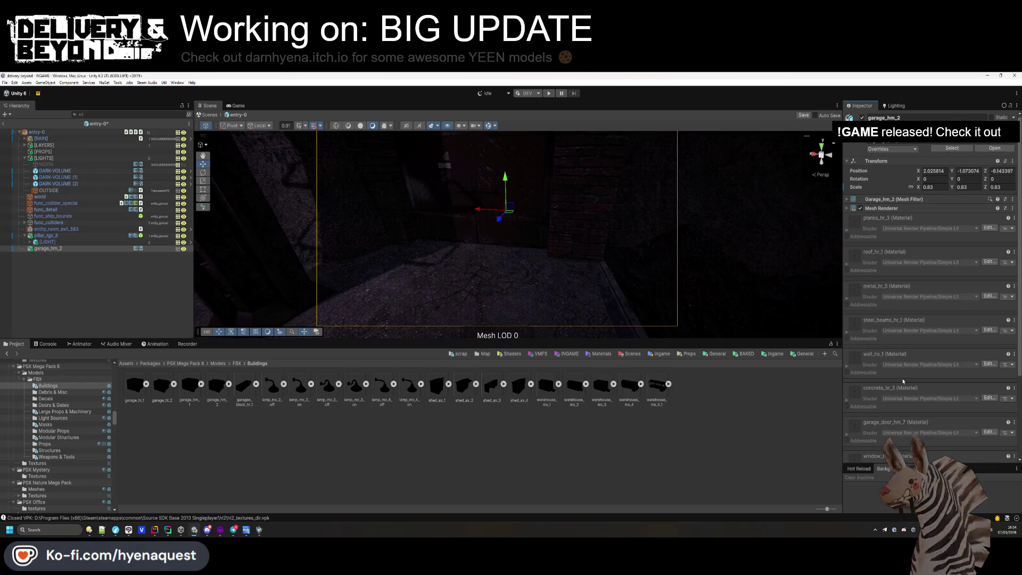
- Give the garage a Box Collider, mark it Static and put it on the entity_ground layer
scroll(905, 320, "down", 5)
left_click(930, 453)
type("BOX")
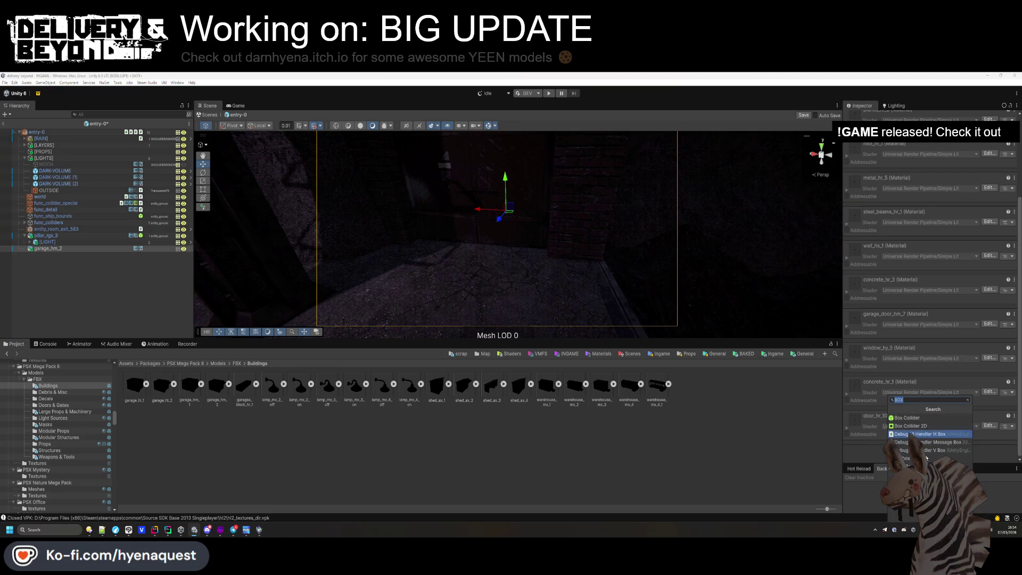
left_click(907, 417)
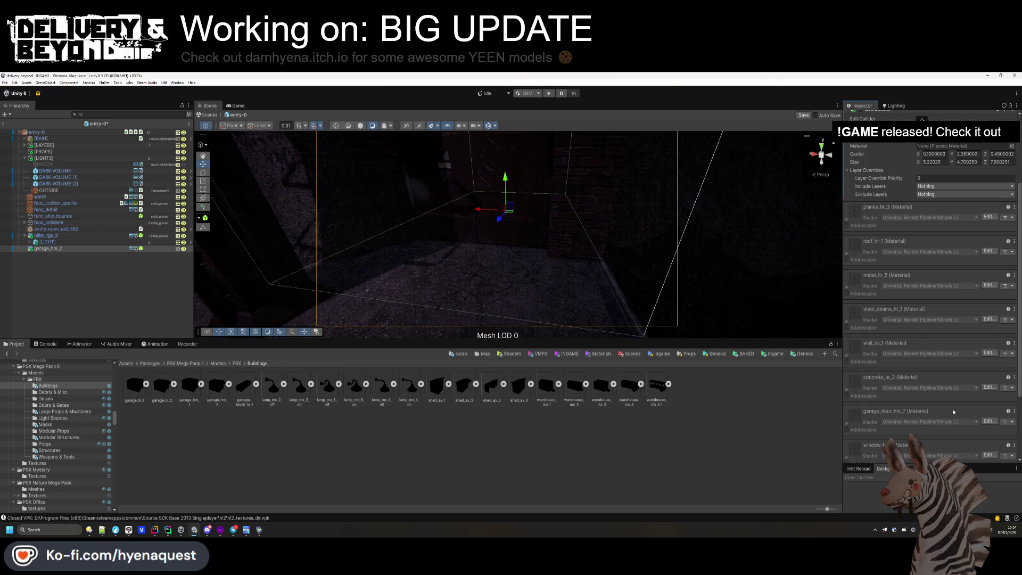
left_click(993, 118)
left_click(982, 137)
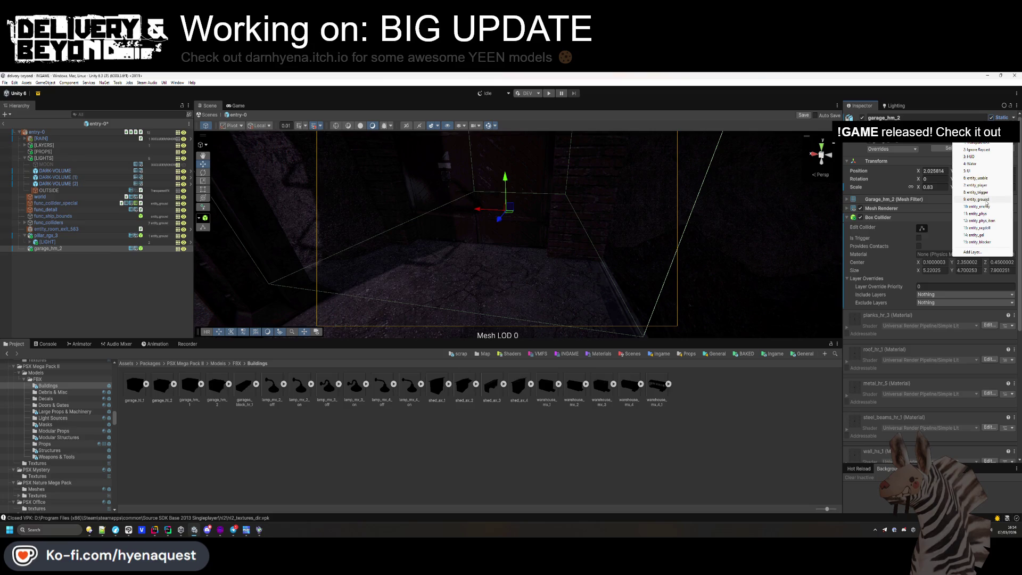
left_click(982, 199)
- Replace the garage's Box Collider with a convex Mesh Collider
left_click_drag(479, 224, 360, 141)
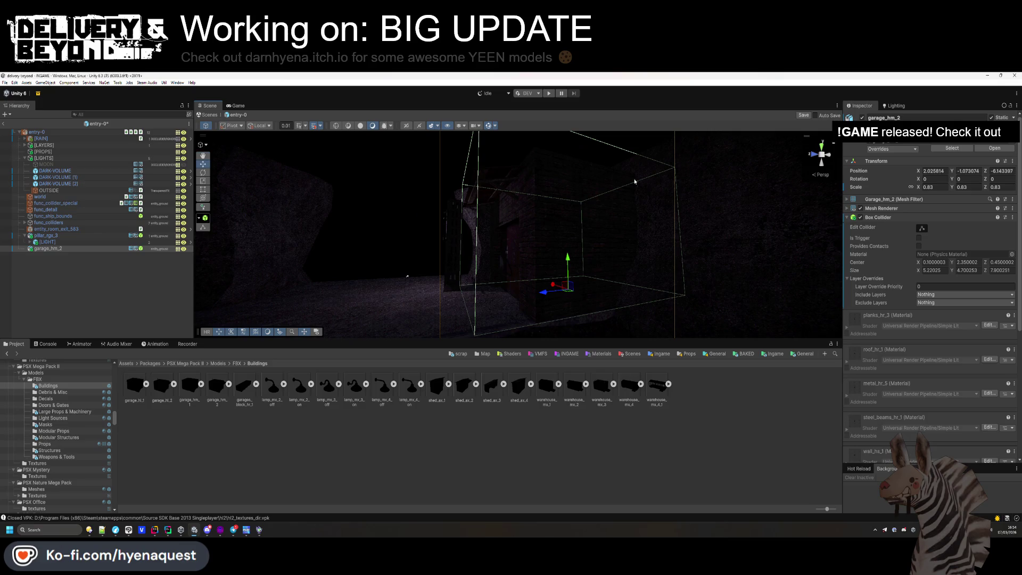
right_click(909, 219)
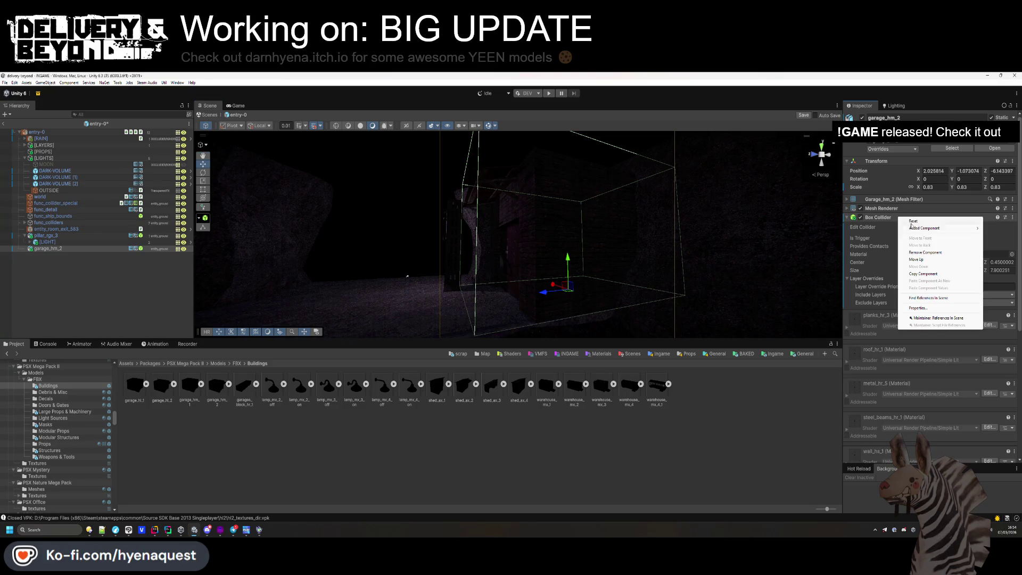
left_click(925, 253)
scroll(929, 373, "down", 5)
left_click(929, 447)
type("box")
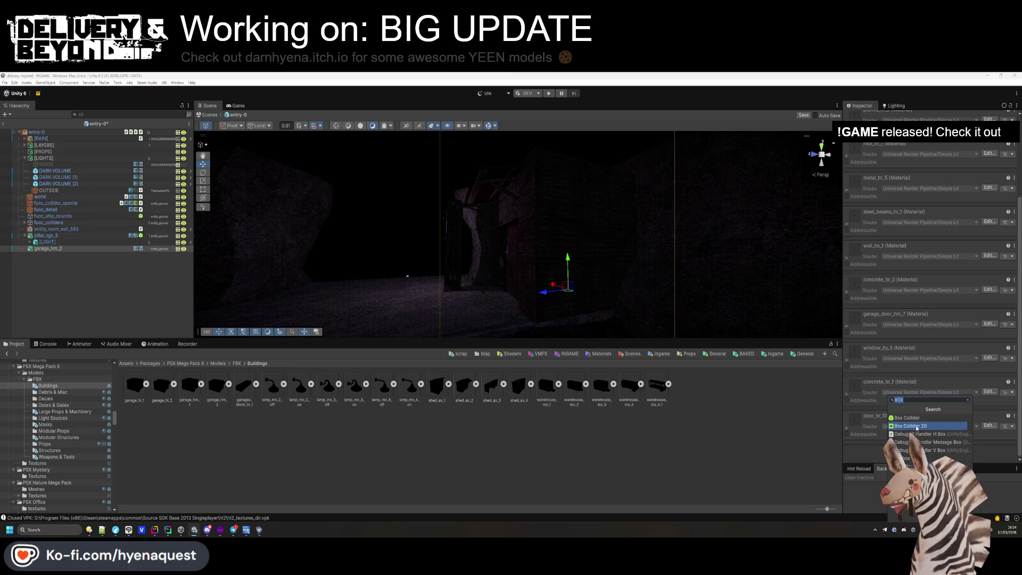
left_click(910, 418)
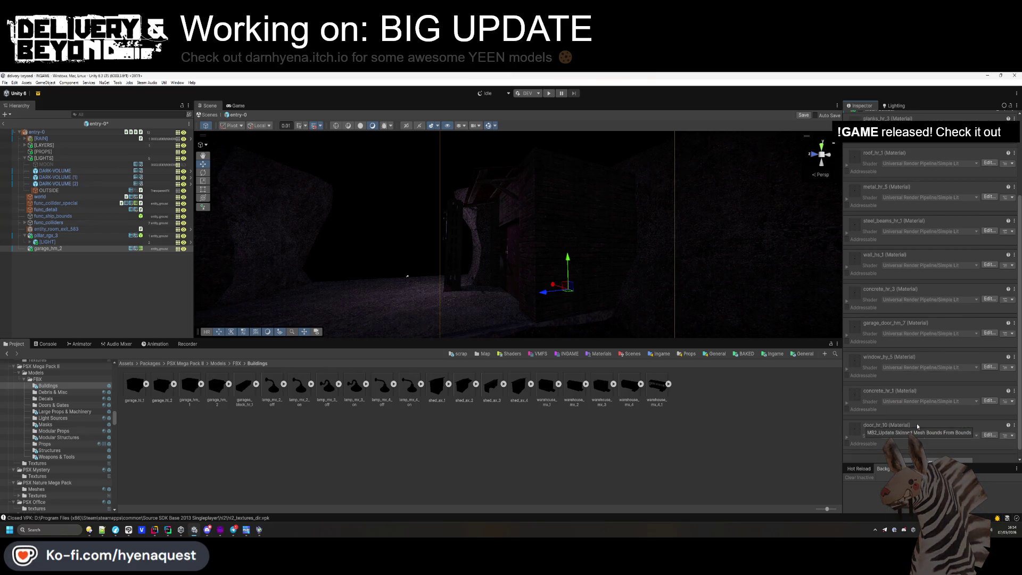
left_click(880, 217)
left_click(919, 227)
mouse_move(564, 203)
left_mouse_down()
mouse_move(579, 193)
mouse_move(654, 221)
mouse_move(486, 222)
mouse_move(527, 224)
left_mouse_up()
left_click(49, 272)
left_click(43, 236)
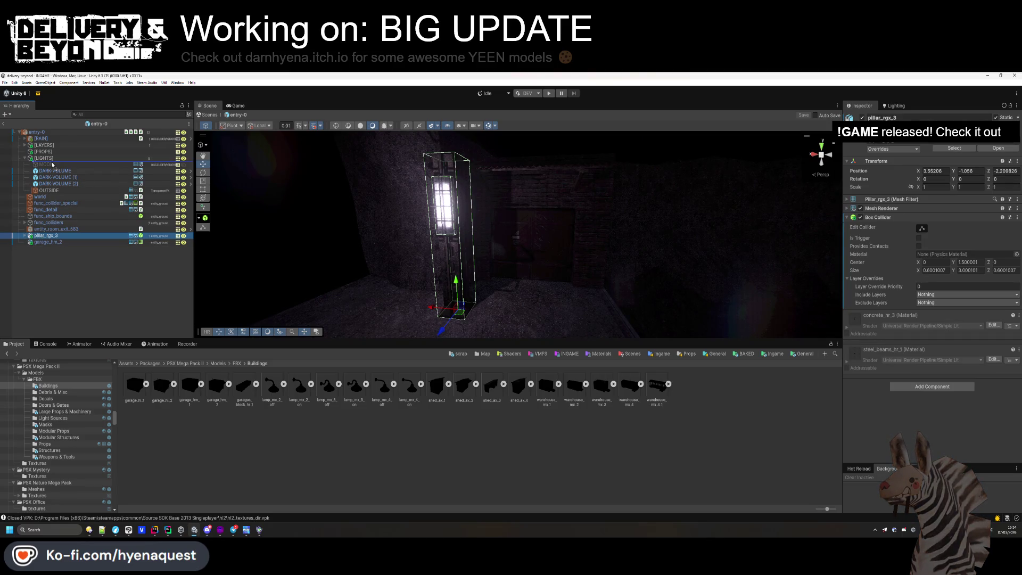
- Group pillar_rgx_3 under [LIGHTS] and keep garage_hm_2 under [PROPS] in the Hierarchy
left_click_drag(52, 165, 51, 163)
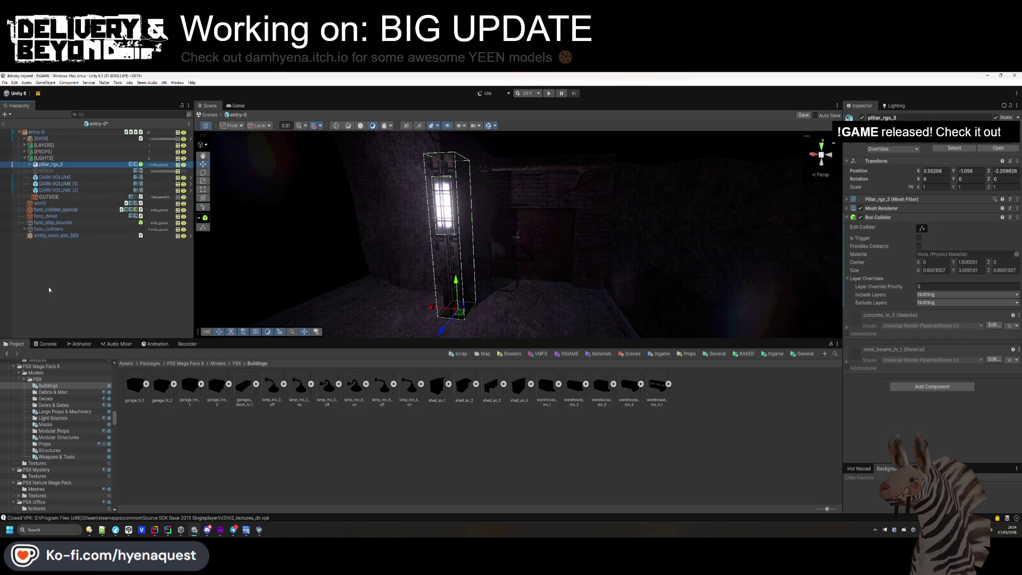
left_click(72, 260)
left_click(59, 242)
key("Delete")
key("ctrl+z")
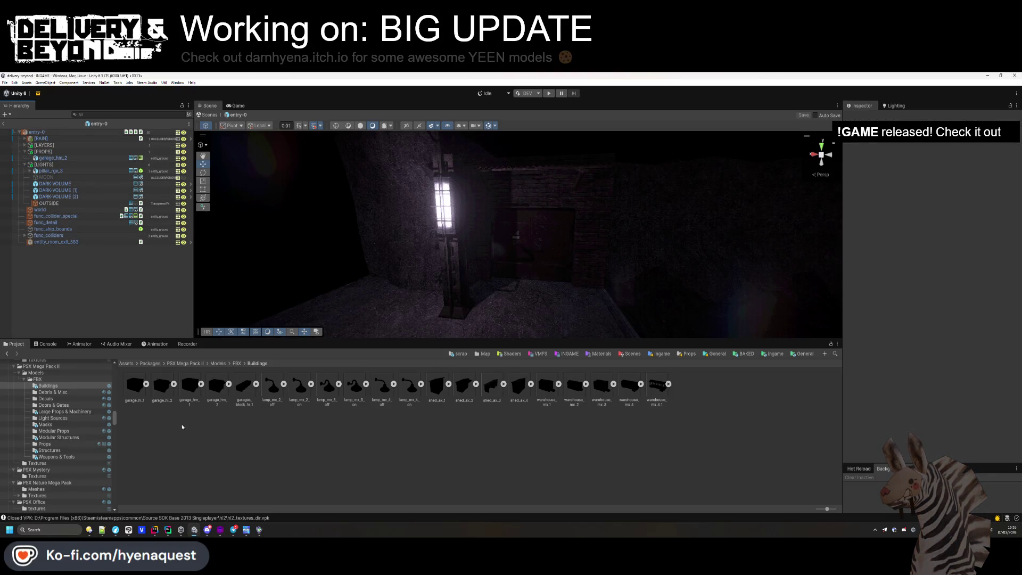
- Browse the model folders from Large Props & Machinery through to Modular Structures
left_click(74, 410)
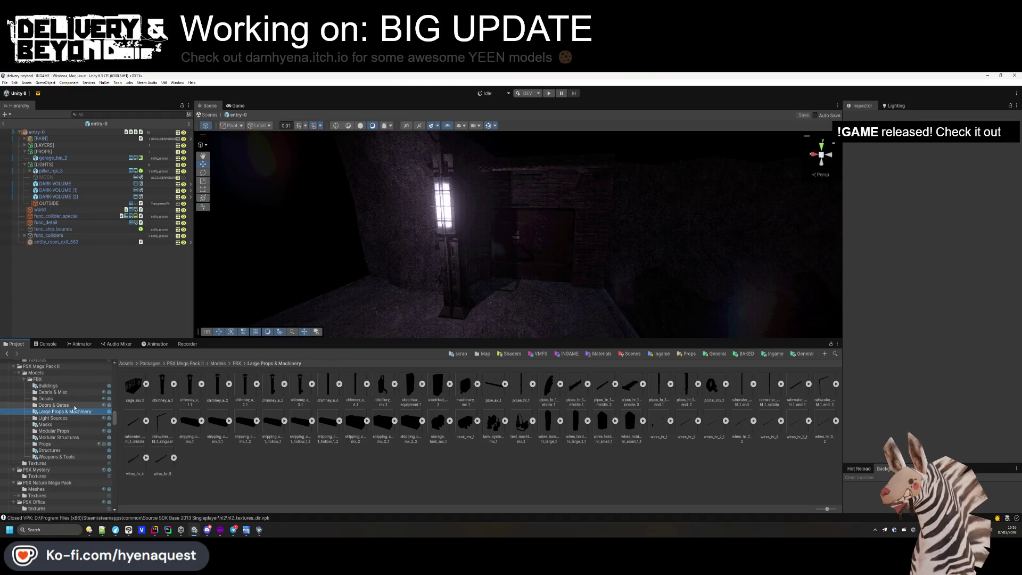
left_click(75, 405)
left_click(73, 418)
left_click(72, 425)
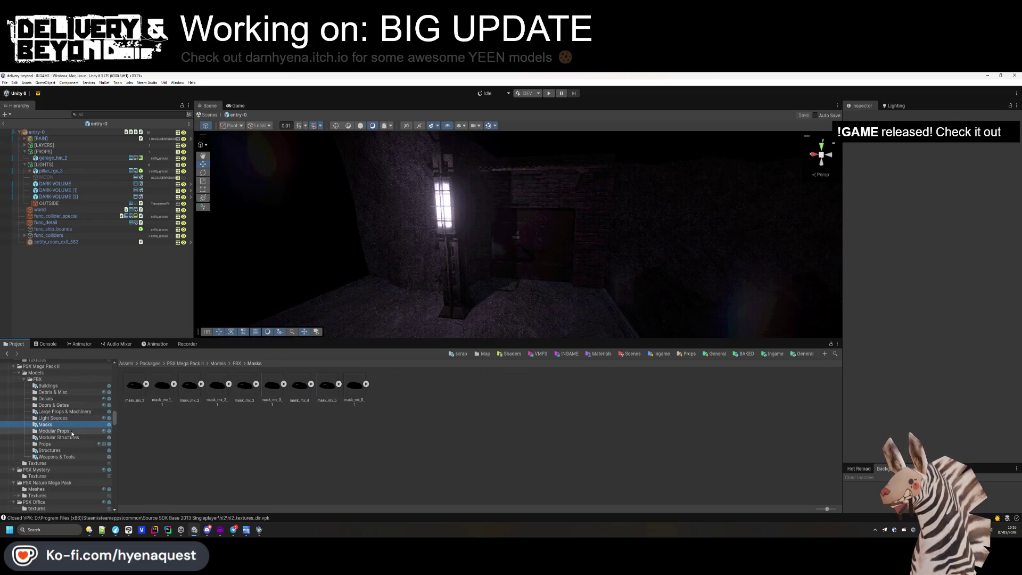
left_click(72, 431)
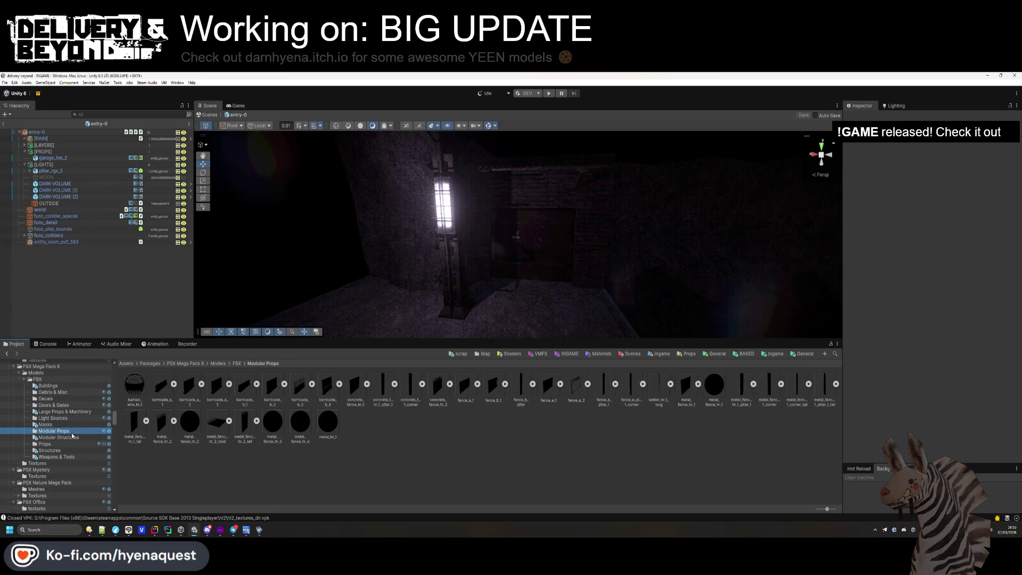
left_click(74, 438)
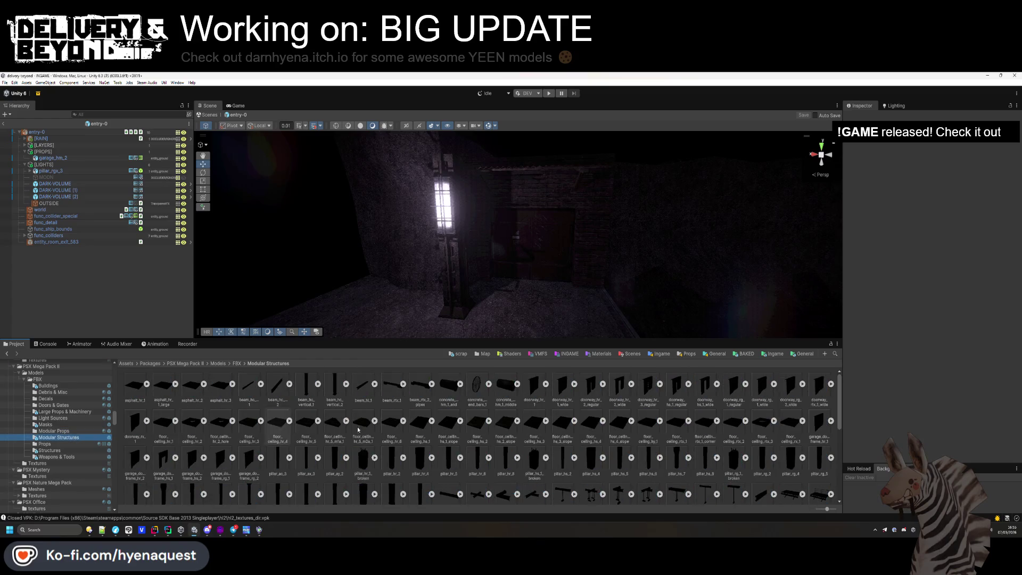
- Add a roof_bx_1_side piece raised to 4.284, enlarged, rotated 90 on Y and slid into place
mouse_move(618, 429)
left_mouse_down()
mouse_move(509, 426)
mouse_move(506, 311)
mouse_move(508, 437)
left_mouse_up()
scroll(508, 447, "down", 5)
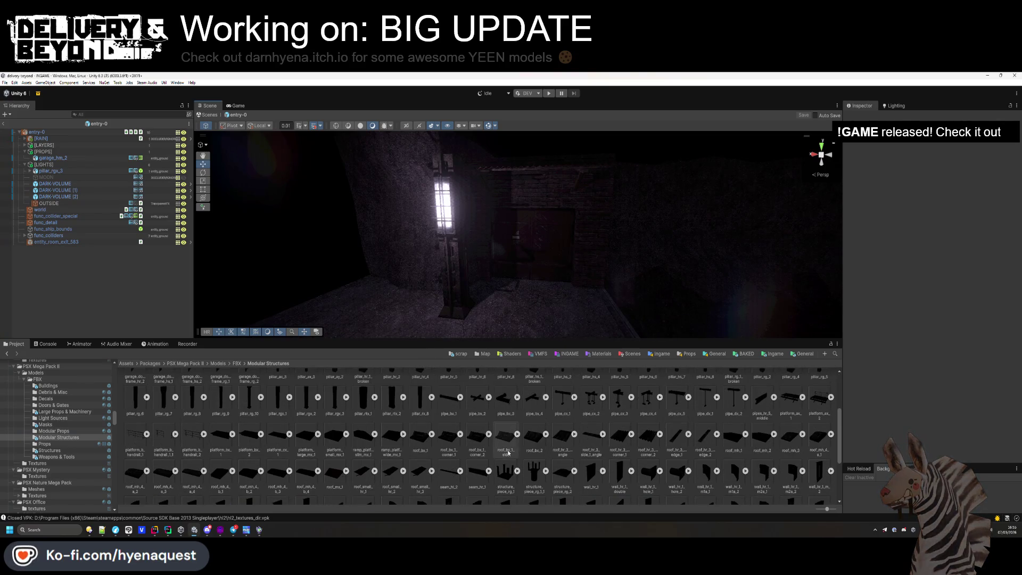
mouse_move(508, 447)
left_mouse_down()
mouse_move(492, 312)
mouse_move(489, 325)
left_mouse_up()
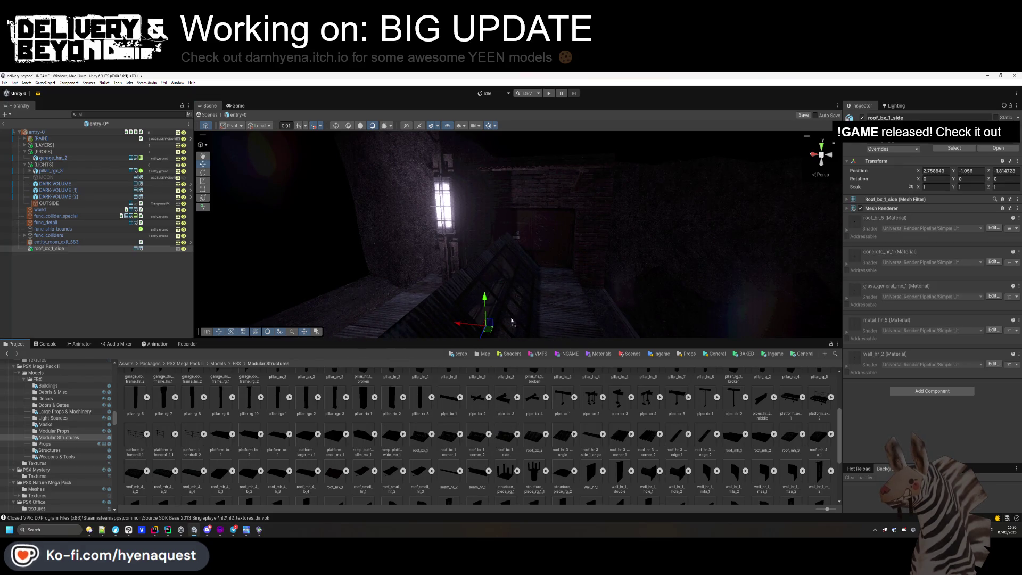
key("f")
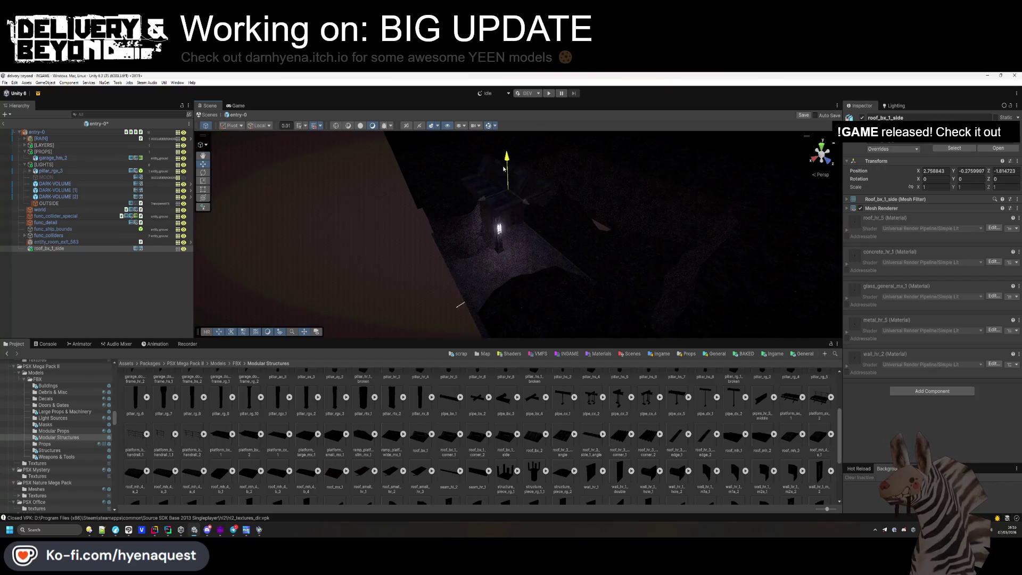
left_click_drag(504, 169, 504, 138)
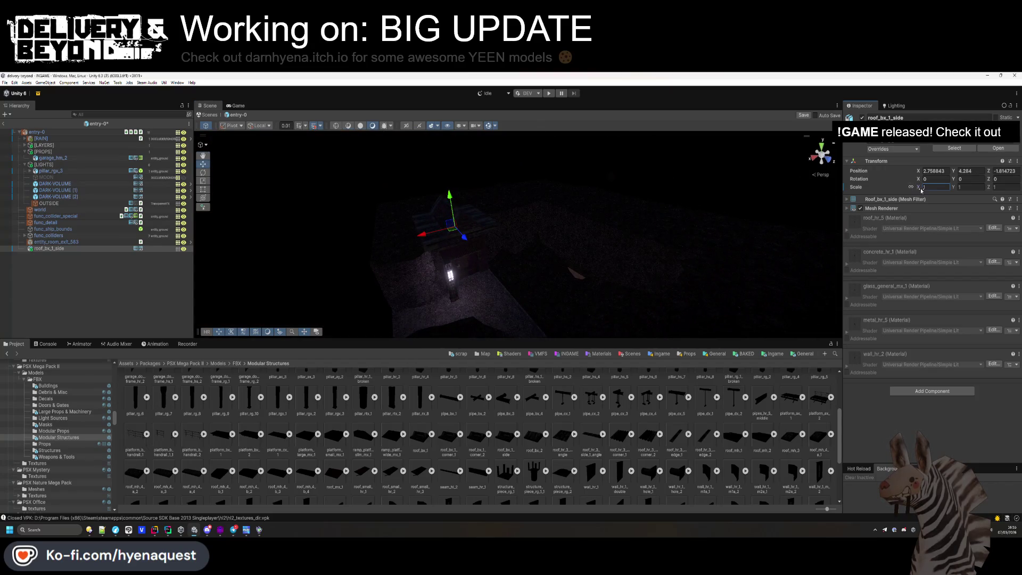
left_click_drag(920, 190, 939, 190)
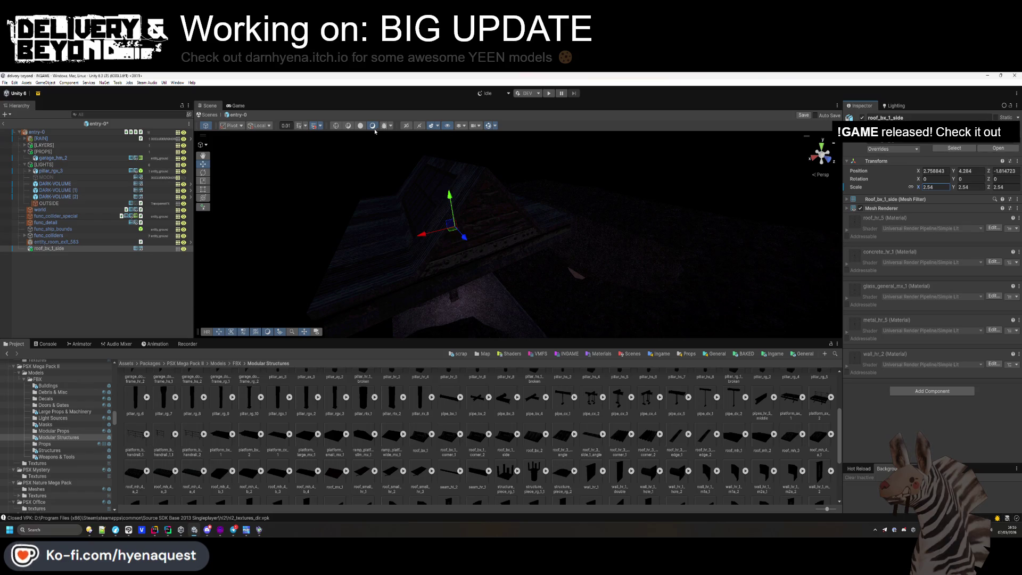
left_click(374, 128)
left_click(959, 180)
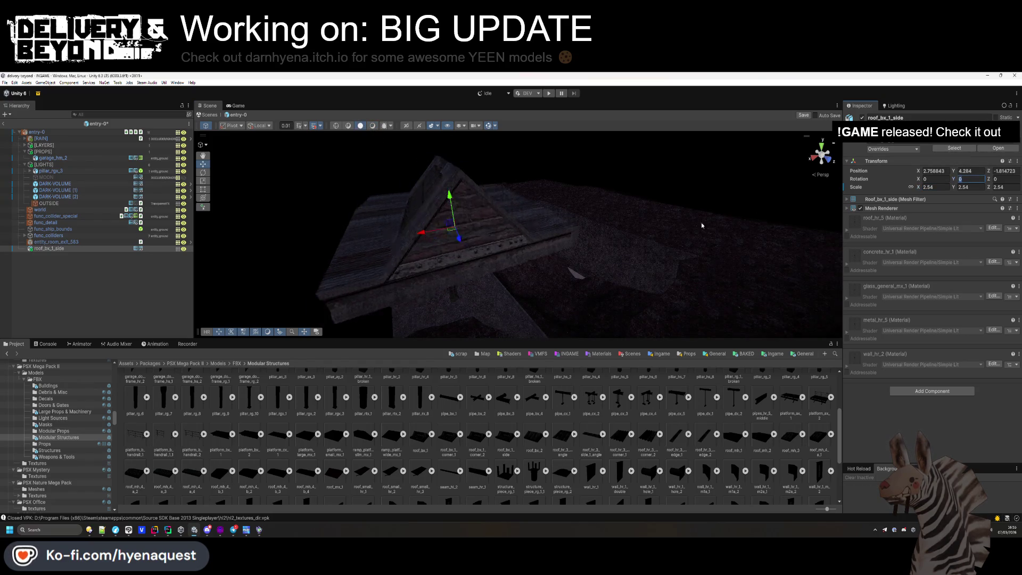
type("90")
mouse_move(420, 232)
left_mouse_down()
mouse_move(535, 216)
mouse_move(616, 222)
mouse_move(821, 151)
mouse_move(650, 276)
mouse_move(624, 328)
mouse_move(546, 272)
mouse_move(700, 292)
mouse_move(446, 210)
mouse_move(483, 217)
left_mouse_up()
- Delete the roof_bx_2 piece and duplicate the roof side piece onto the opposite side
mouse_move(527, 246)
left_mouse_down()
mouse_move(515, 258)
mouse_move(365, 154)
mouse_move(477, 171)
mouse_move(511, 241)
mouse_move(566, 241)
mouse_move(571, 214)
mouse_move(548, 234)
mouse_move(535, 210)
mouse_move(612, 226)
mouse_move(609, 101)
mouse_move(579, 176)
mouse_move(545, 325)
mouse_move(564, 287)
mouse_move(554, 266)
left_mouse_up()
key("Delete")
left_click(521, 226)
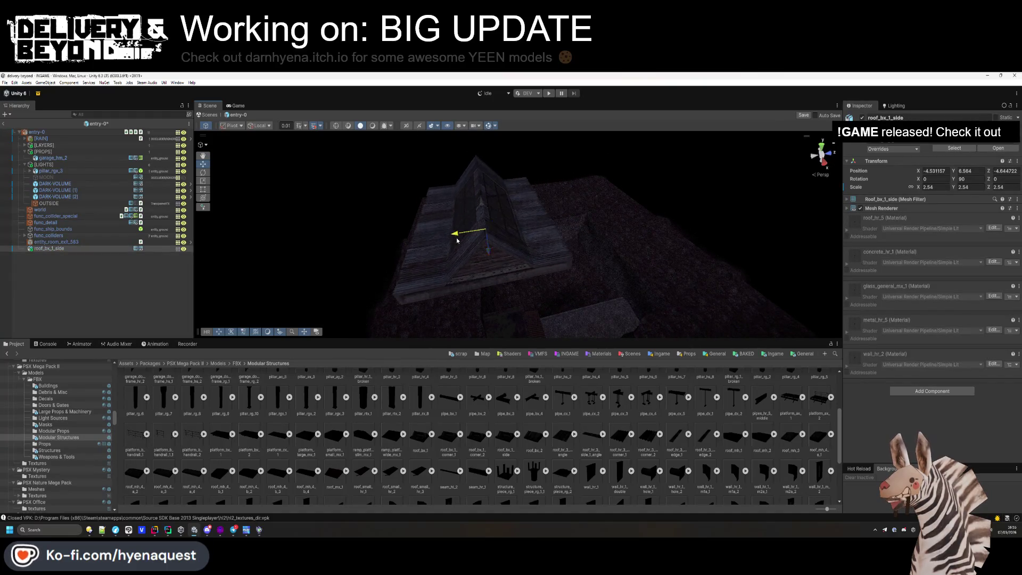
key("ctrl+d")
mouse_move(457, 240)
left_mouse_down()
mouse_move(589, 226)
mouse_move(569, 225)
mouse_move(527, 270)
mouse_move(624, 258)
mouse_move(584, 229)
mouse_move(508, 81)
mouse_move(514, 123)
left_mouse_up()
- Select both roof_bx_1_side pieces to check their placement, then clear the selection
left_click(463, 220, "shift")
mouse_move(463, 220)
left_mouse_down()
mouse_move(484, 155)
mouse_move(711, 424)
mouse_move(700, 294)
left_mouse_up()
mouse_move(618, 225)
left_mouse_down()
mouse_move(575, 266)
mouse_move(486, 240)
left_mouse_up()
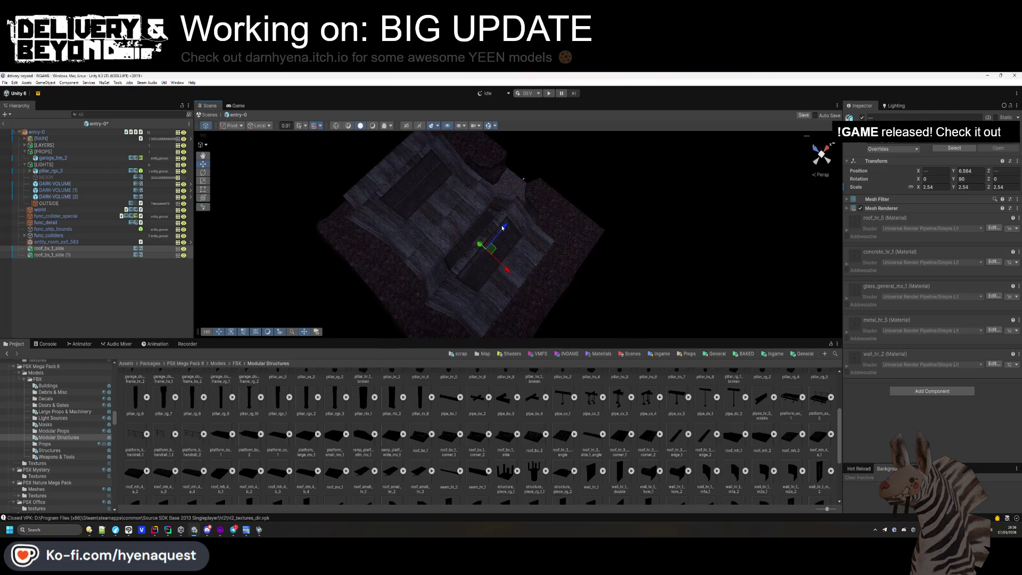
left_click(166, 295)
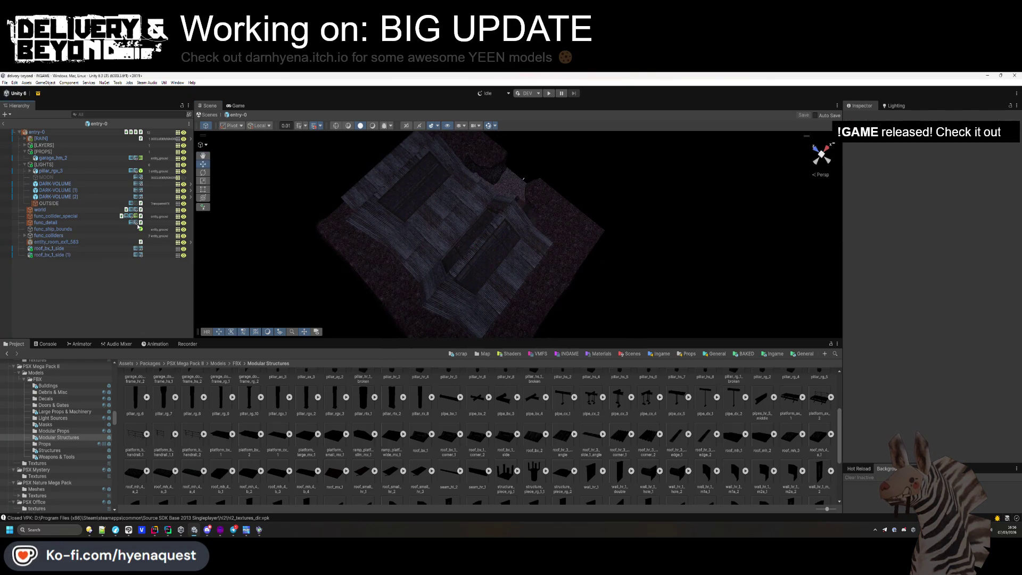
key("shift+Down")
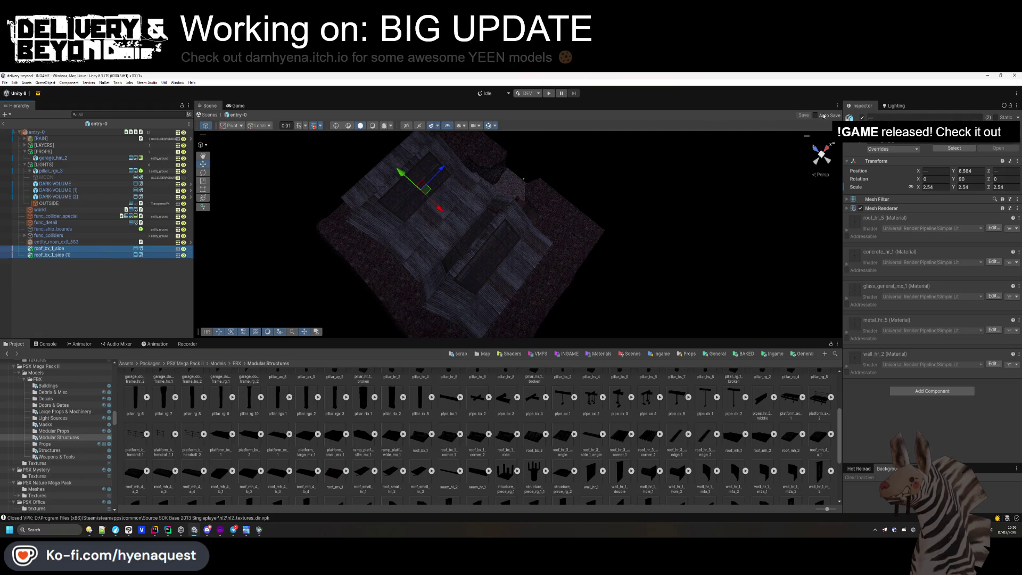
left_click(342, 248)
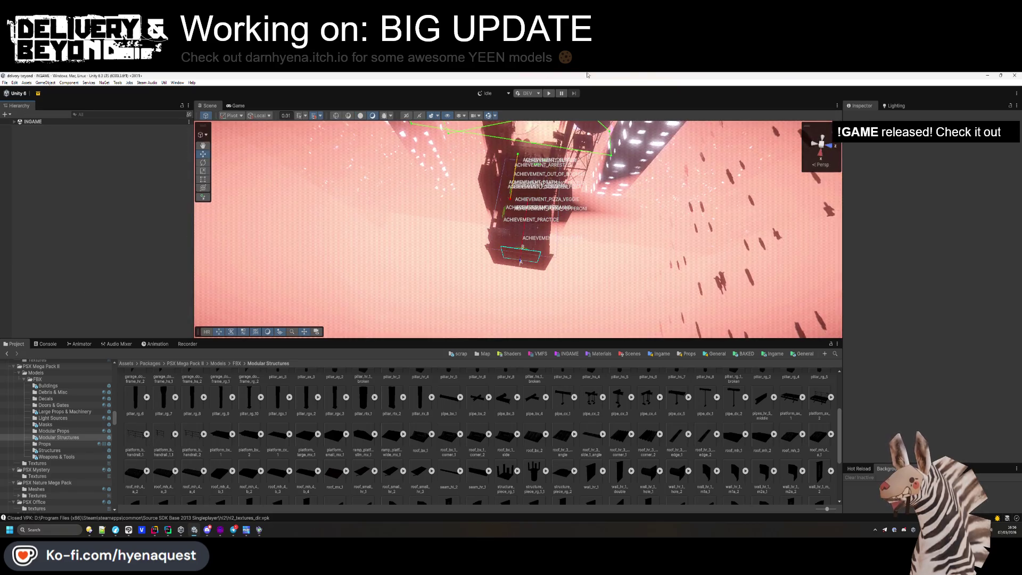
- Enter Play Mode and check the Console log reporting four rooms created
key("ctrl+p")
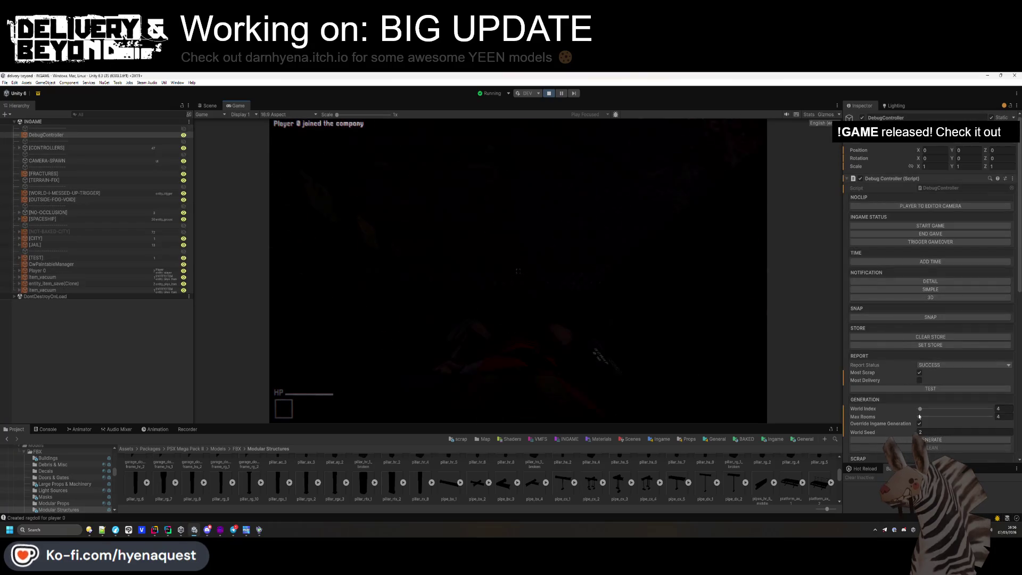
left_click(45, 429)
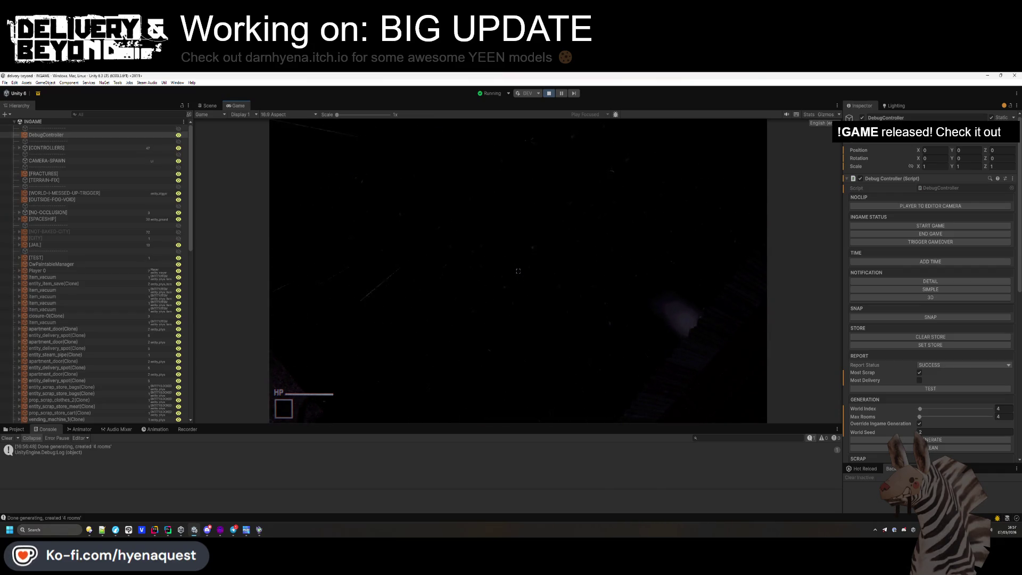
- Select both roof_bx_1_side pieces in the running scene, delete them, and return to the Game view
left_click(213, 106)
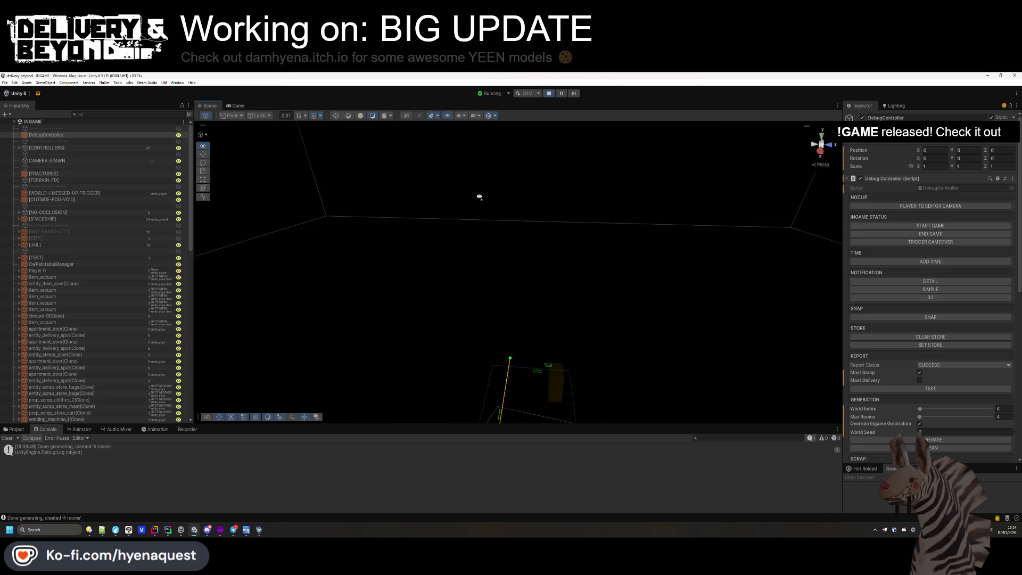
left_click(476, 230)
scroll(130, 320, "down", 5)
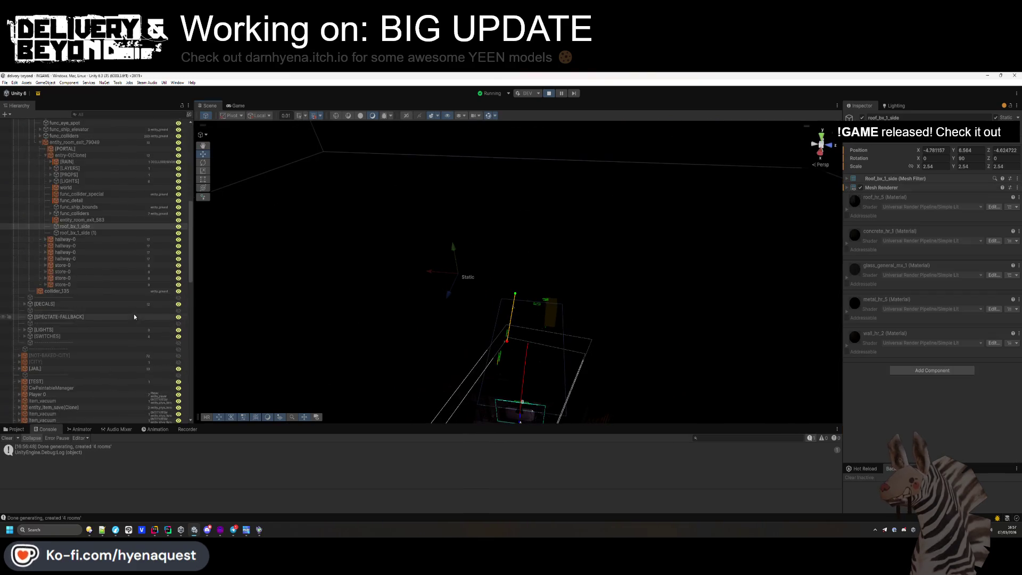
scroll(113, 343, "up", 10)
left_click(97, 193, "ctrl")
key("Delete")
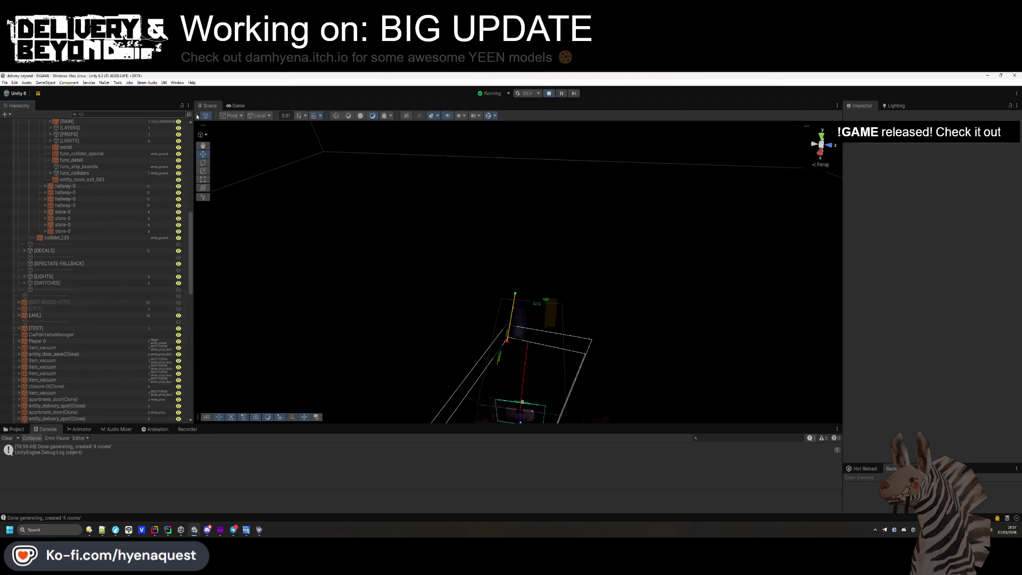
left_click(243, 106)
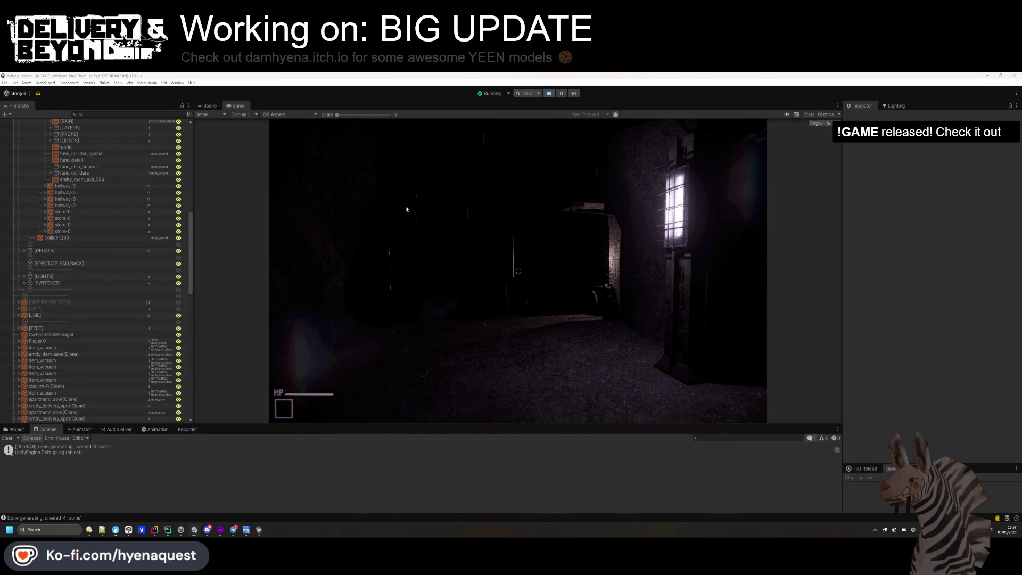
- Move pillar_rgx_3 (1) along Z to 2.360174 on the other side and rotate it 180 on Y
left_click(208, 106)
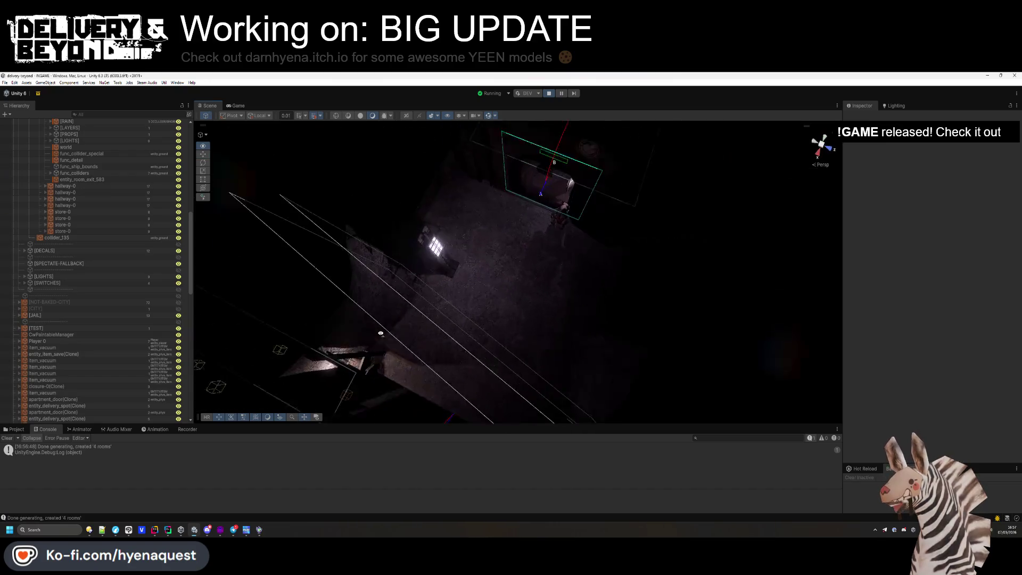
left_click(448, 271)
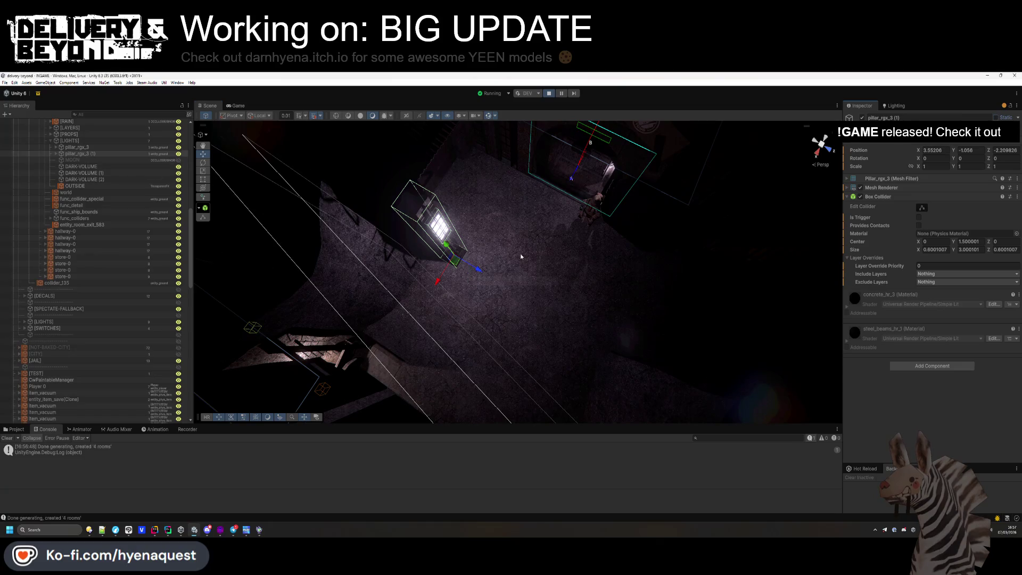
mouse_move(475, 272)
left_mouse_down()
mouse_move(580, 311)
mouse_move(615, 351)
left_mouse_up()
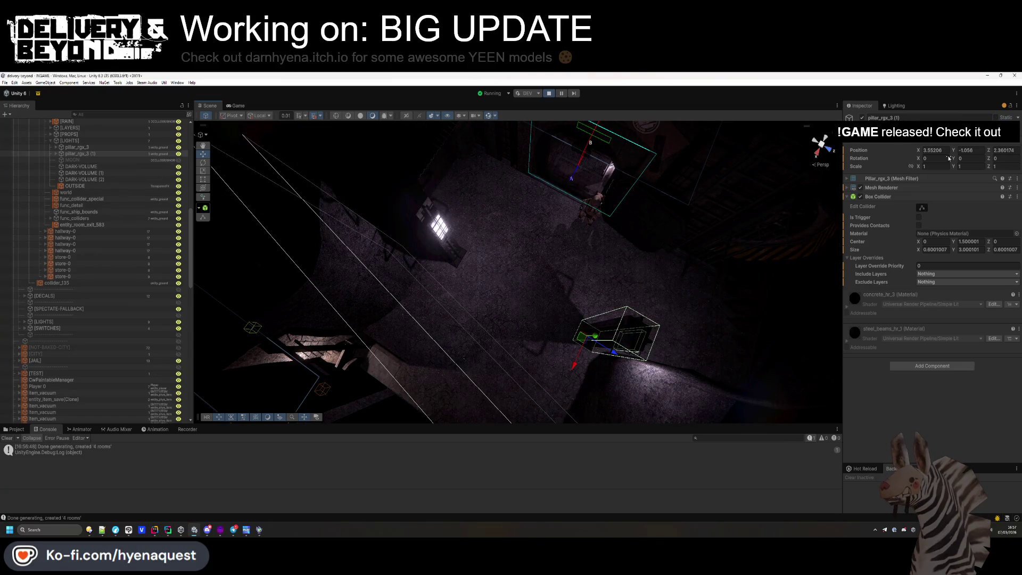
type("80")
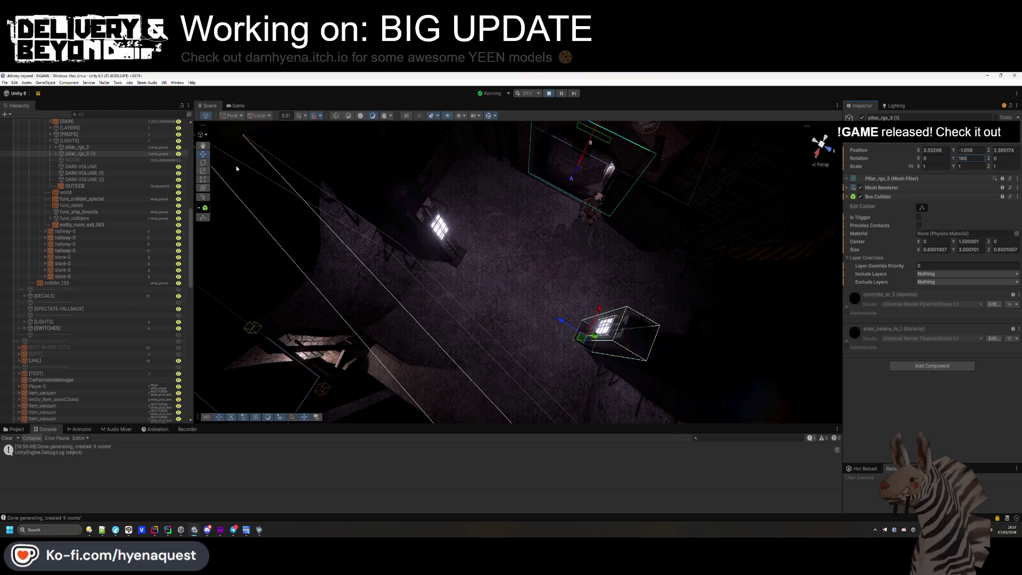
left_click(236, 106)
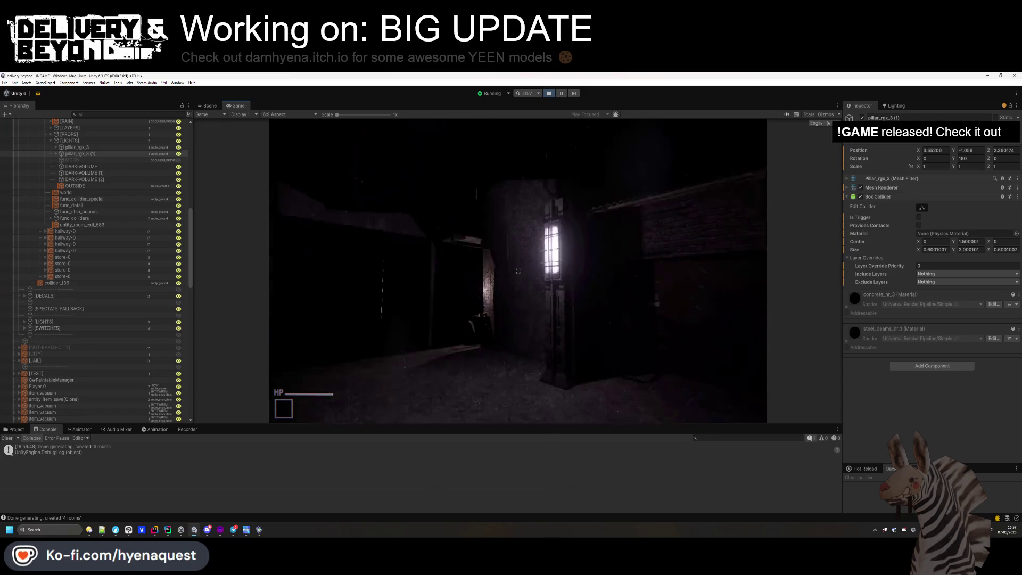
- Orbit the scene camera around the entry room to inspect the pillar, then view the game
key("super")
left_click(209, 106)
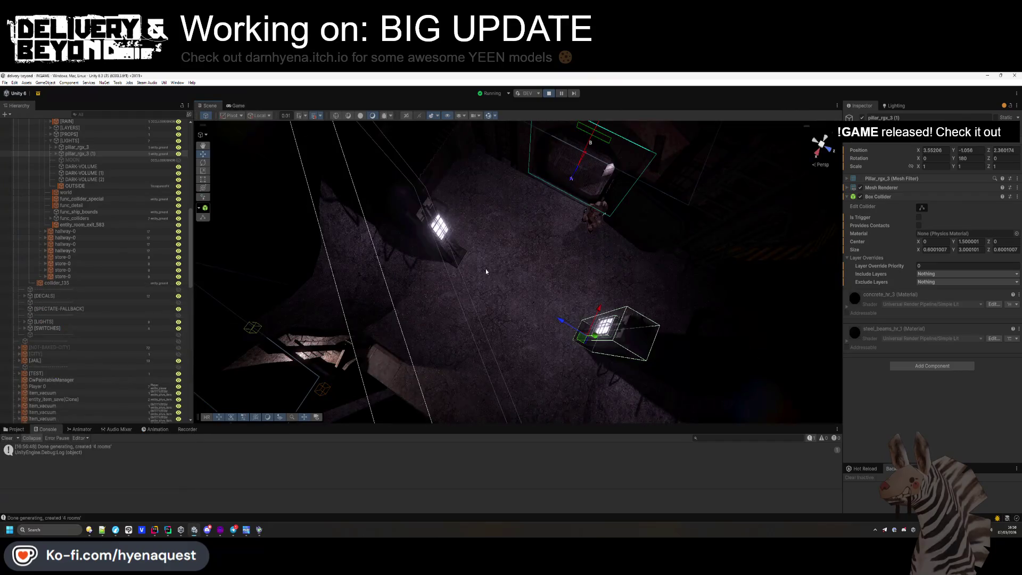
mouse_move(488, 340)
left_mouse_down()
mouse_move(451, 293)
mouse_move(644, 285)
left_mouse_up()
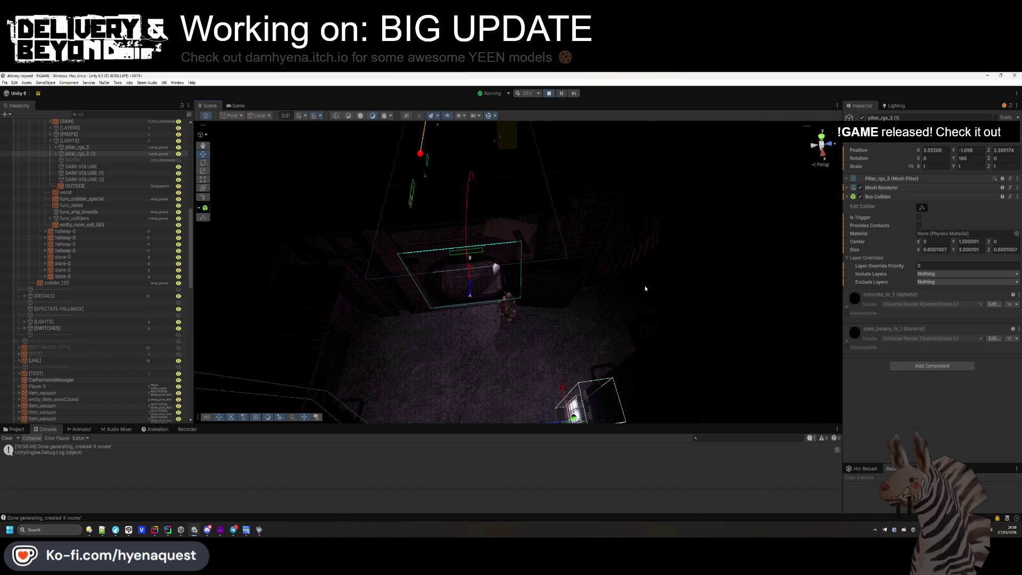
mouse_move(645, 289)
left_mouse_down()
mouse_move(468, 327)
mouse_move(447, 371)
mouse_move(491, 316)
left_mouse_up()
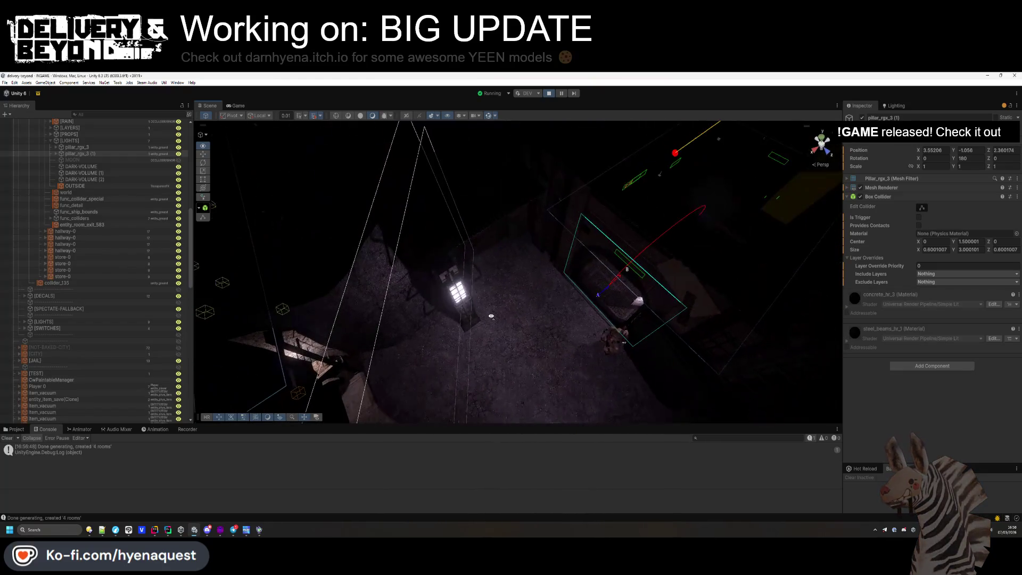
left_click(235, 105)
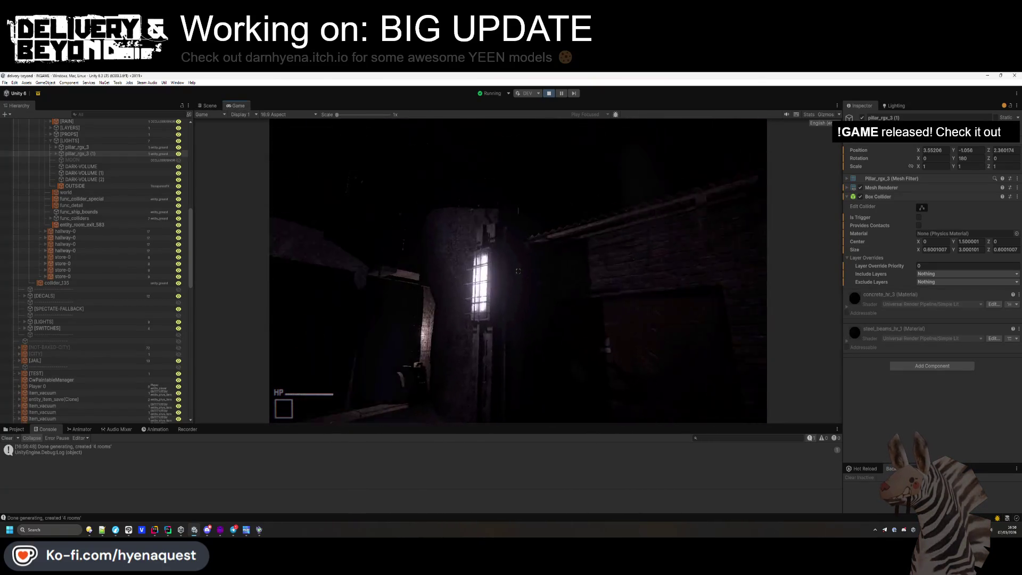
- Walk the player toward the lit pillars to check them in-game
key("w")
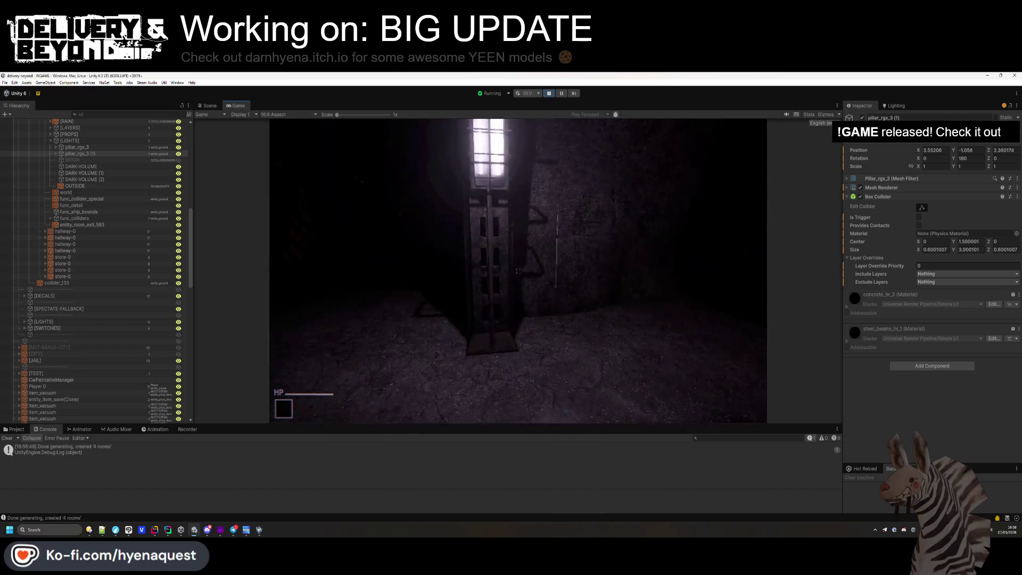
mouse_move(518, 271)
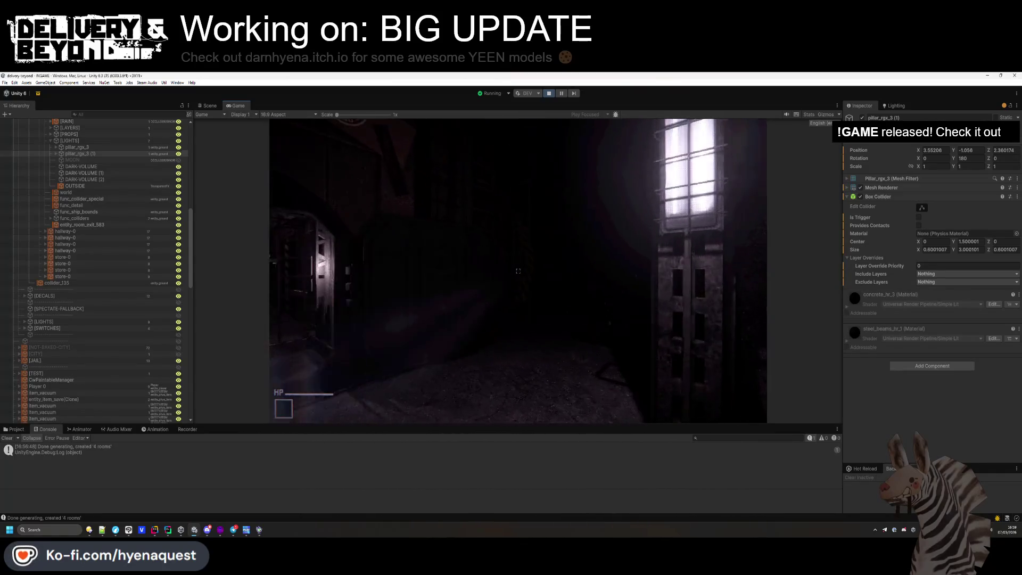
key("super")
- Expand [CONTROLLERS] and IngameController in the Hierarchy to reveal [SUN]
scroll(143, 203, "up", 15)
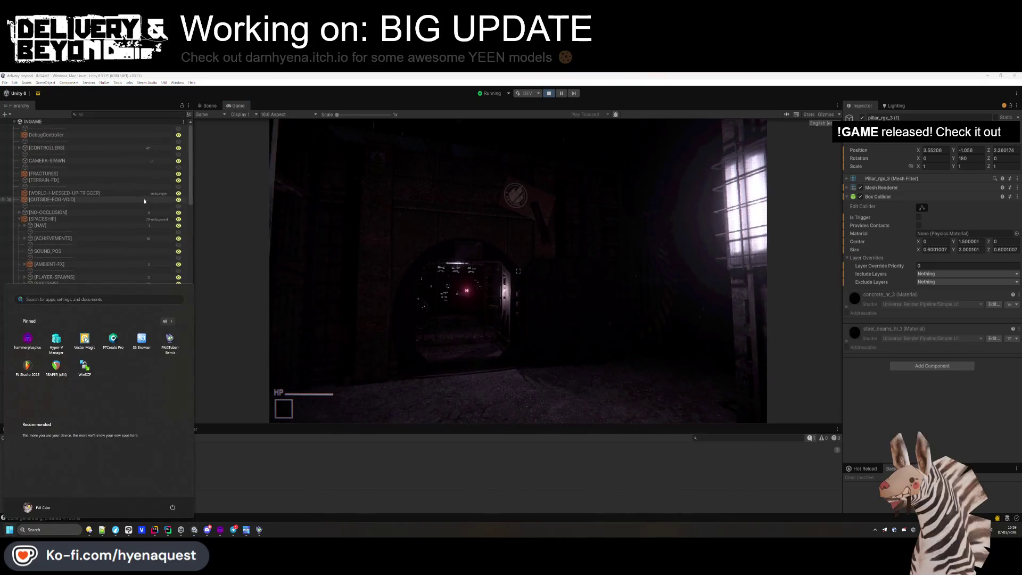
scroll(75, 206, "up", 10)
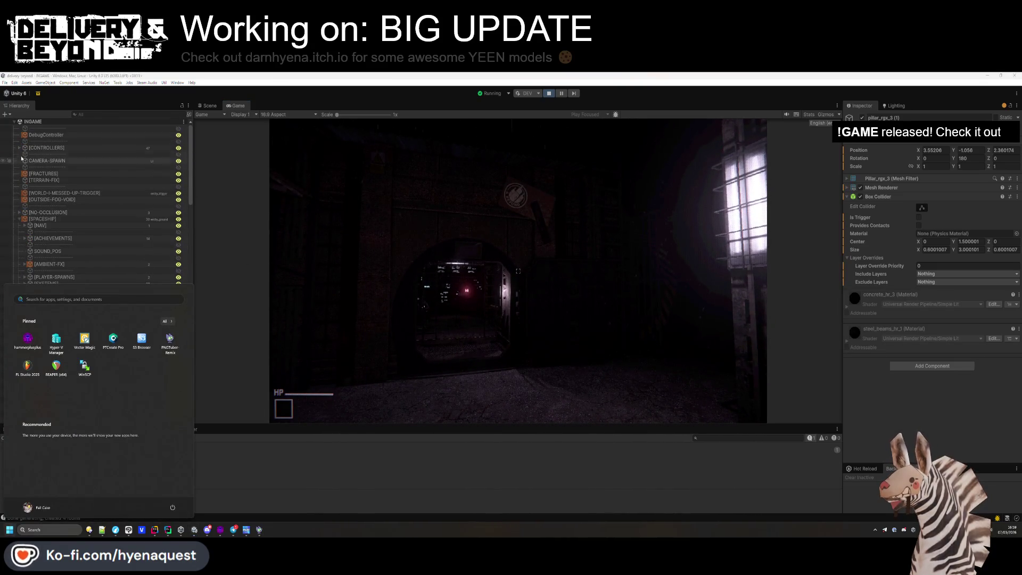
left_click(19, 147)
left_click(24, 167)
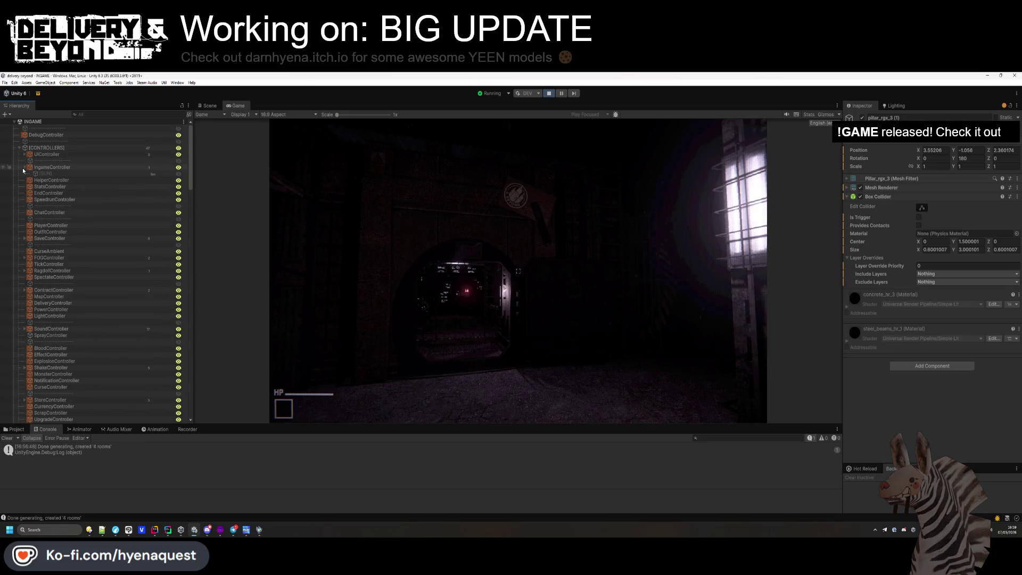
- Set the [SUN] light to 20000 K temperature and intensity 1, tilting it on X
left_click(45, 174)
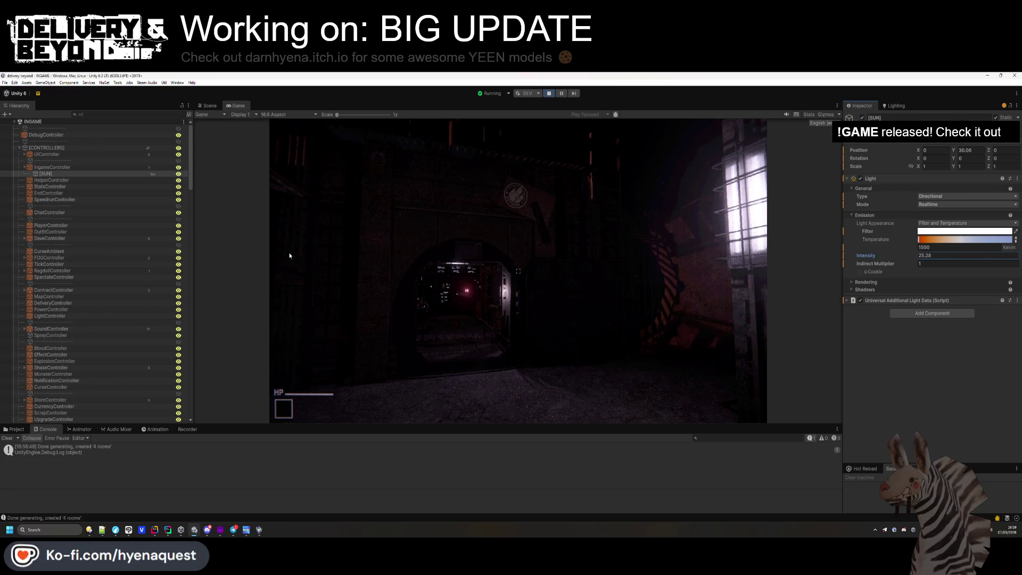
left_click(1003, 240)
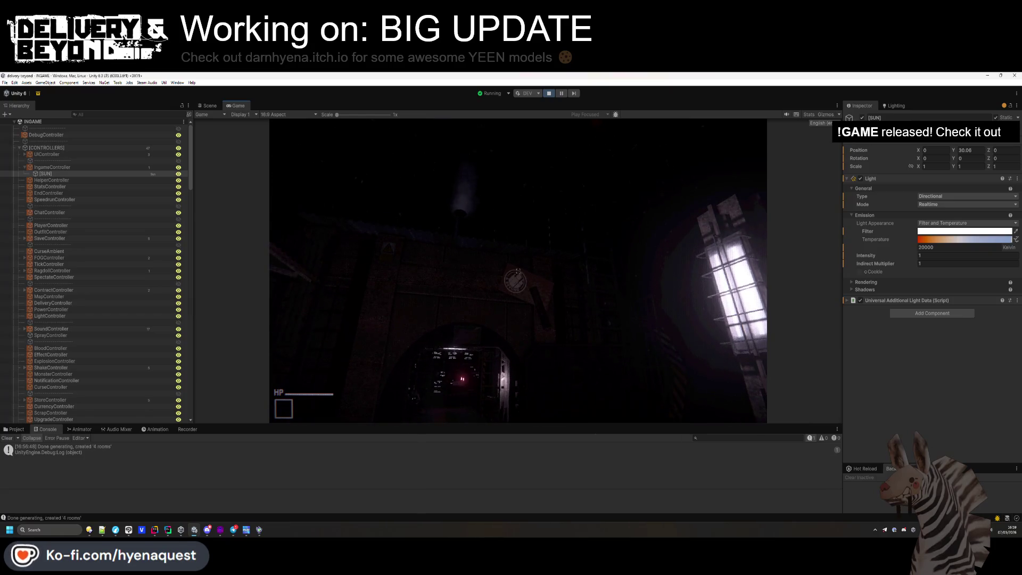
key("super")
left_click_drag(919, 160, 917, 178)
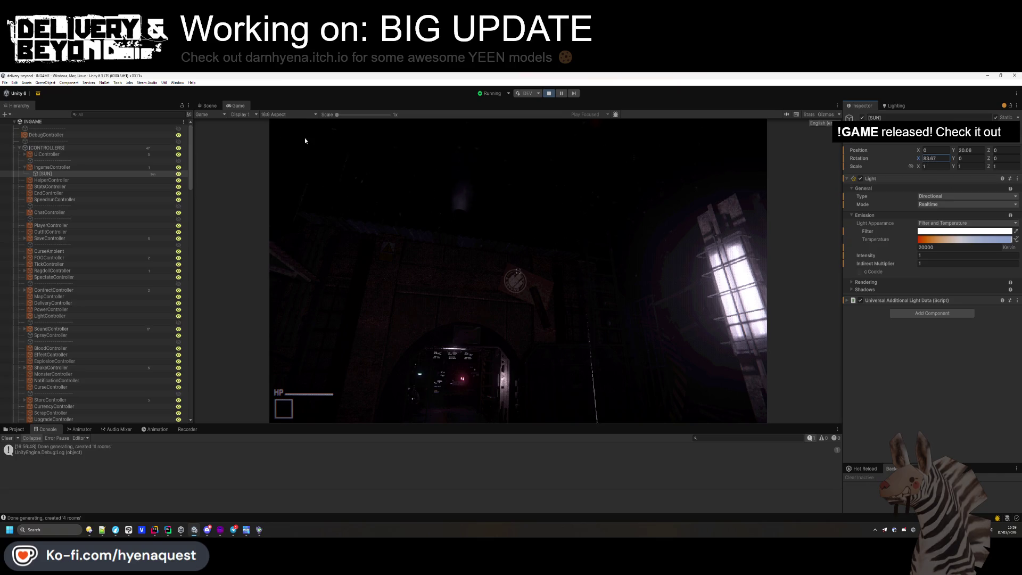
- Make [SUN] non-static and rotate it to 45.925, 141.818, 102.213, checking the result in-game
left_click(211, 106)
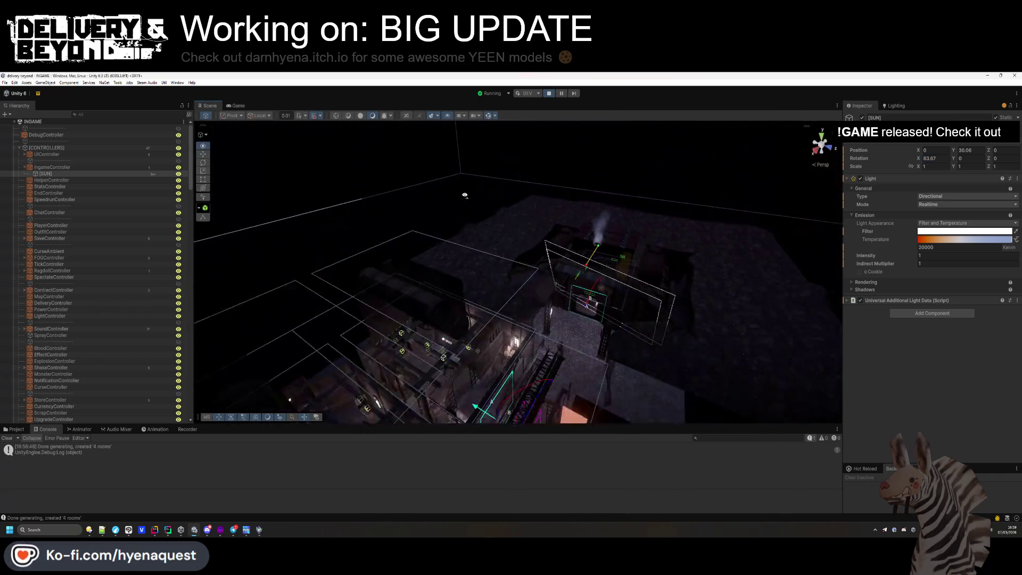
mouse_move(411, 208)
left_mouse_down()
mouse_move(246, 170)
mouse_move(500, 191)
left_mouse_up()
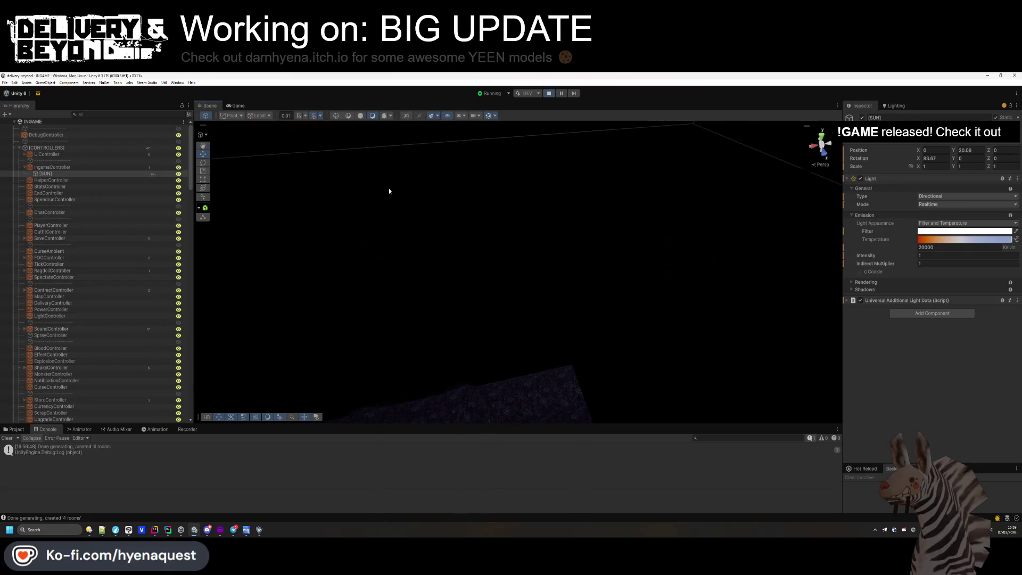
double_click(68, 174)
left_click_drag(442, 232, 945, 173)
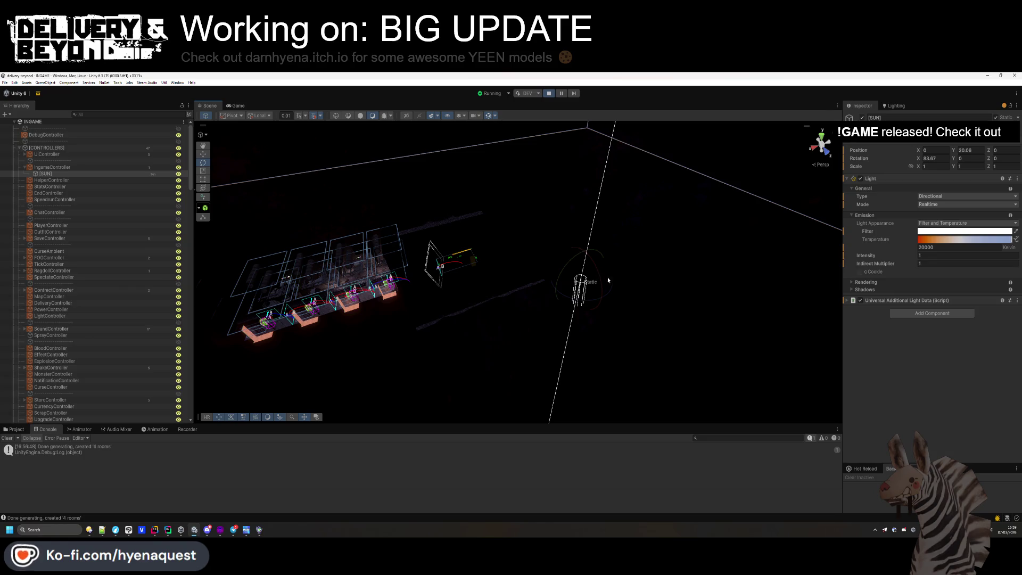
left_click(1003, 118)
mouse_move(606, 265)
left_mouse_down()
mouse_move(630, 299)
mouse_move(629, 285)
mouse_move(523, 293)
mouse_move(498, 278)
left_mouse_up()
left_click(236, 106)
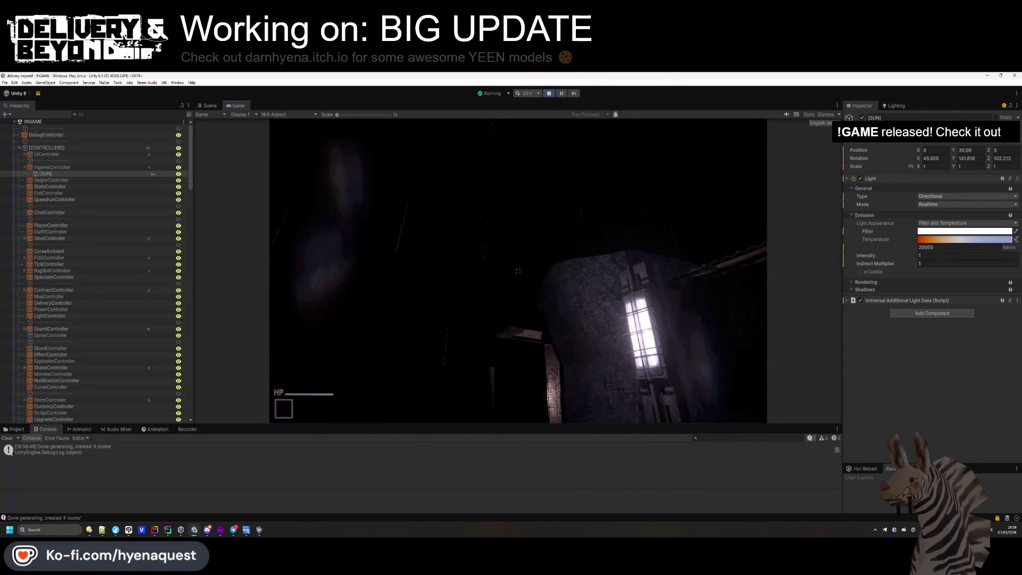
key("super")
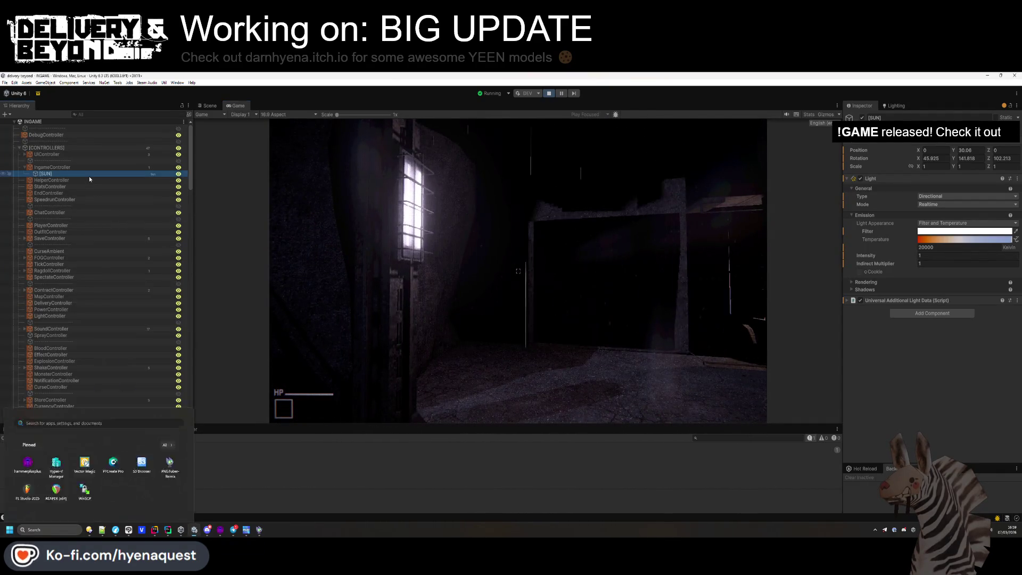
key("Escape")
key("ctrl+1")
mouse_move(516, 211)
left_mouse_down()
mouse_move(522, 193)
mouse_move(493, 199)
mouse_move(454, 296)
left_mouse_up()
- Deactivate the pillar_rgx_3 (1) light pillar and view the running game
left_click(455, 296)
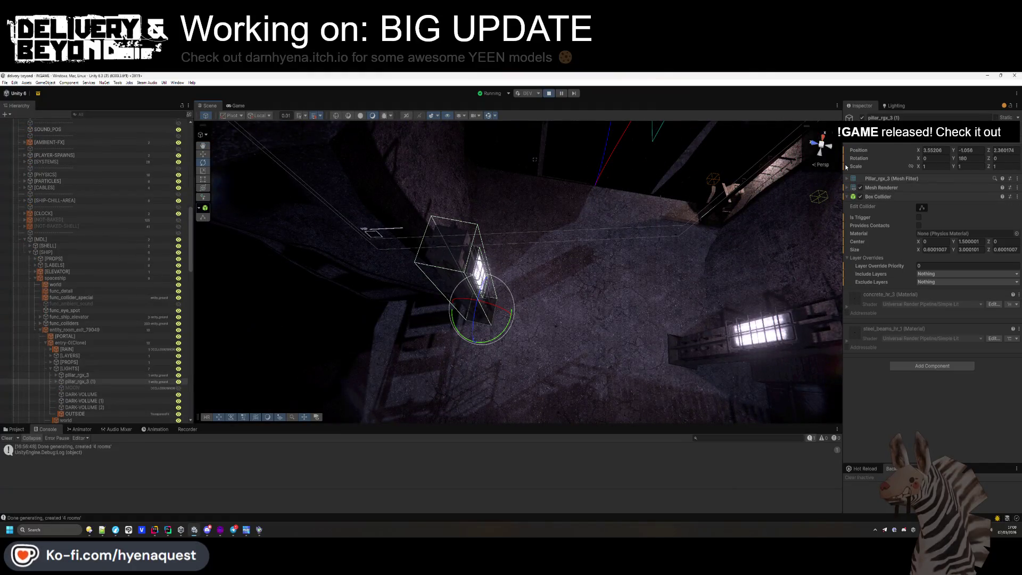
left_click(862, 118)
left_click(235, 105)
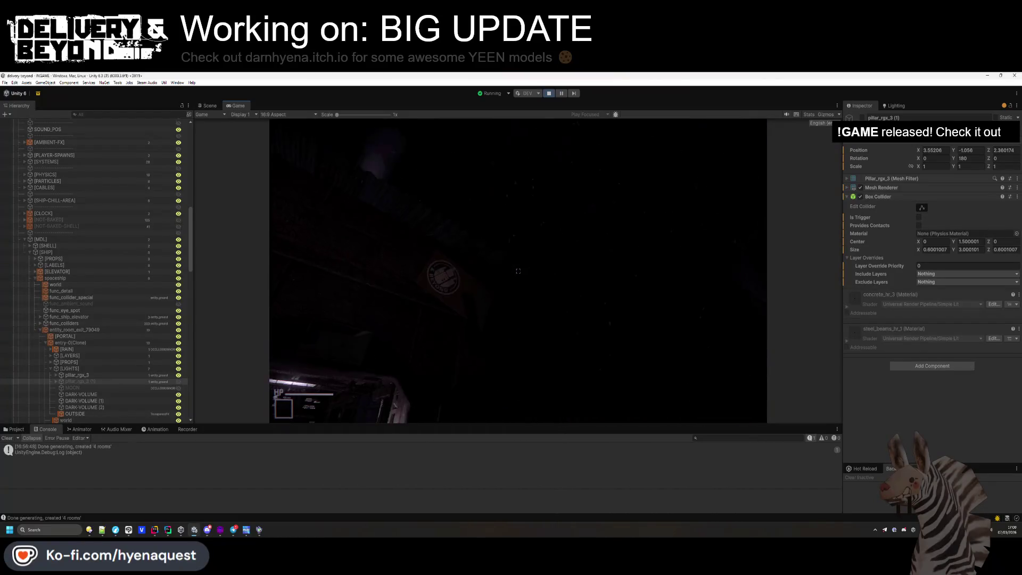
key("super")
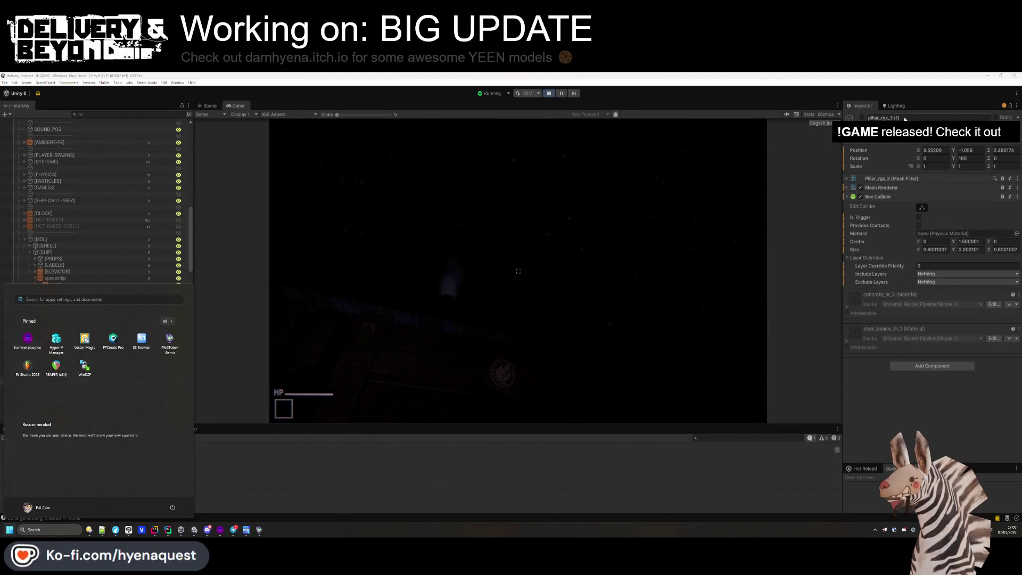
- Lower the scene's Fog Density to 0.017 in the Lighting Environment settings
left_click(894, 105)
left_click_drag(942, 294, 924, 299)
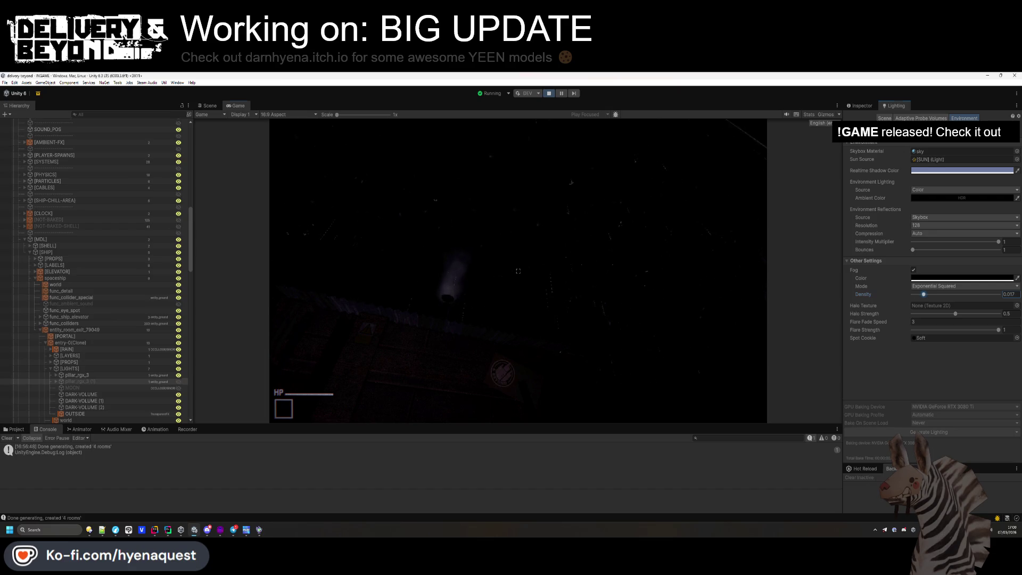
left_click(694, 230)
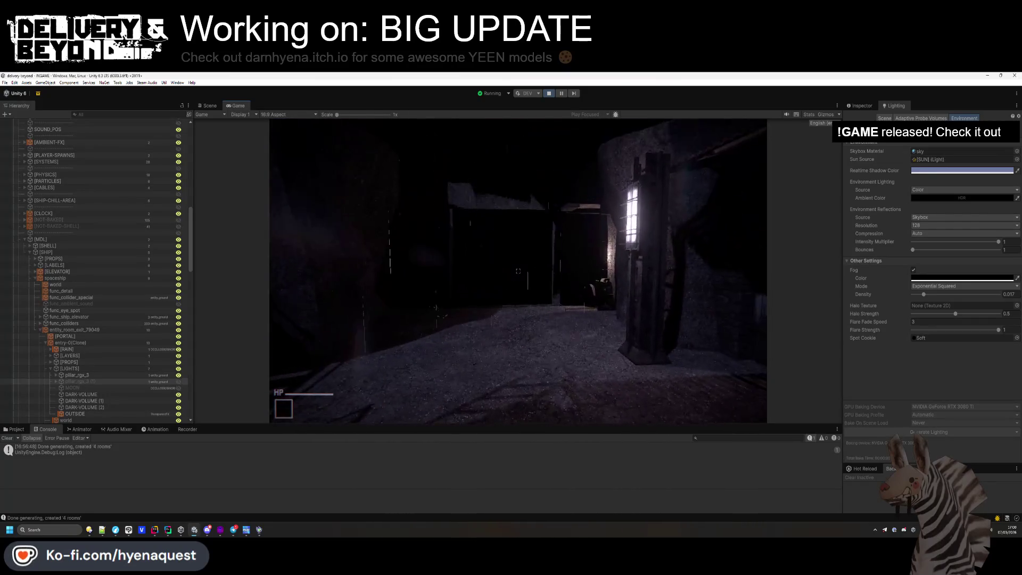
key("super")
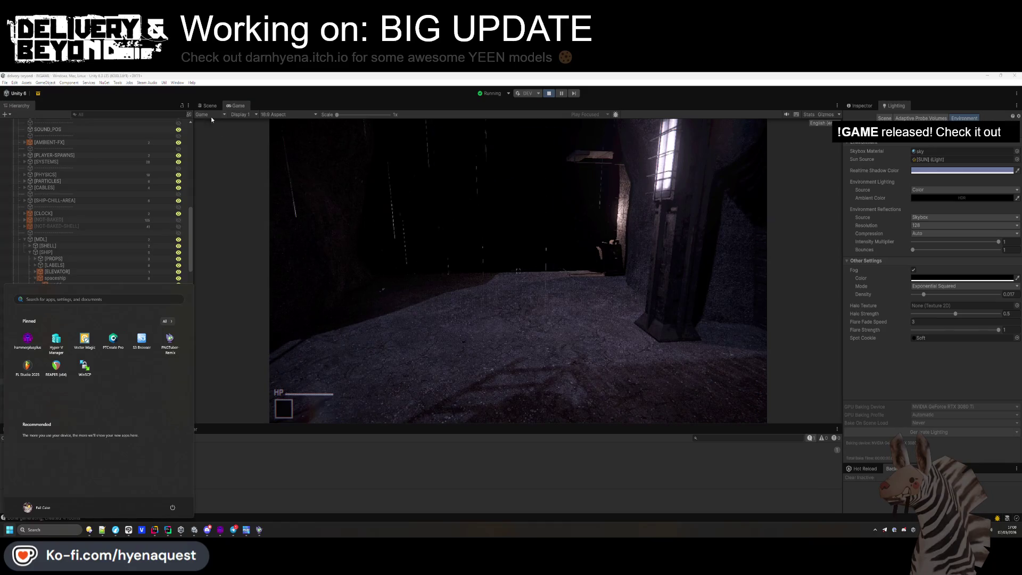
left_click(208, 105)
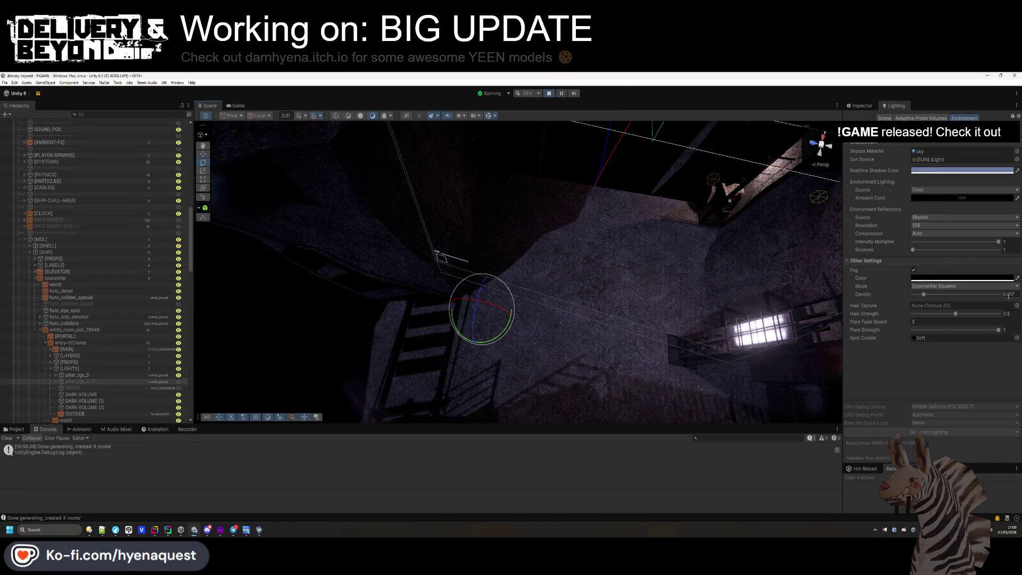
- Enlarge the Project browser and look through the Ingame templates and Data folders
left_click(13, 429)
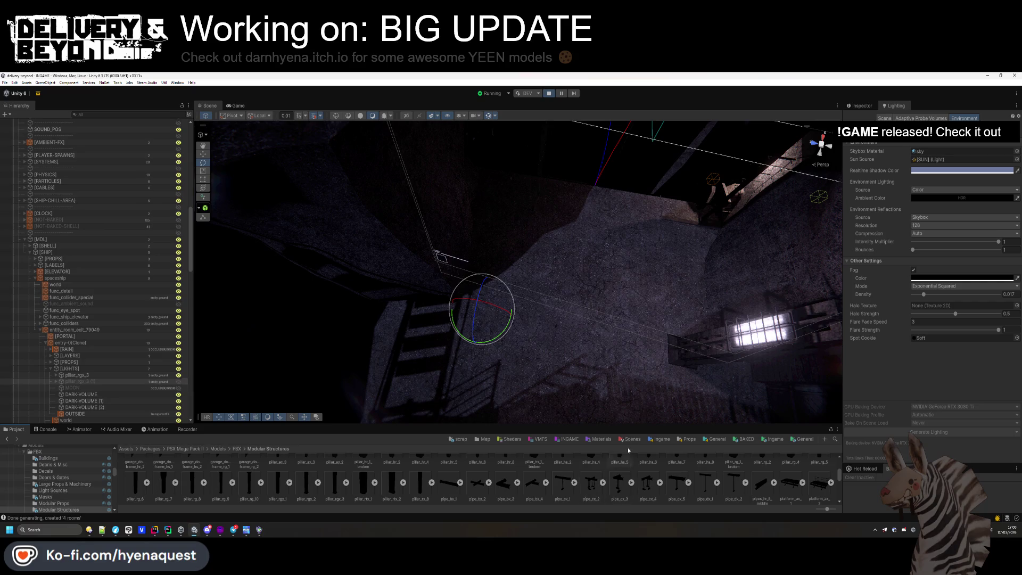
left_click_drag(654, 421, 654, 401)
left_click(772, 417)
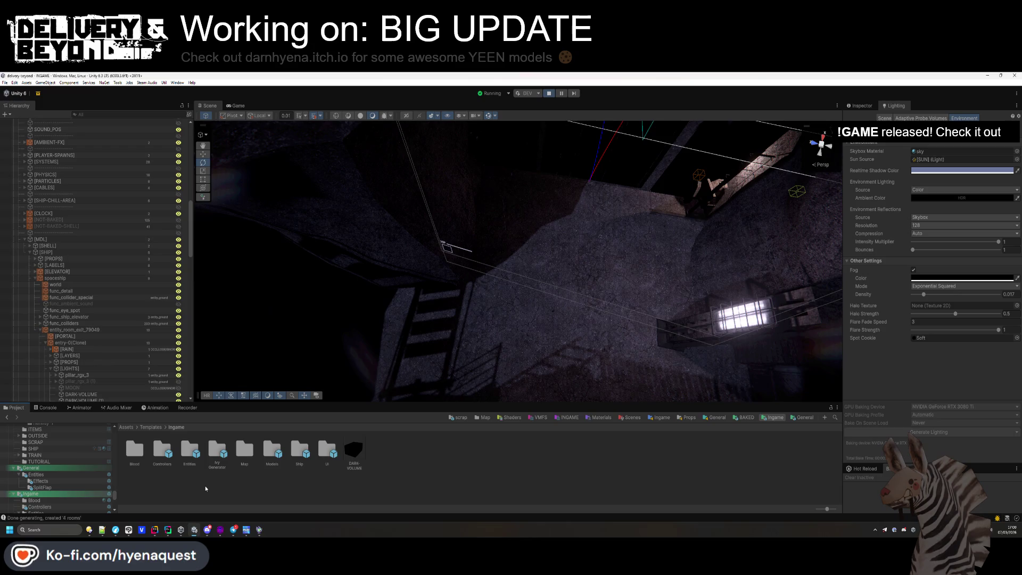
left_click(131, 428)
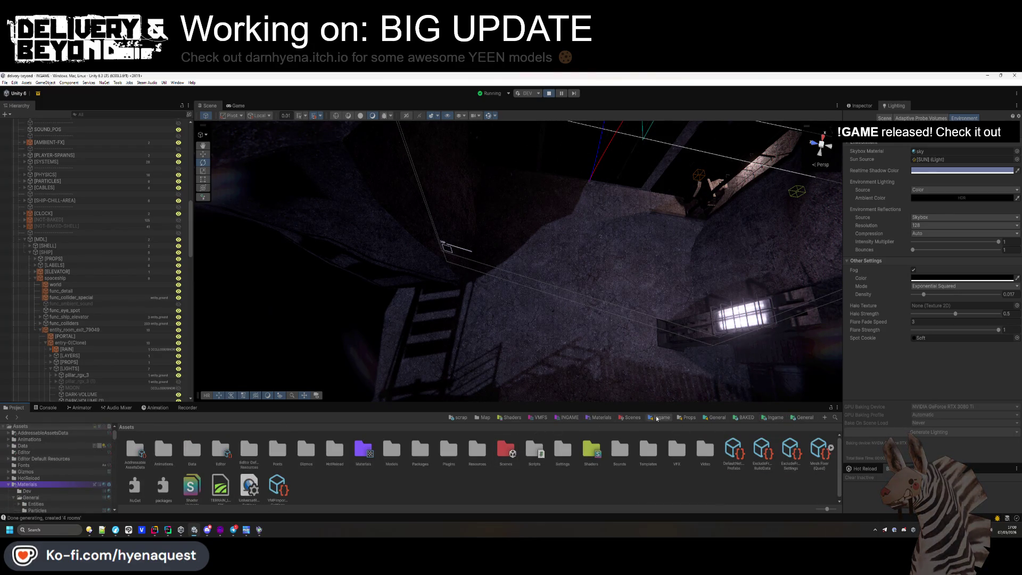
double_click(188, 450)
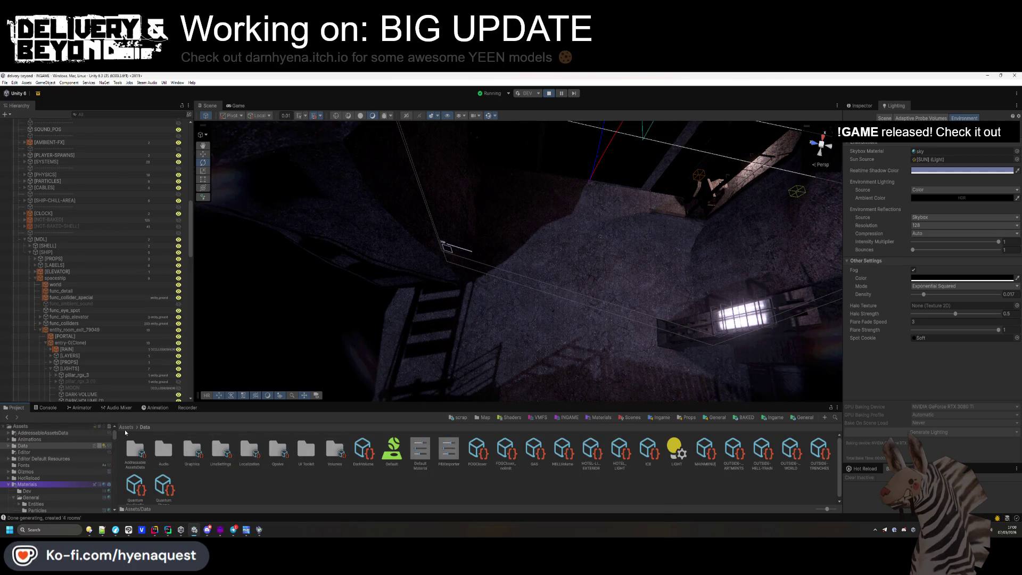
left_click(126, 428)
- Open Assets/Resources/World and select the Trenches asset to show its settings in the Inspector
left_click(477, 452)
double_click(477, 452)
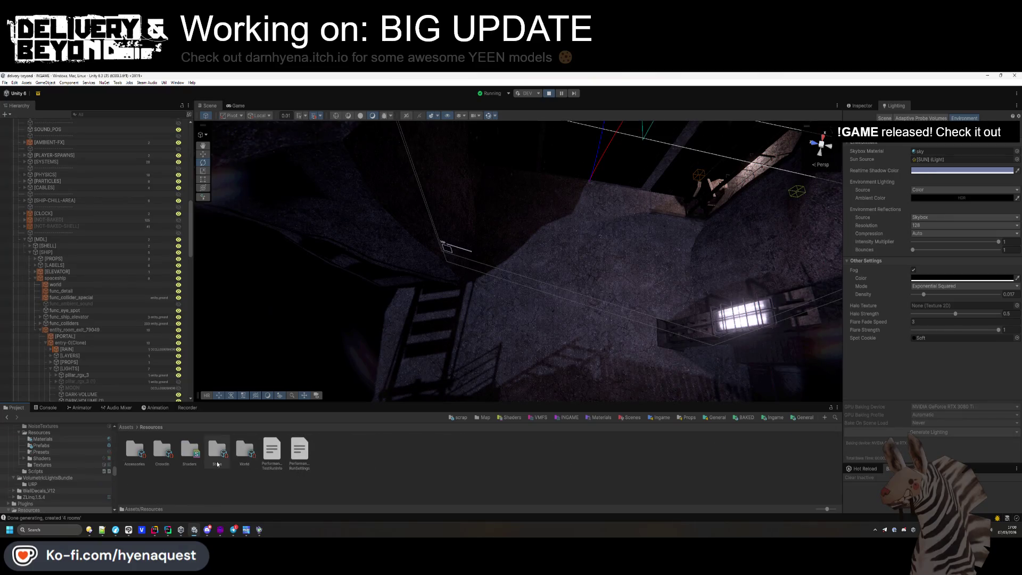
double_click(240, 453)
left_click(240, 450)
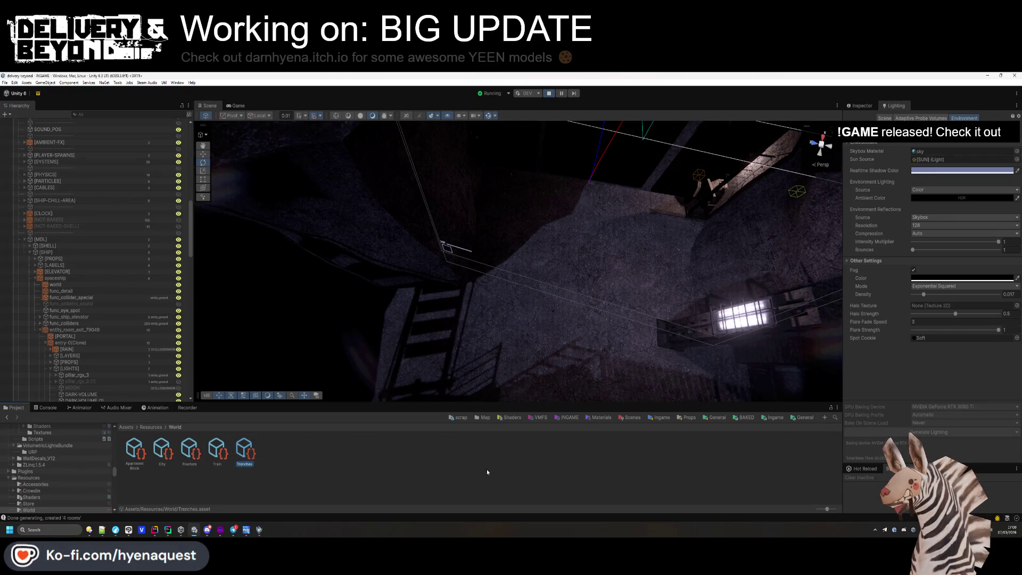
key("ctrl+3")
scroll(923, 351, "down", 3)
scroll(923, 351, "down", 10)
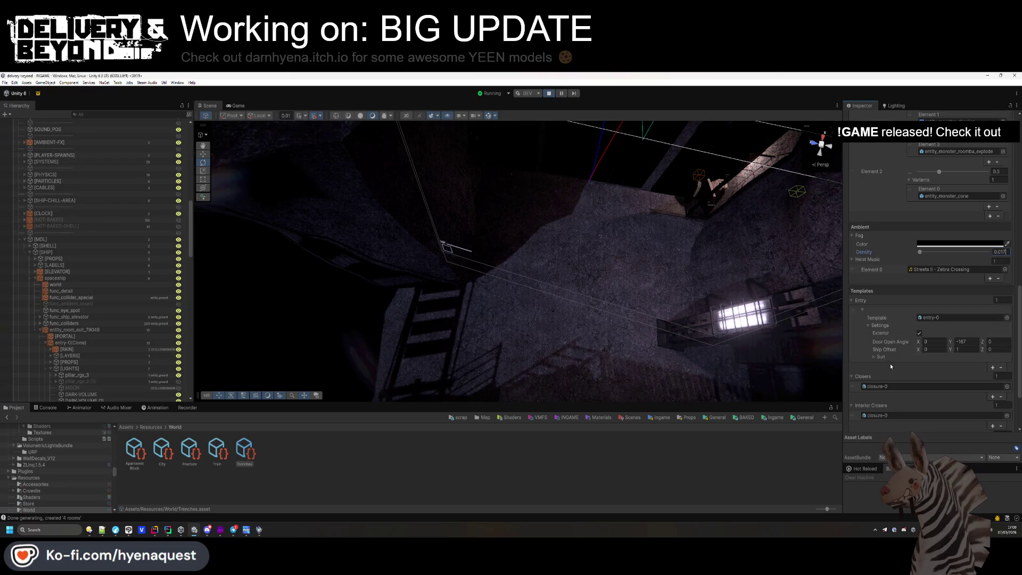
- Set the Trenches entry template's Sun intensity to 0.5 and angle X to 45.925
left_click(875, 357)
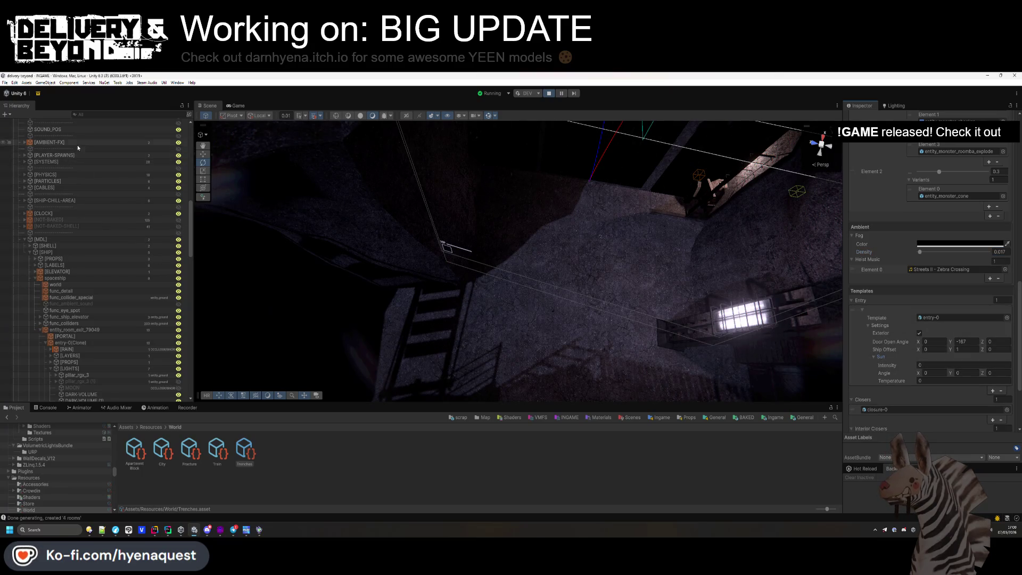
scroll(63, 160, "up", 5)
scroll(59, 171, "up", 15)
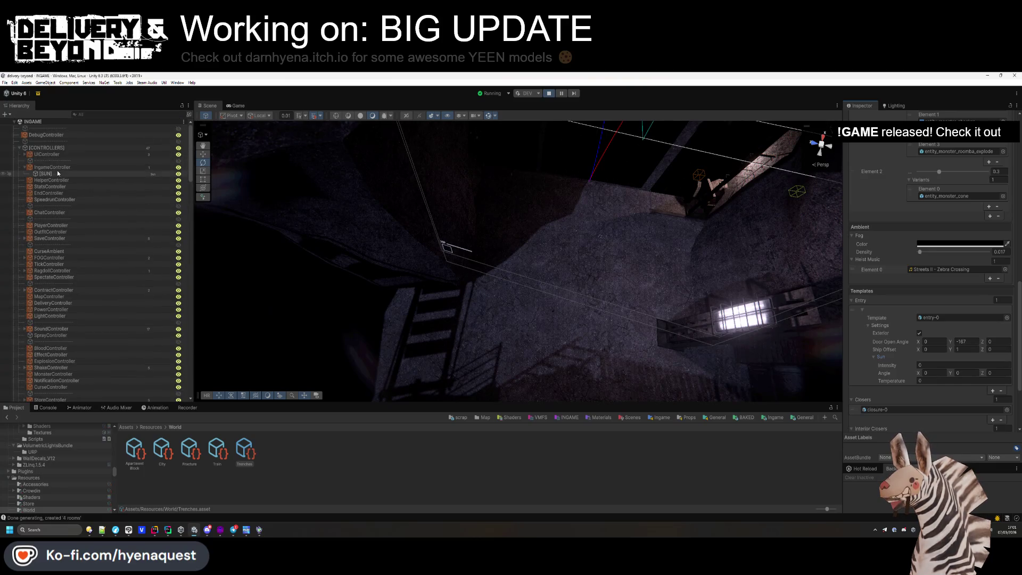
left_click(58, 173)
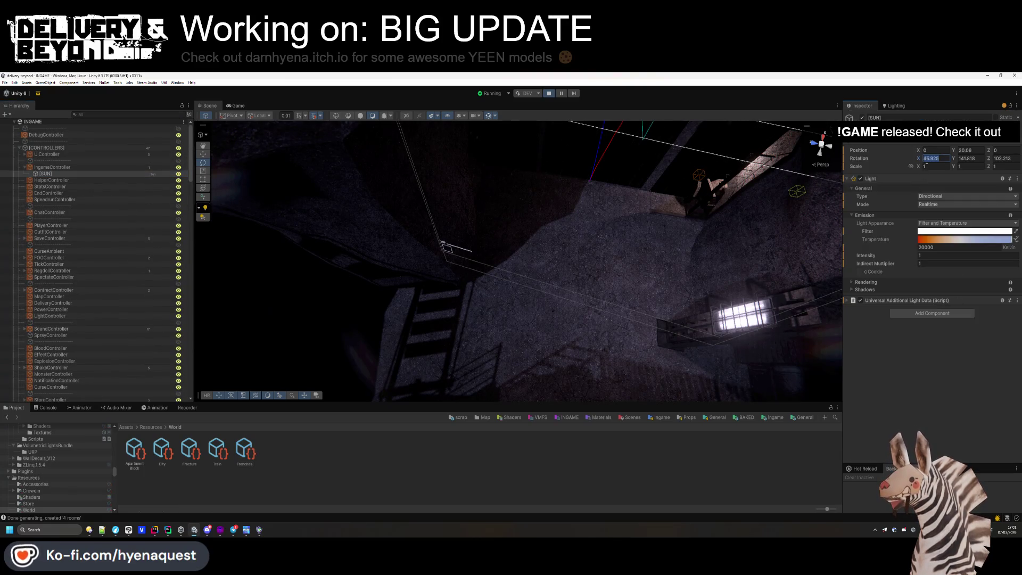
scroll(946, 341, "down", 10)
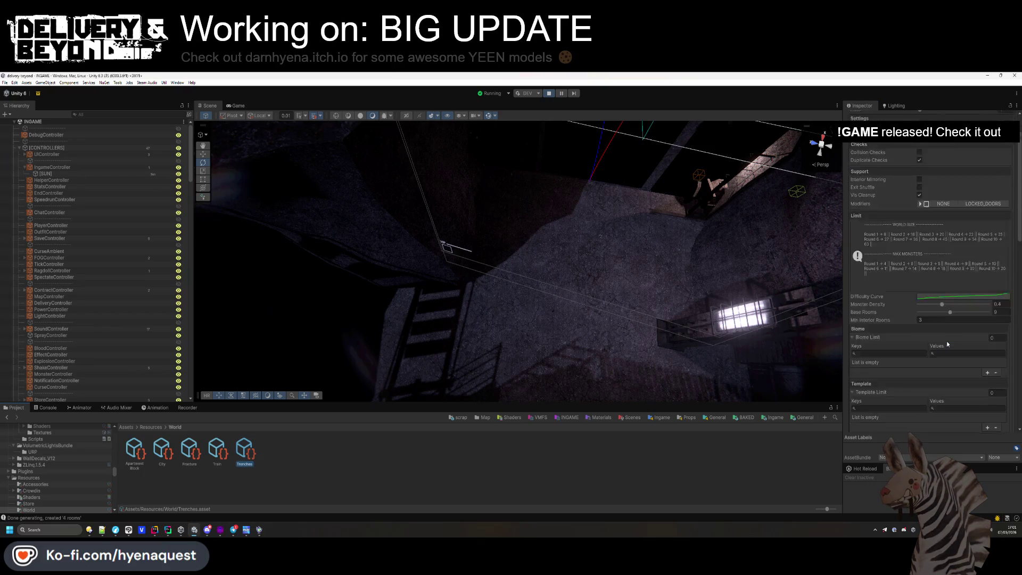
left_click(926, 344)
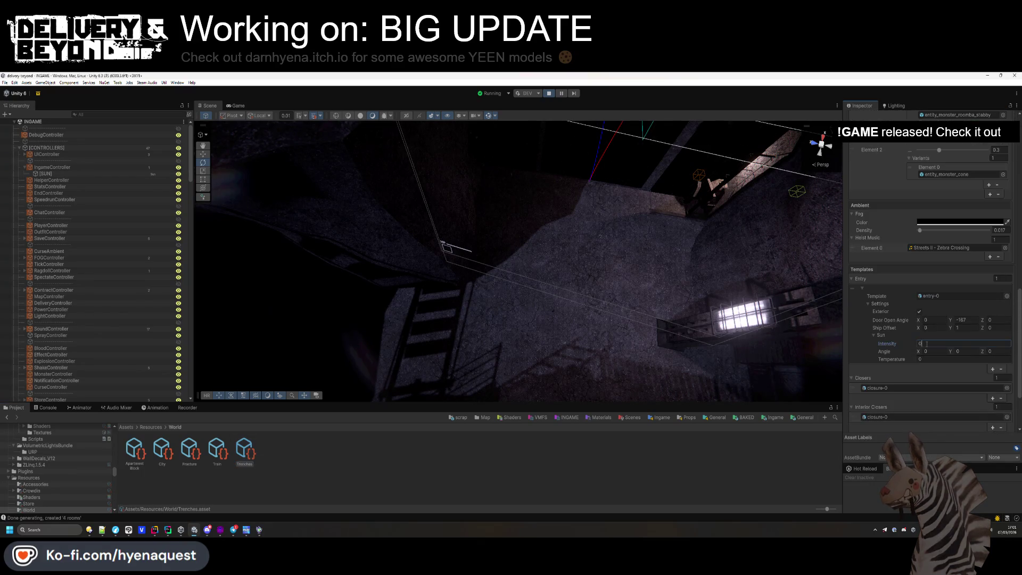
type(".5")
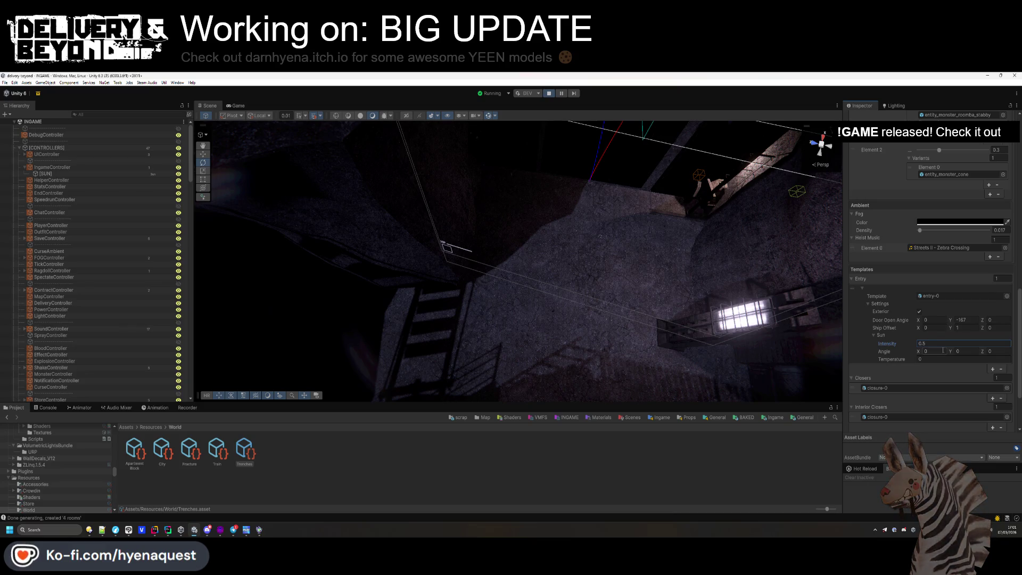
key("Tab")
type("45.925")
- Copy the scene [SUN]'s rotation into the template Sun angle (141.818, 102.213)
left_click(71, 174)
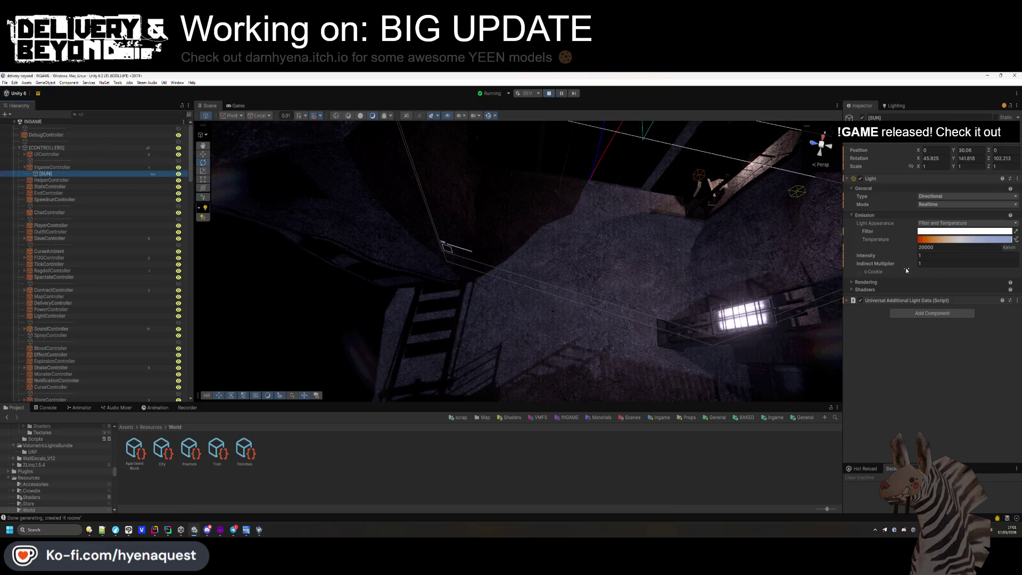
left_click(968, 158)
left_click(244, 450)
scroll(951, 296, "down", 10)
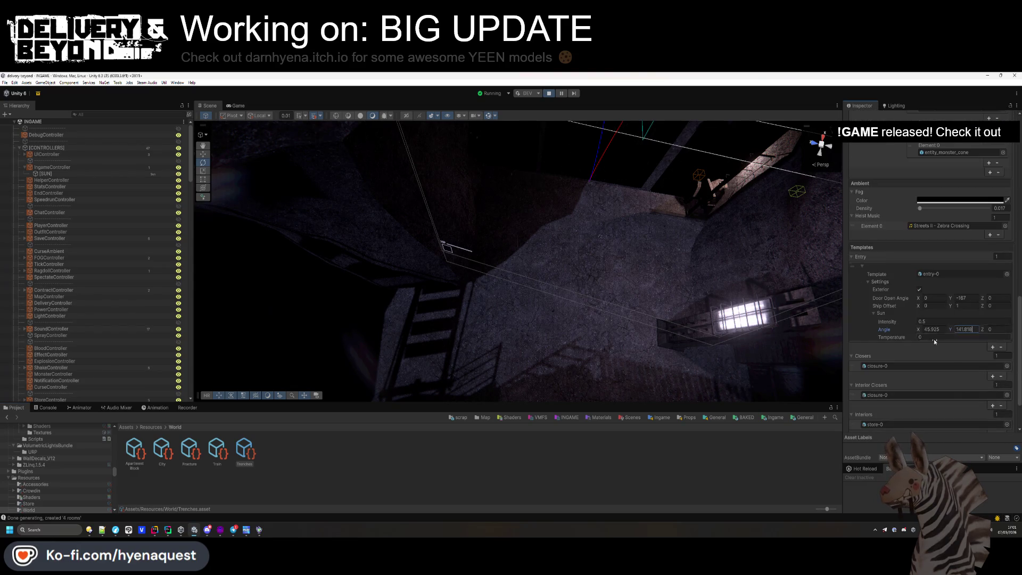
left_click(46, 173)
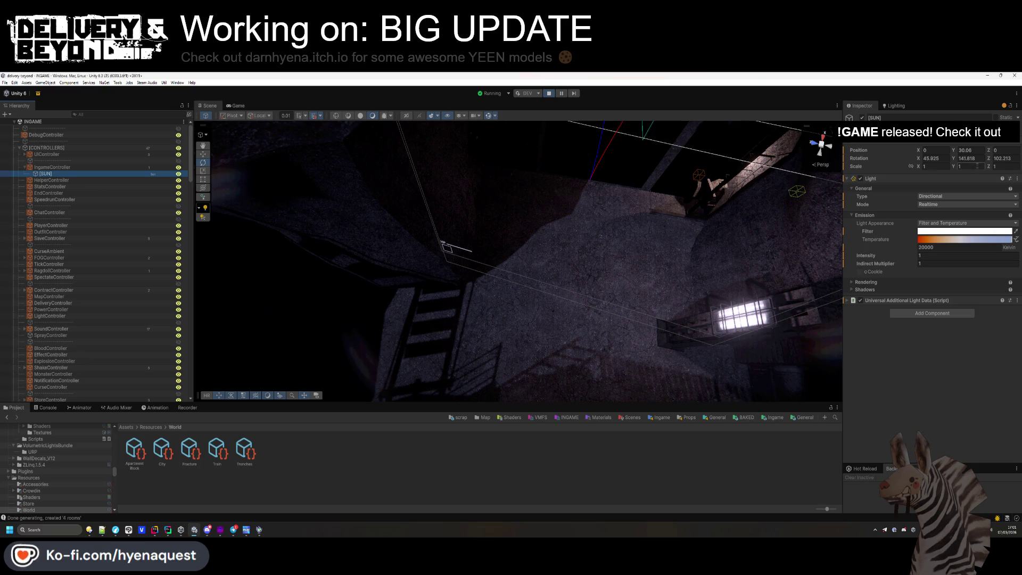
left_click(240, 453)
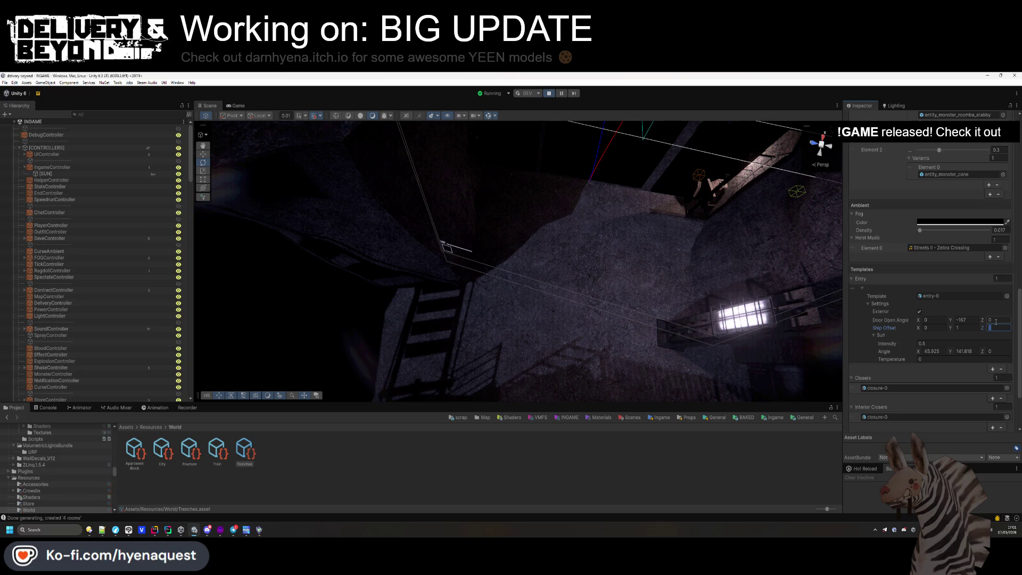
left_click(997, 351)
type("102.213")
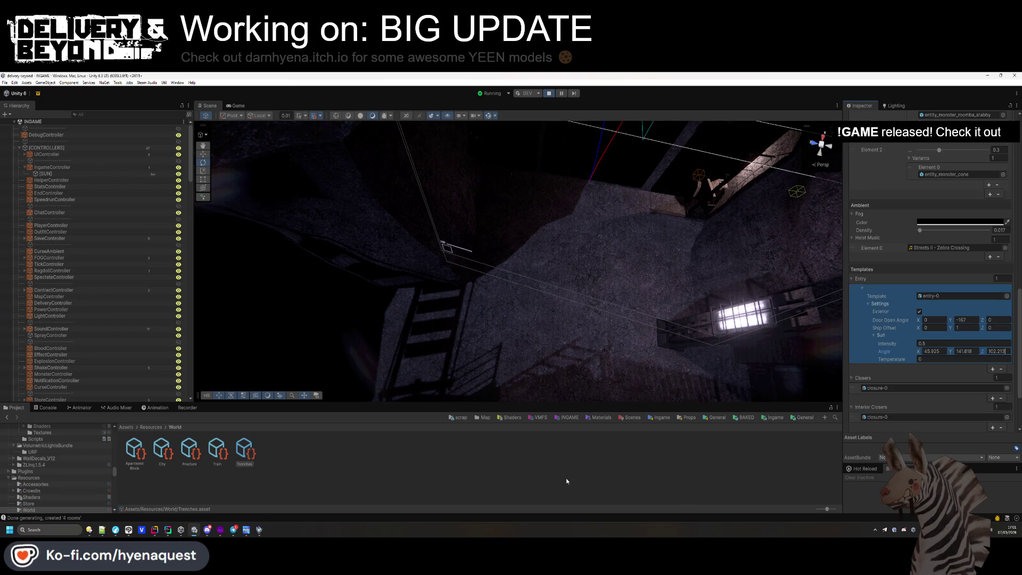
- Dim the scene [SUN] light intensity to 0.5 and return to the Trenches entry template
left_click(147, 174)
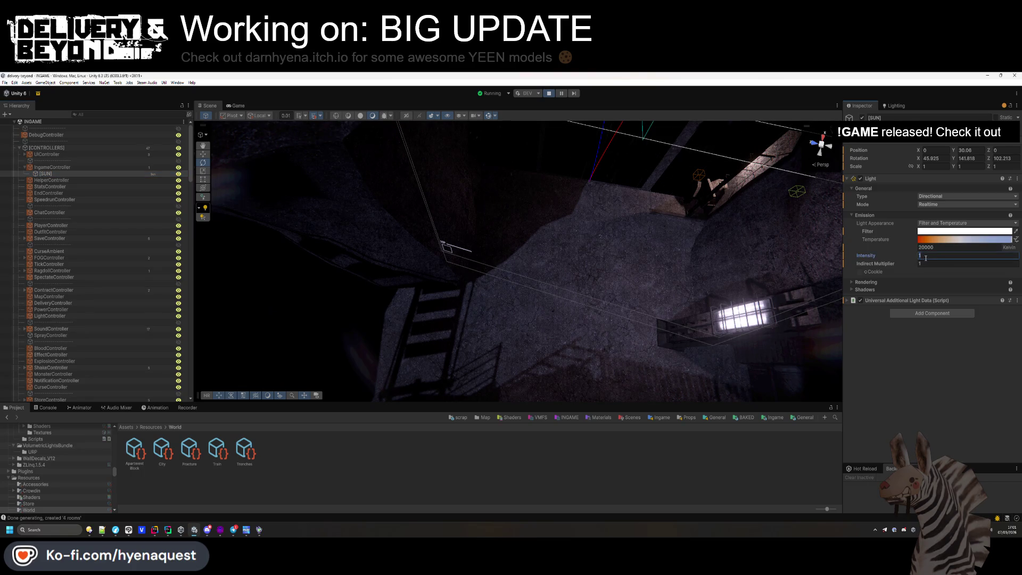
type("0.5")
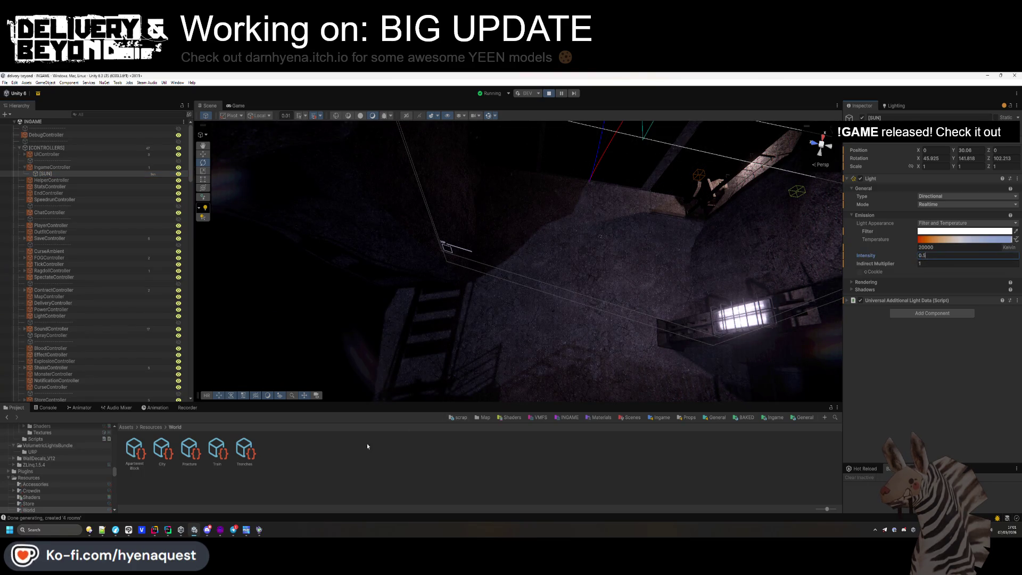
left_click(253, 454)
scroll(934, 355, "down", 10)
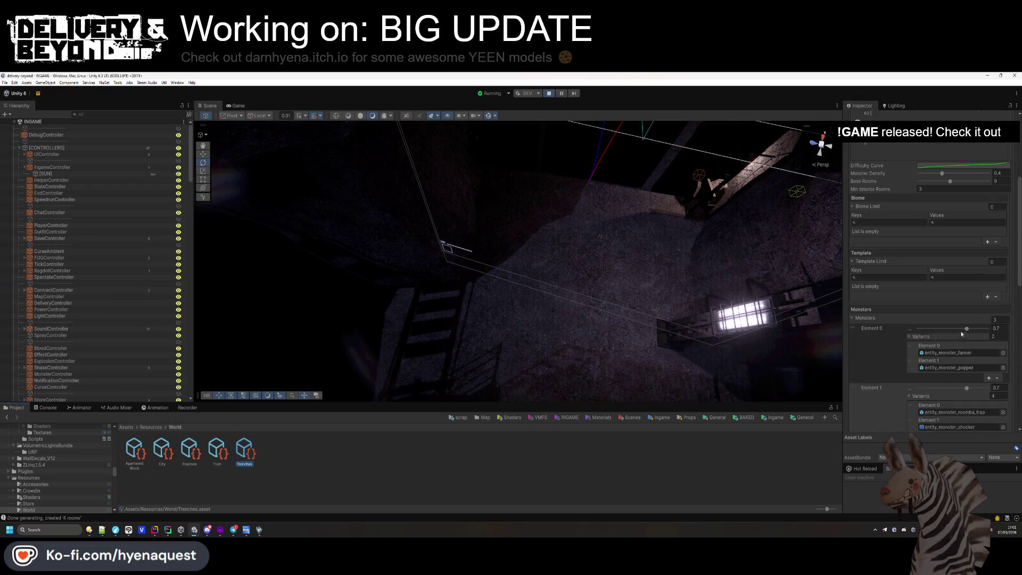
scroll(975, 337, "down", 3)
left_click(975, 334)
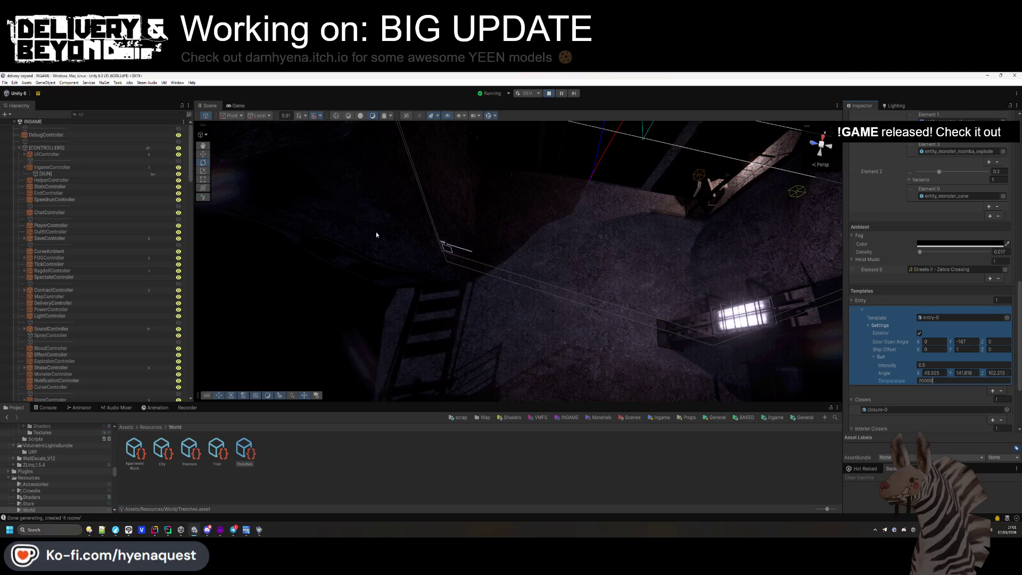
scroll(114, 250, "down", 15)
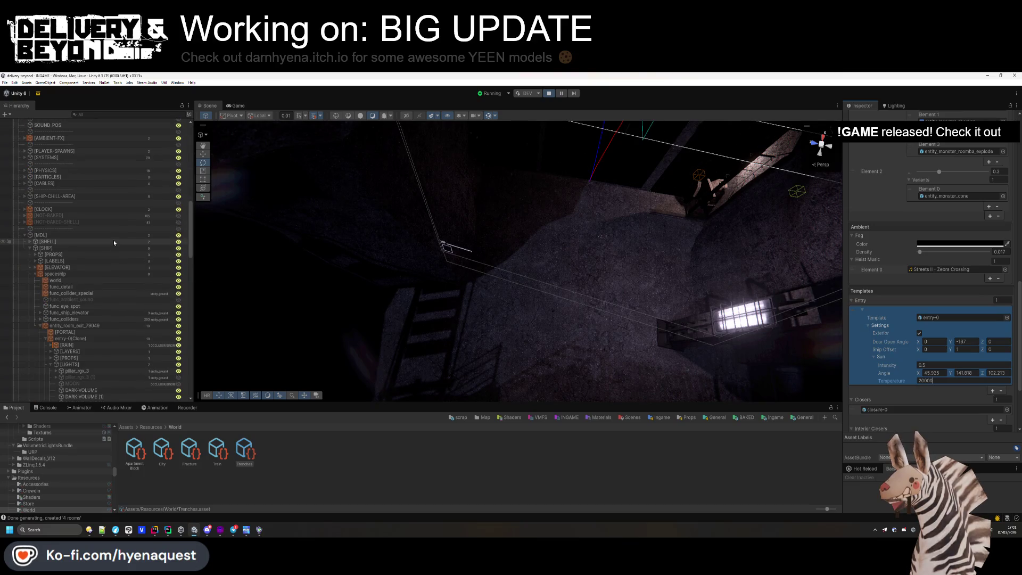
- Select the OUTSIDE volume and turn Distant Fog off to compare in the Game view
scroll(114, 241, "down", 3)
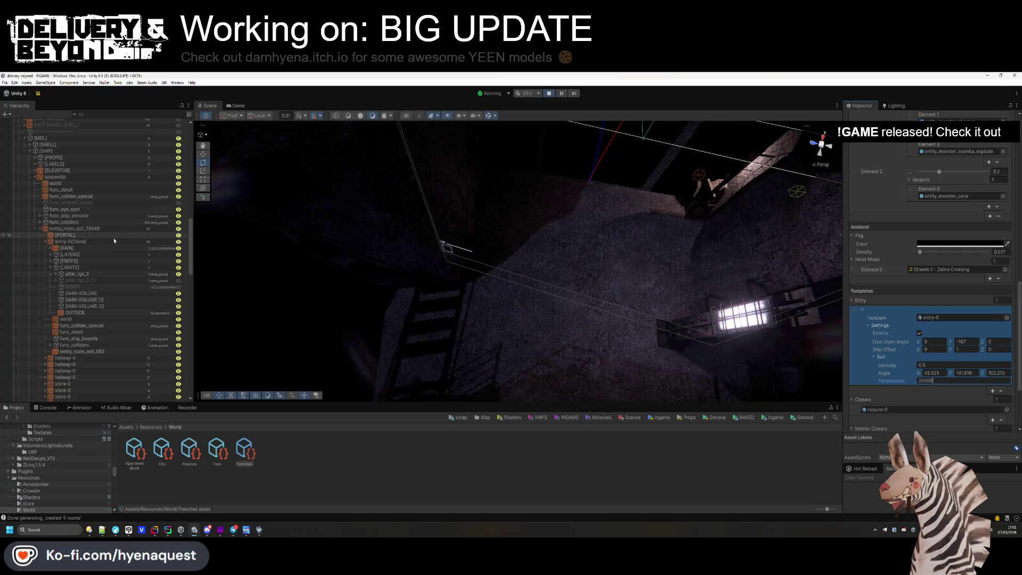
left_click(85, 312)
scroll(909, 165, "up", 4)
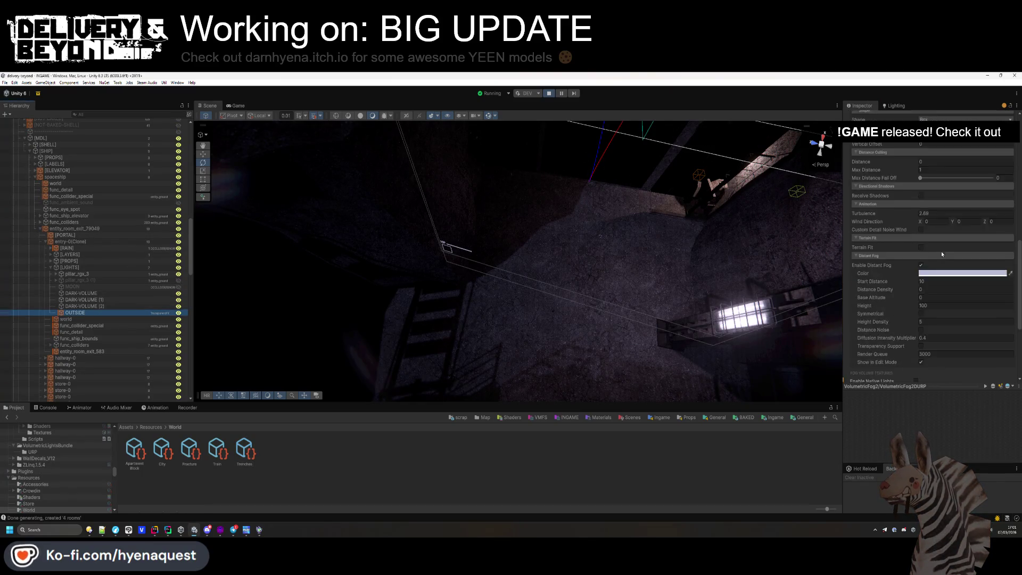
left_click(921, 287)
left_click(922, 287)
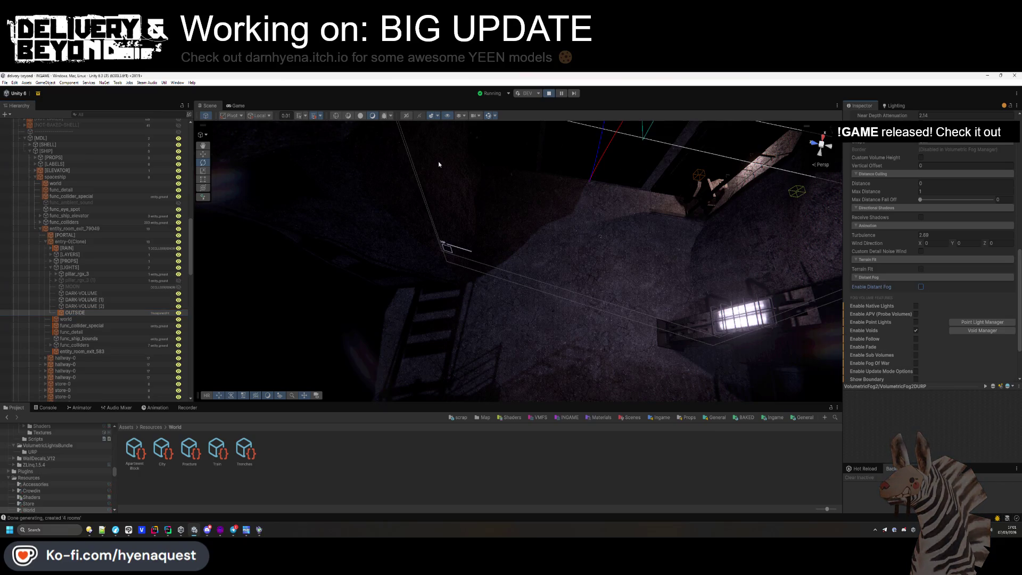
left_click(238, 105)
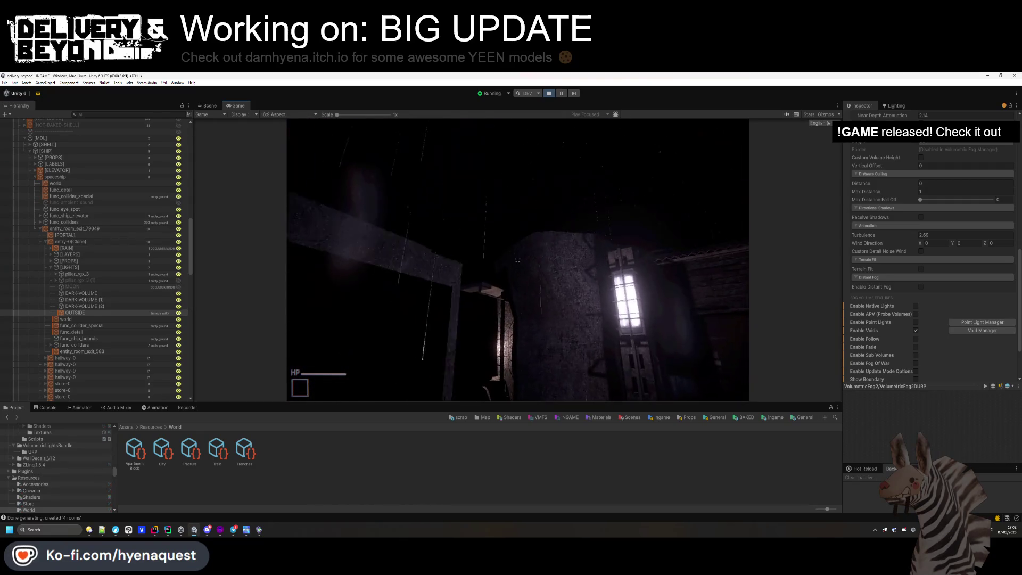
key("super")
- Re-enable Distant Fog and try start distances 19.77 and 1.25 with distance density 1.3
left_click(921, 287)
left_click(921, 303)
left_click(921, 303)
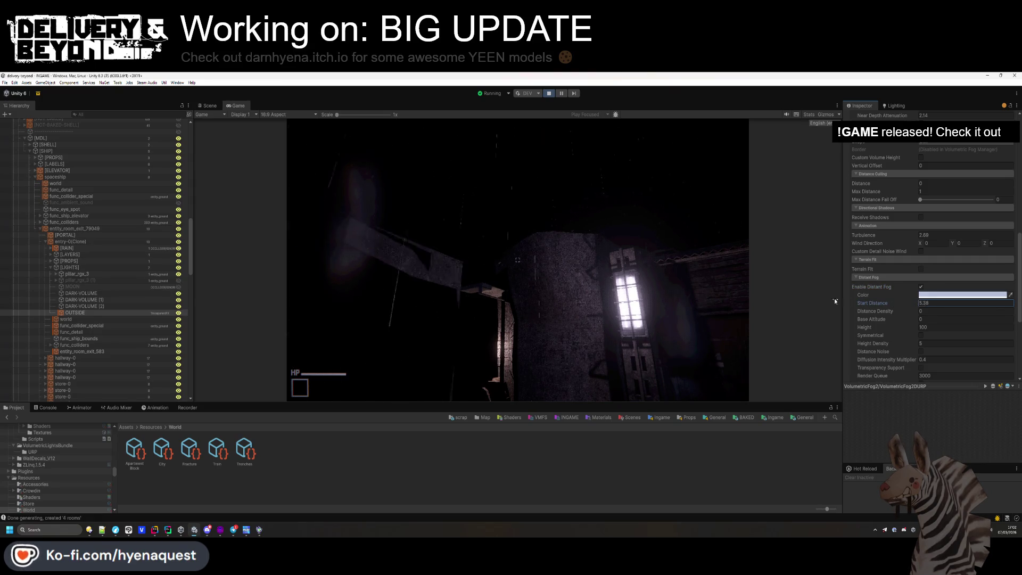
scroll(879, 148, "up", 10)
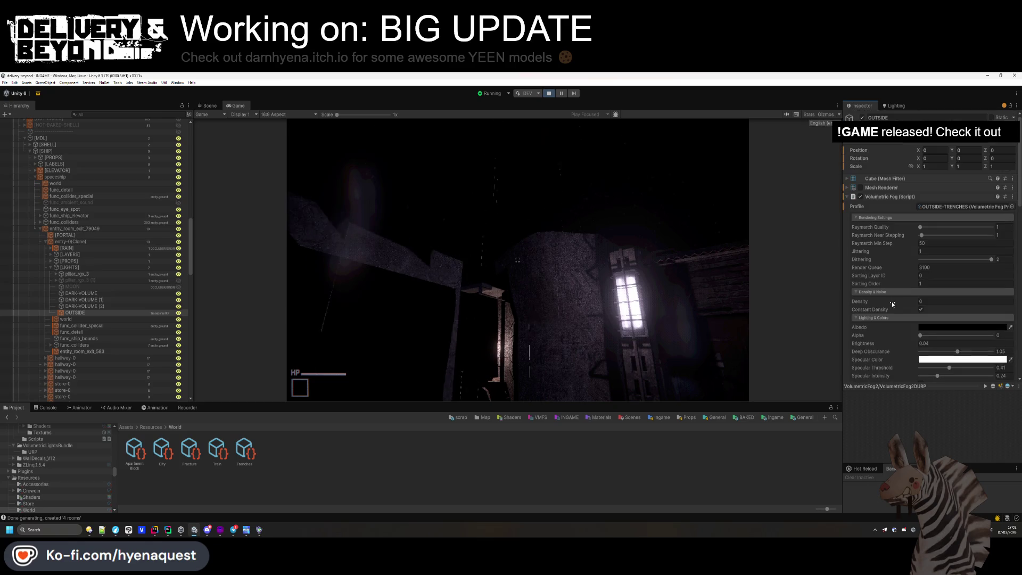
scroll(869, 311, "down", 10)
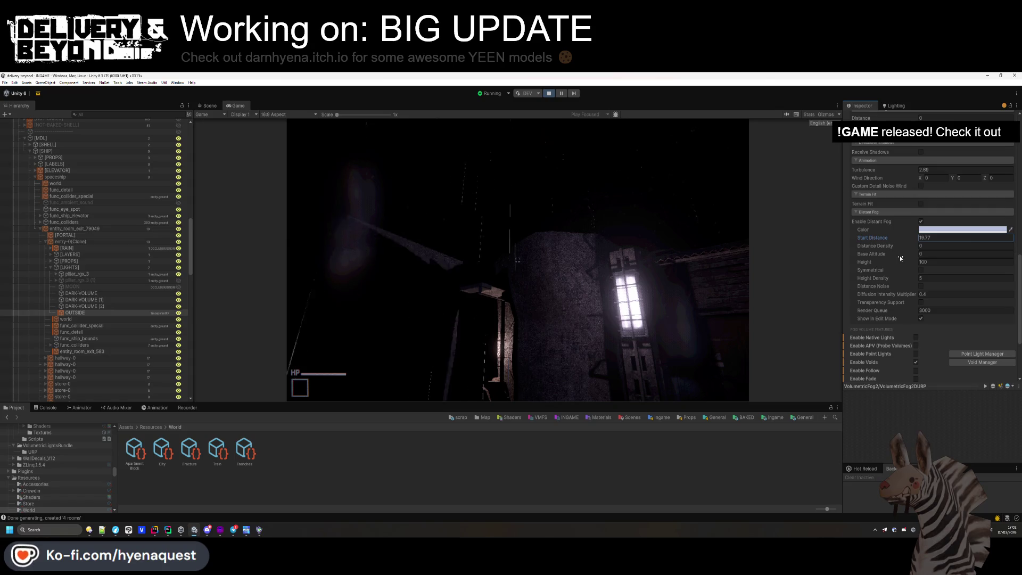
left_click_drag(873, 238, 901, 244)
left_click(904, 247)
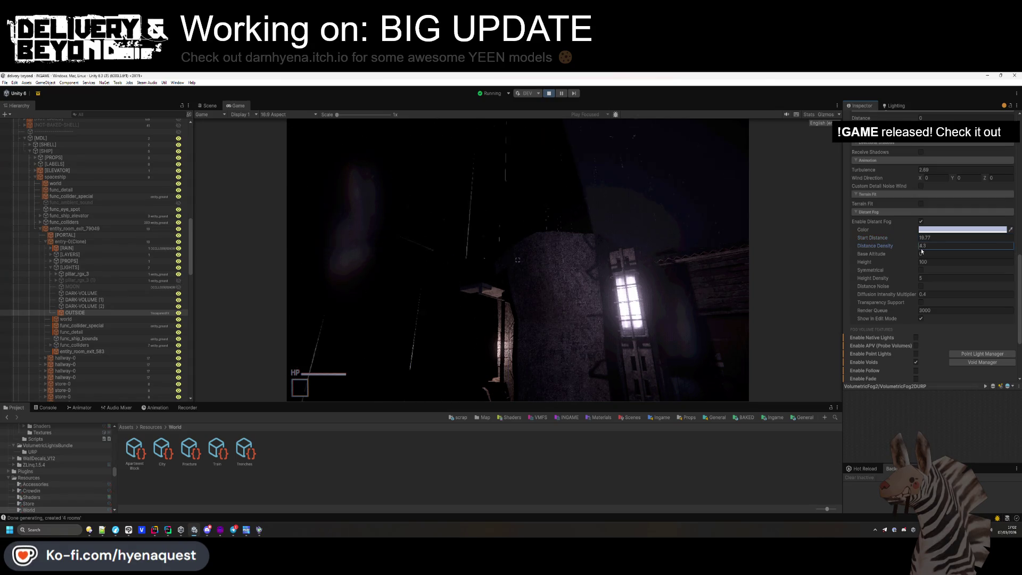
type("1.3")
key("Return")
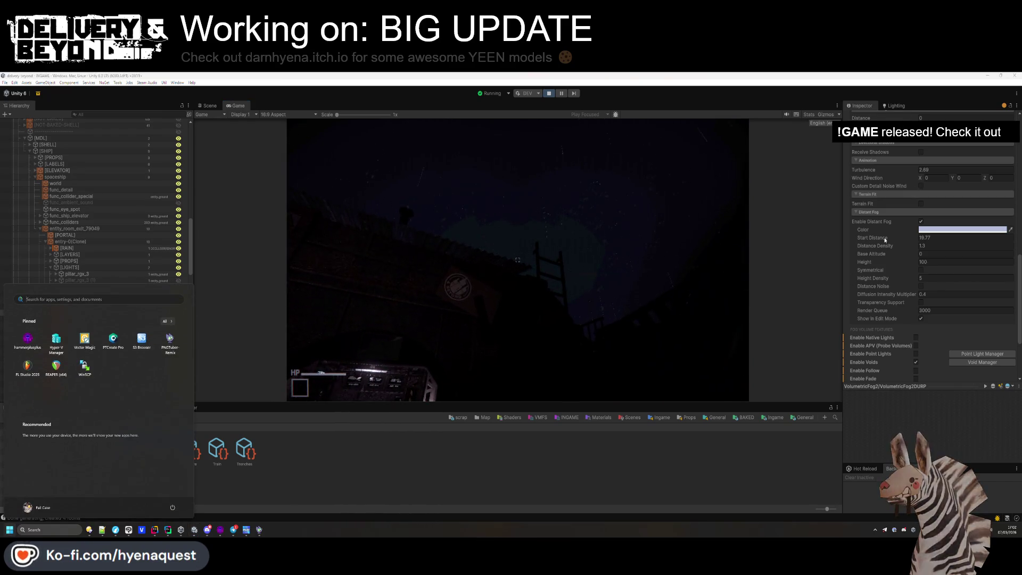
left_click_drag(693, 245, 662, 244)
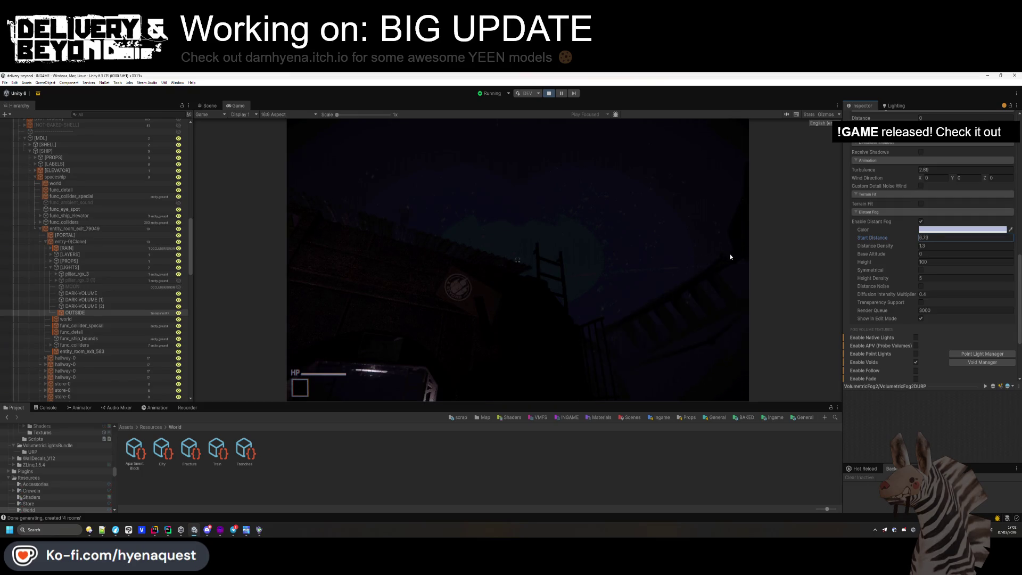
- Set the distant fog colour to black, Start Distance to 13 and Distance Density to 2
left_click(924, 231)
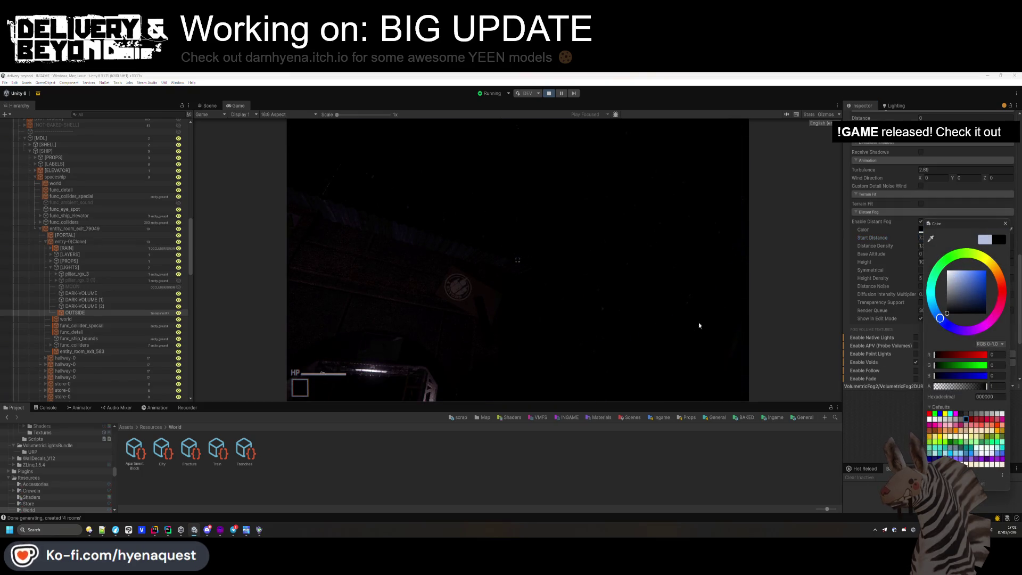
left_click(447, 175)
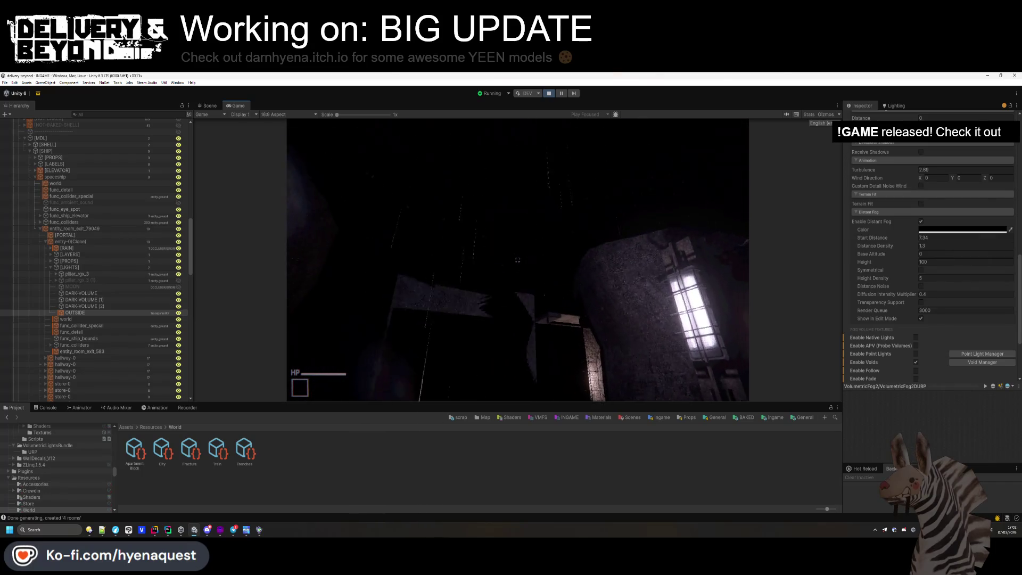
key("super")
left_click_drag(908, 239, 909, 241)
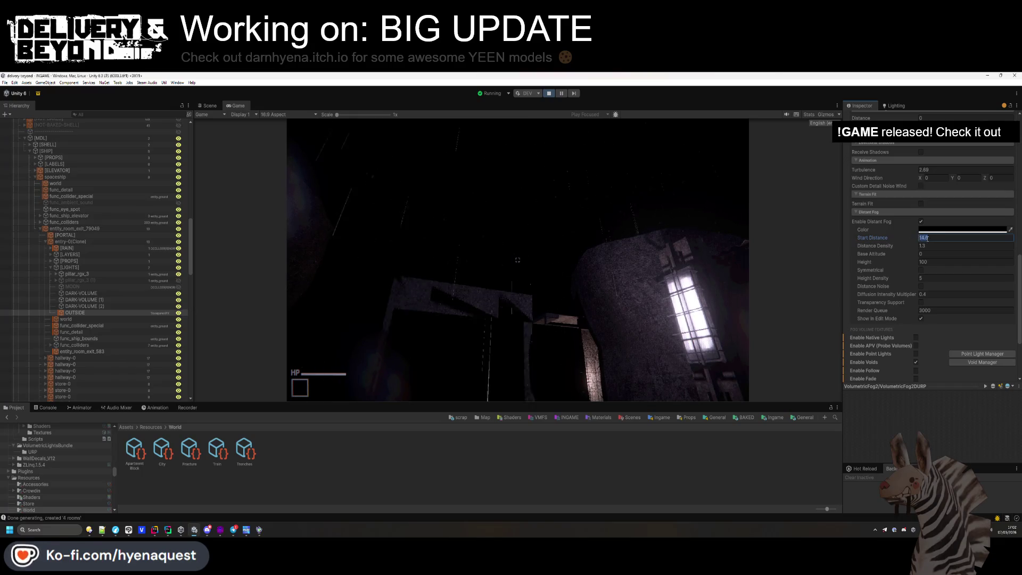
type("13")
left_click(916, 247)
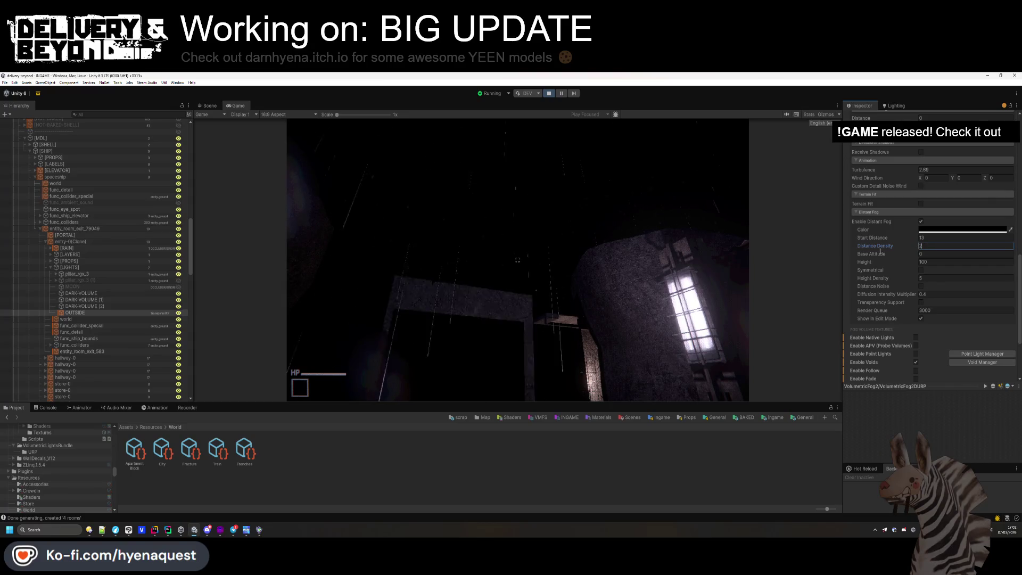
key("Return")
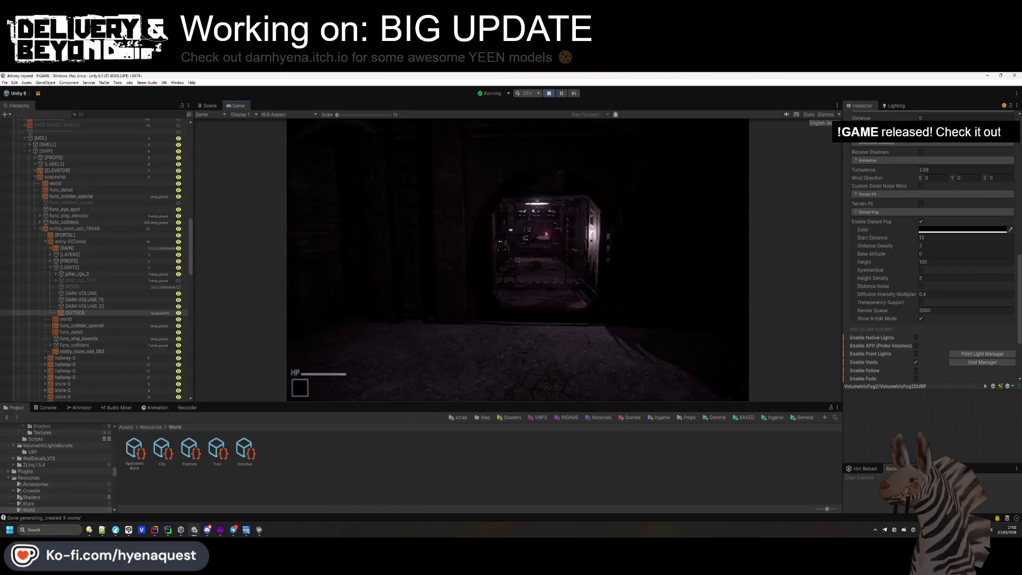
- Walk the player through the elevator and ship room and back outside carrying the grid crate
key("w")
key("w")
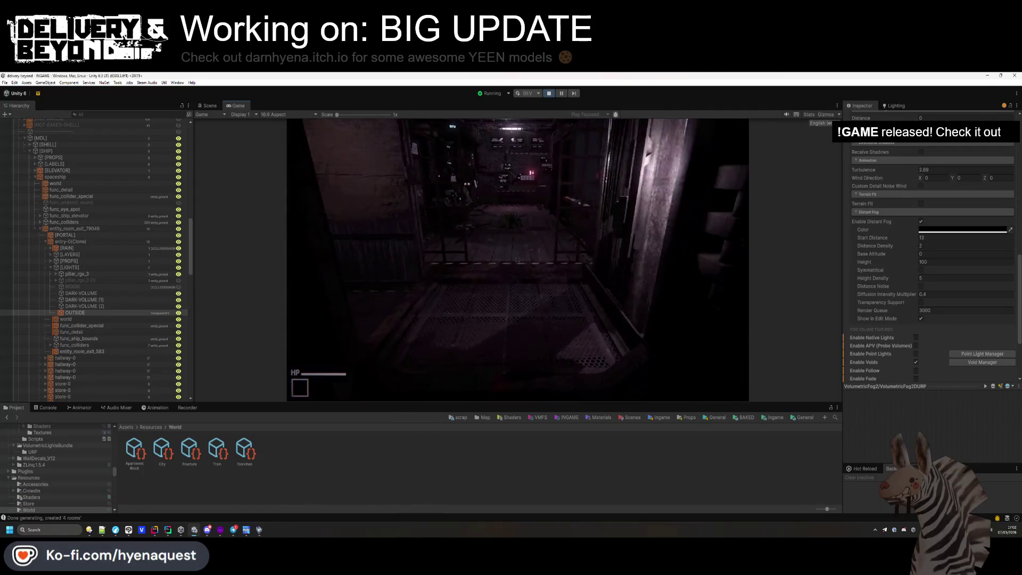
key("w")
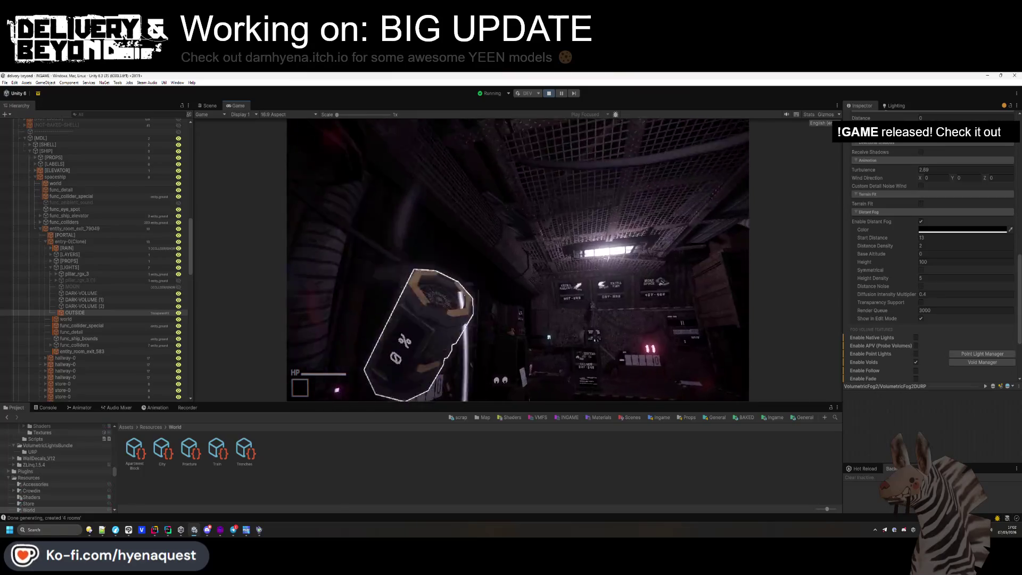
key("w")
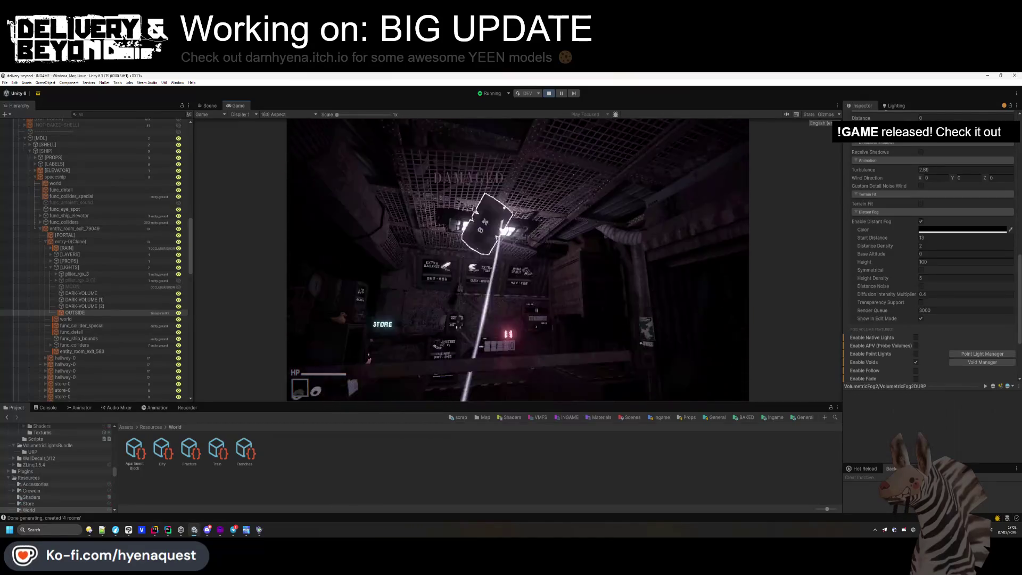
key("w")
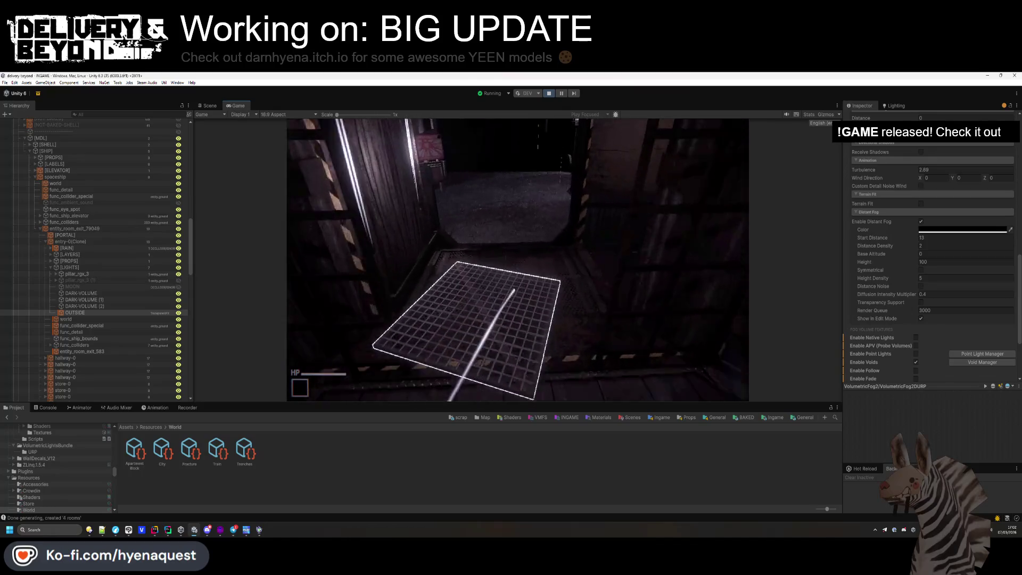
key("w")
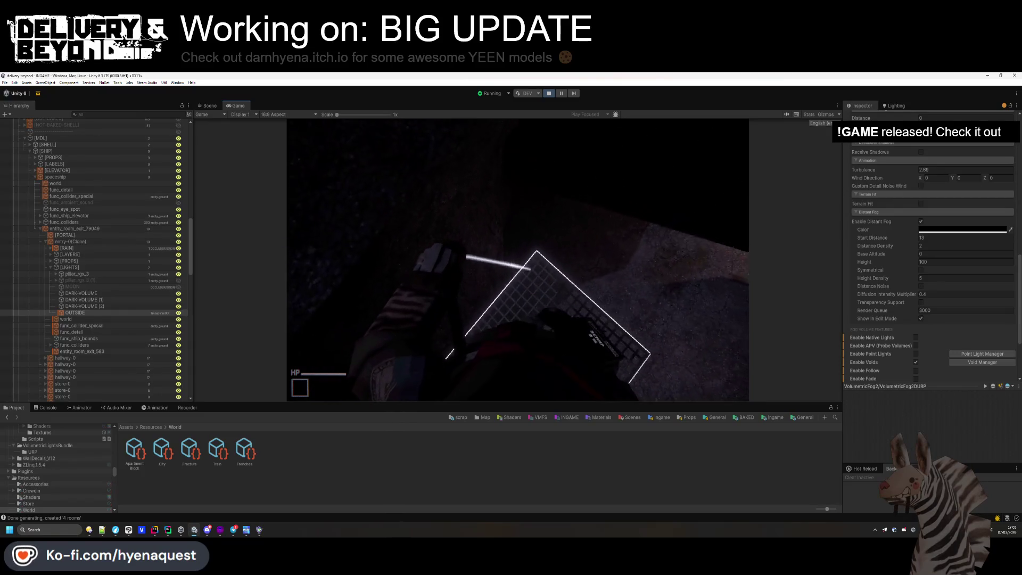
- Drop and re-grab the grid crate, then lower the distant fog Start Distance to 12
key("g")
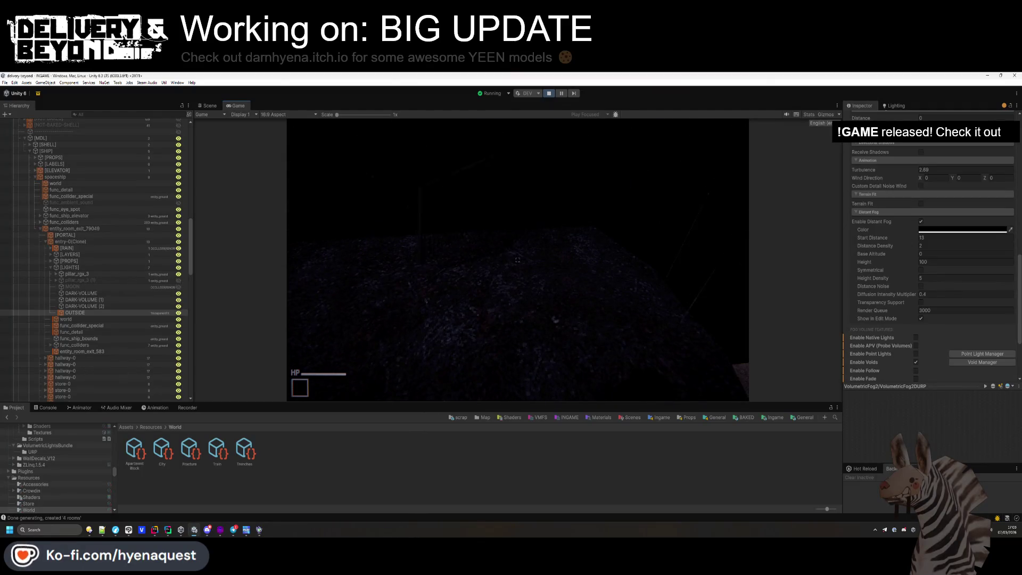
key("g")
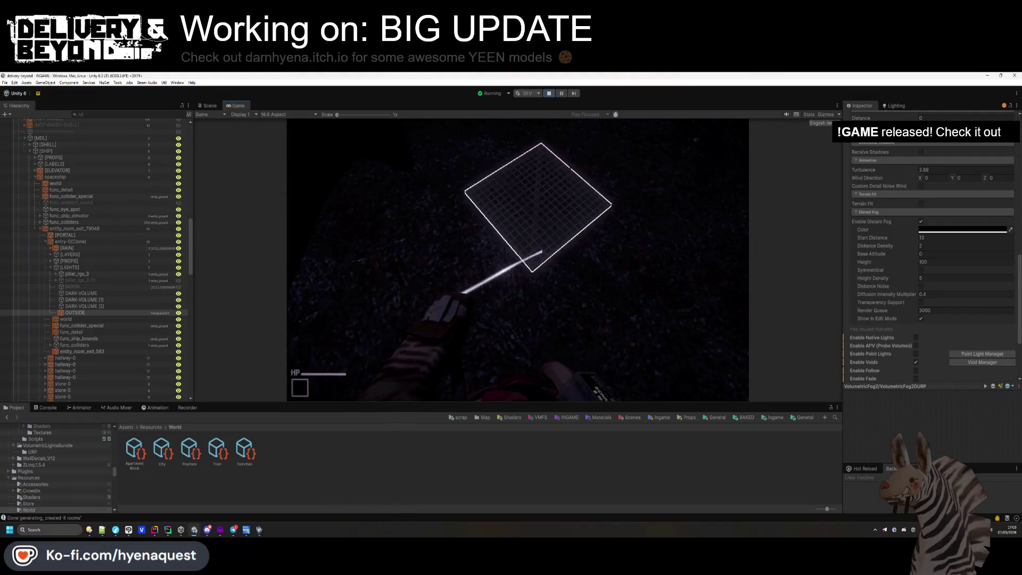
key("g")
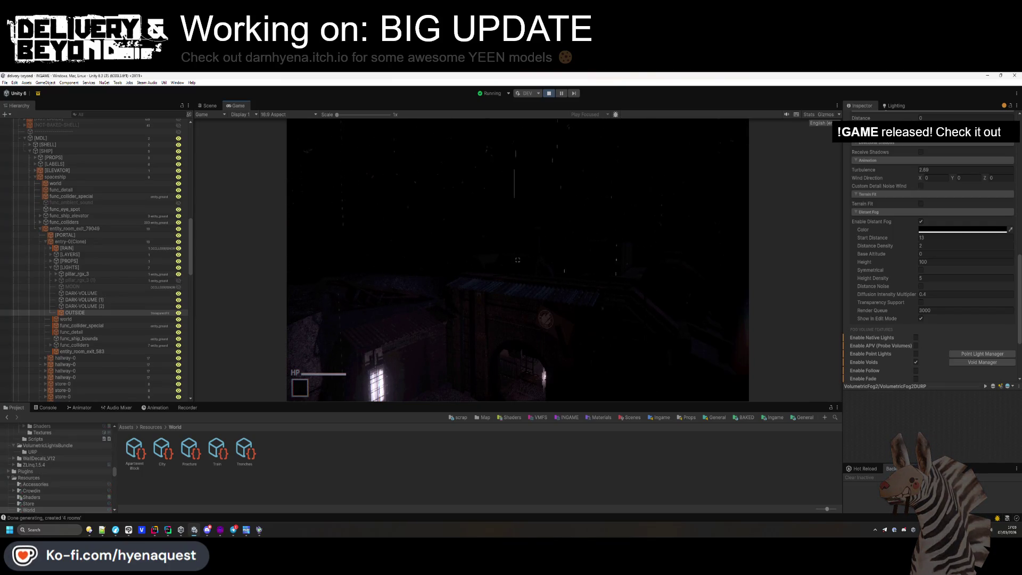
left_click_drag(876, 238, 866, 241)
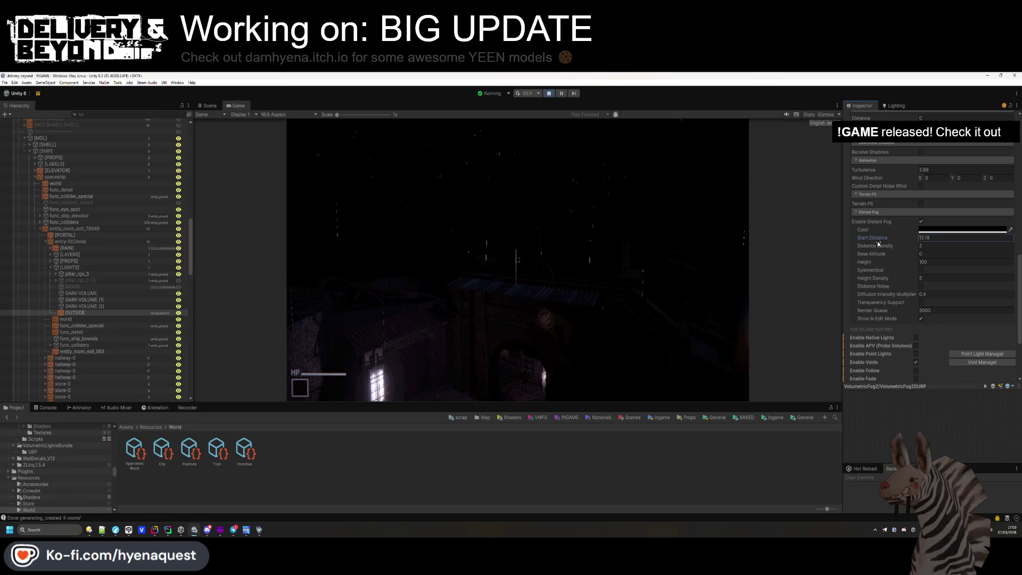
left_click(691, 256)
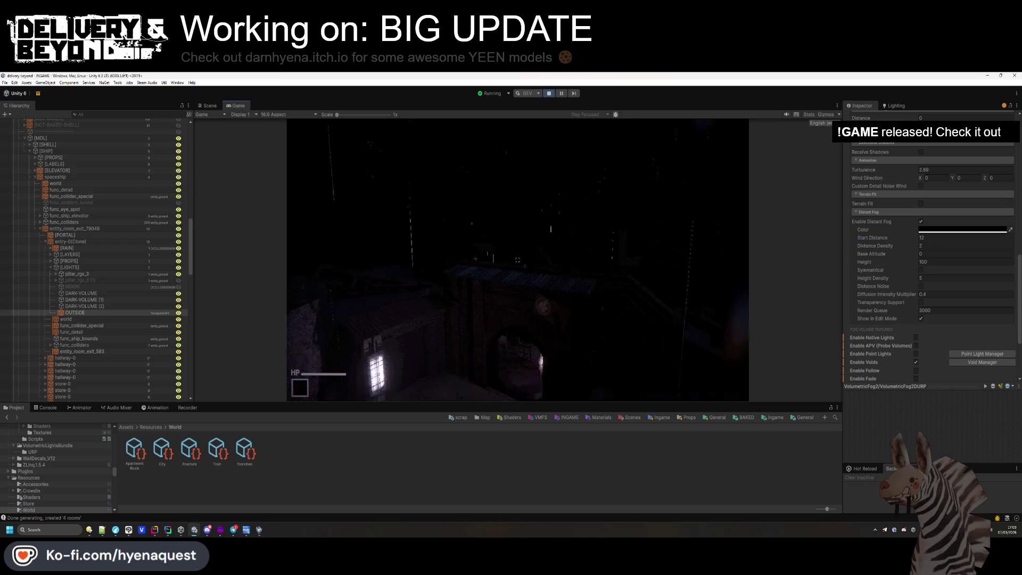
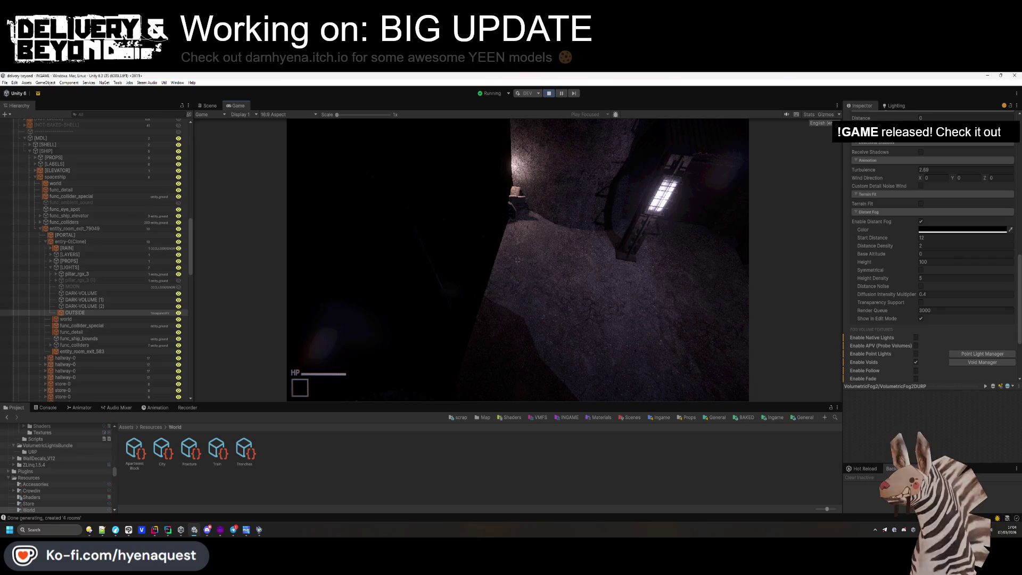
- Switch from the Unity play-test to Hammer++ and aim the camera at the green collision wall
key("alt+Tab")
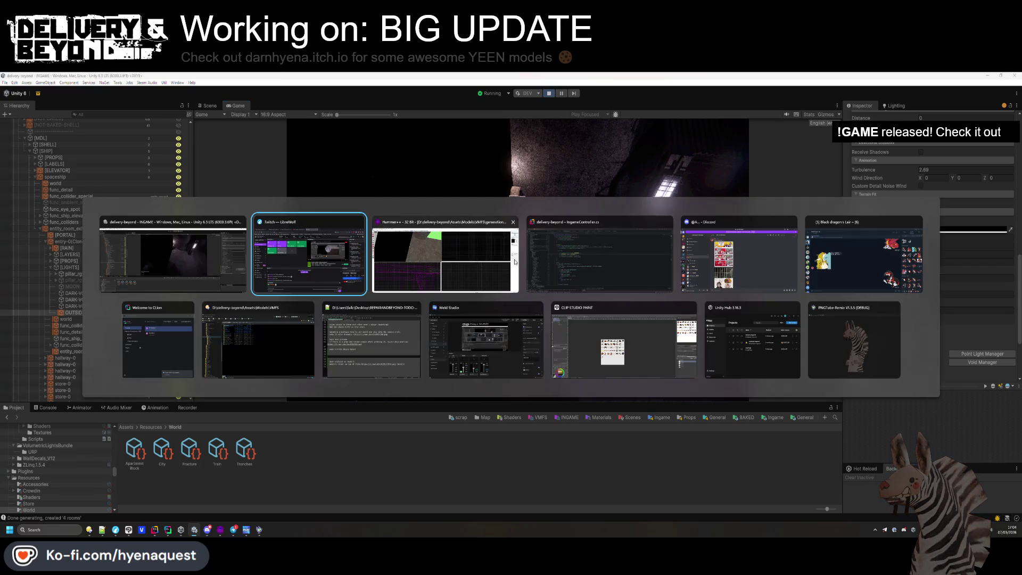
key("z")
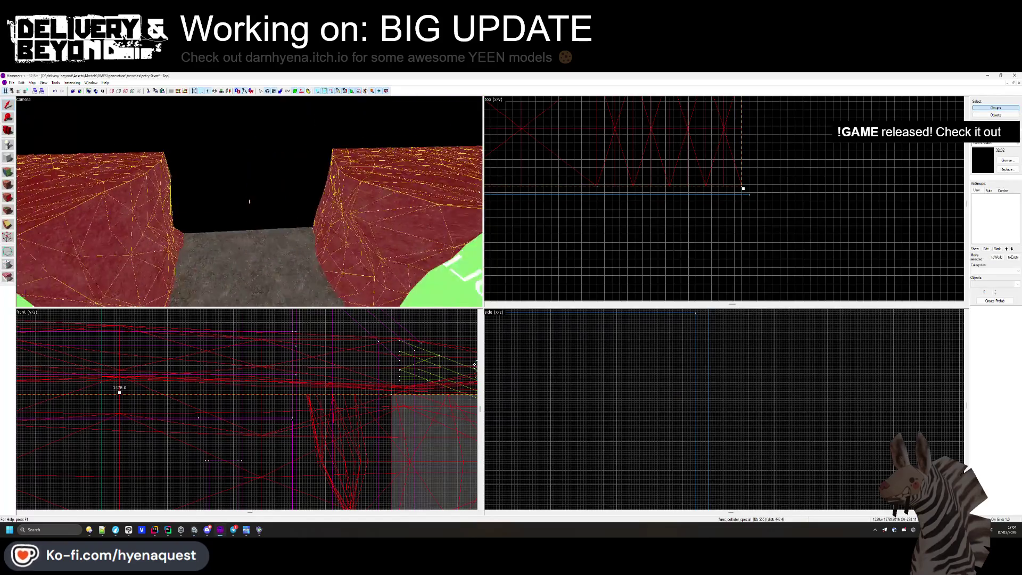
key("Escape")
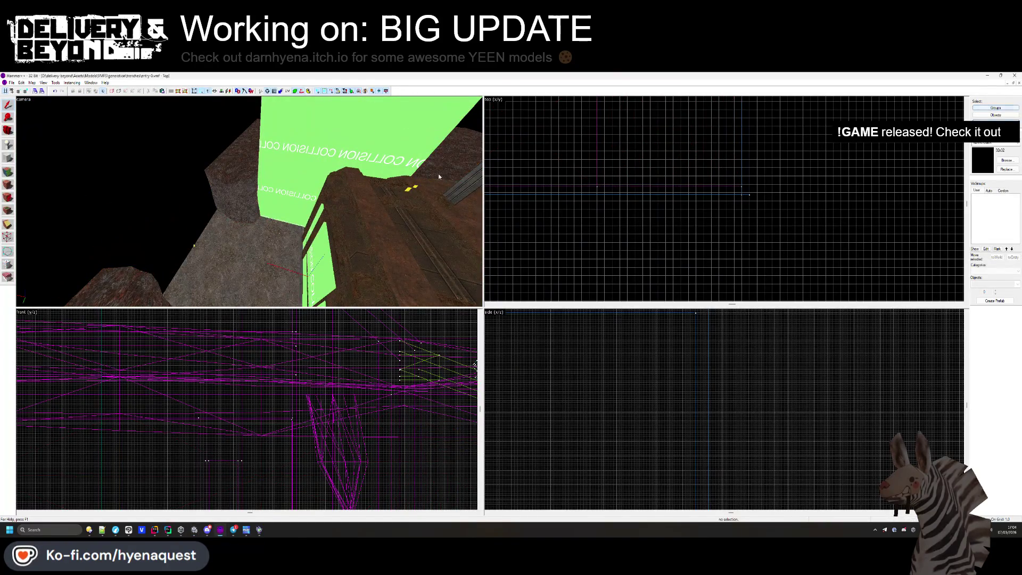
left_click(216, 178)
key("z")
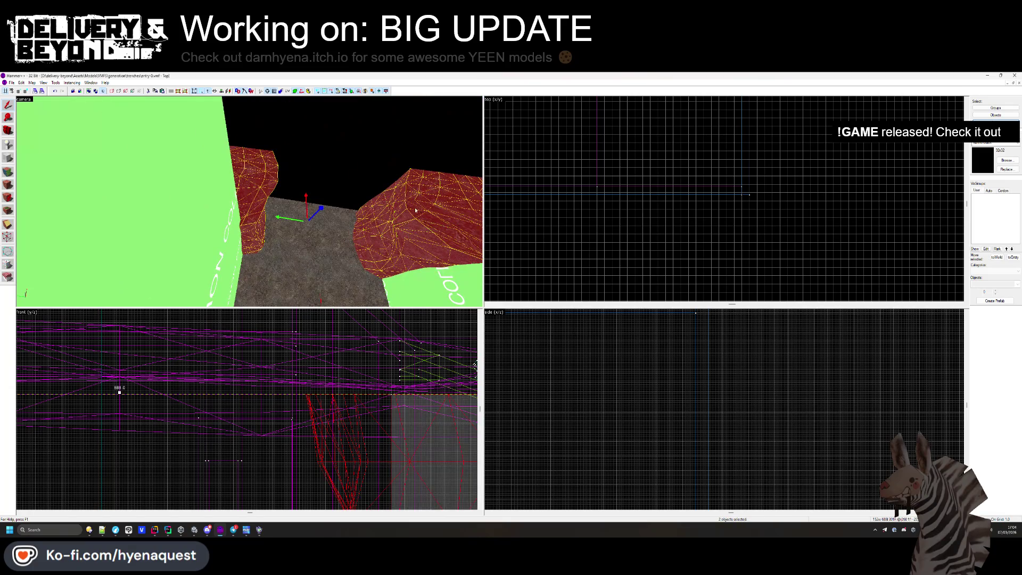
key("Escape")
left_click(451, 223)
key("ctrl+shift+e")
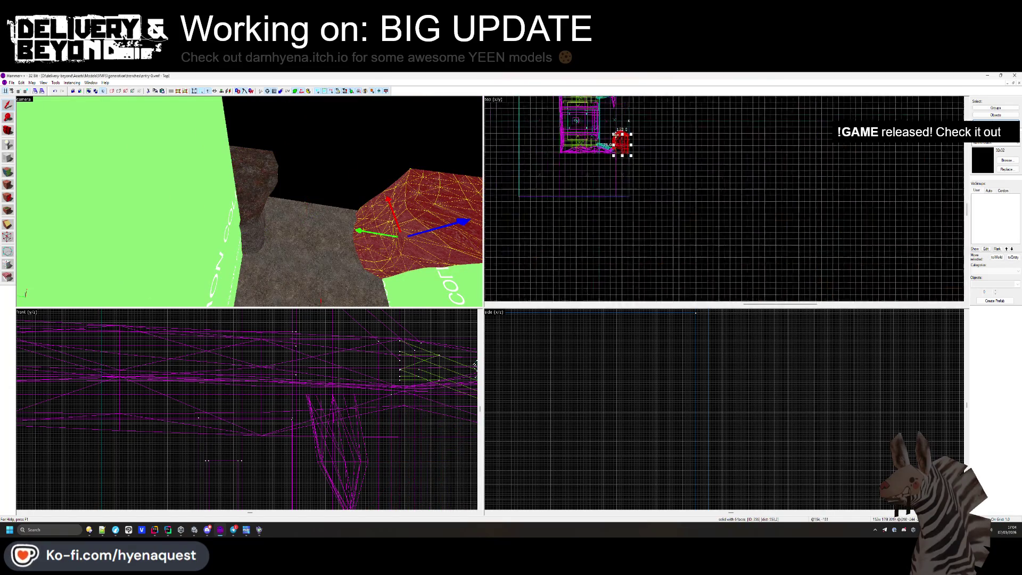
scroll(628, 137, "down", 2)
scroll(629, 136, "up", 5)
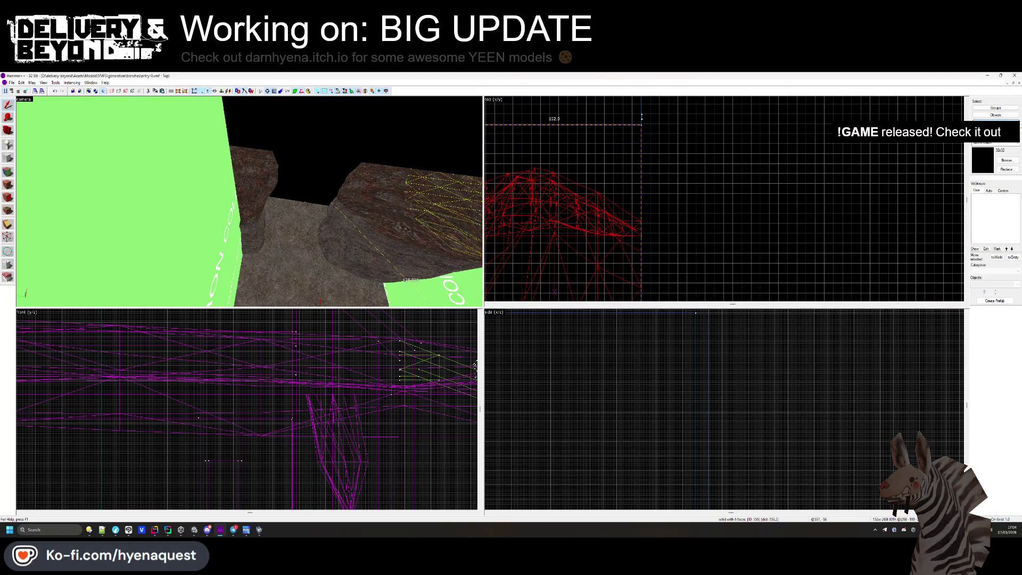
scroll(652, 230, "down", 5)
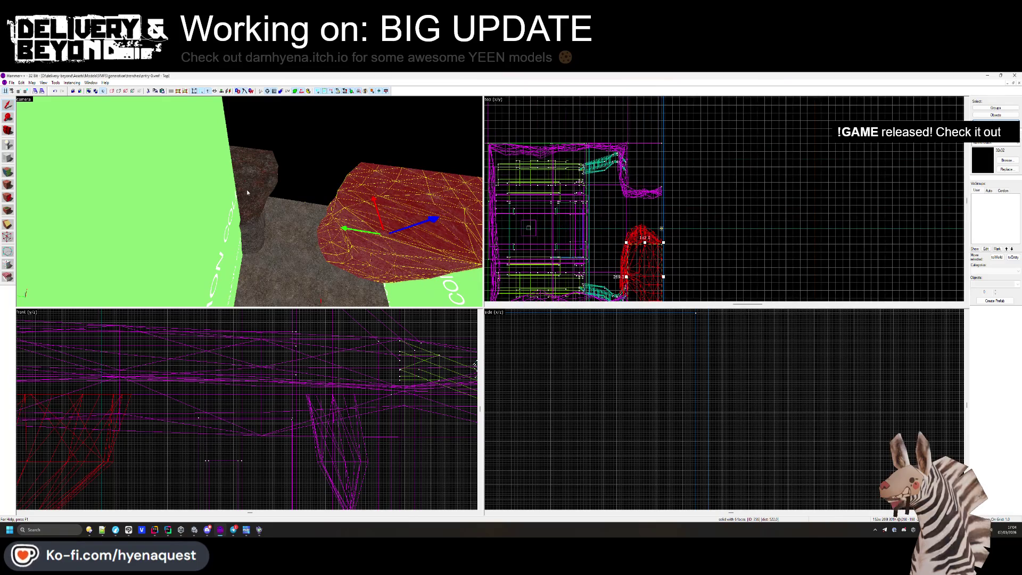
left_click_drag(644, 242, 657, 220)
scroll(644, 241, "up", 4)
scroll(657, 219, "down", 3)
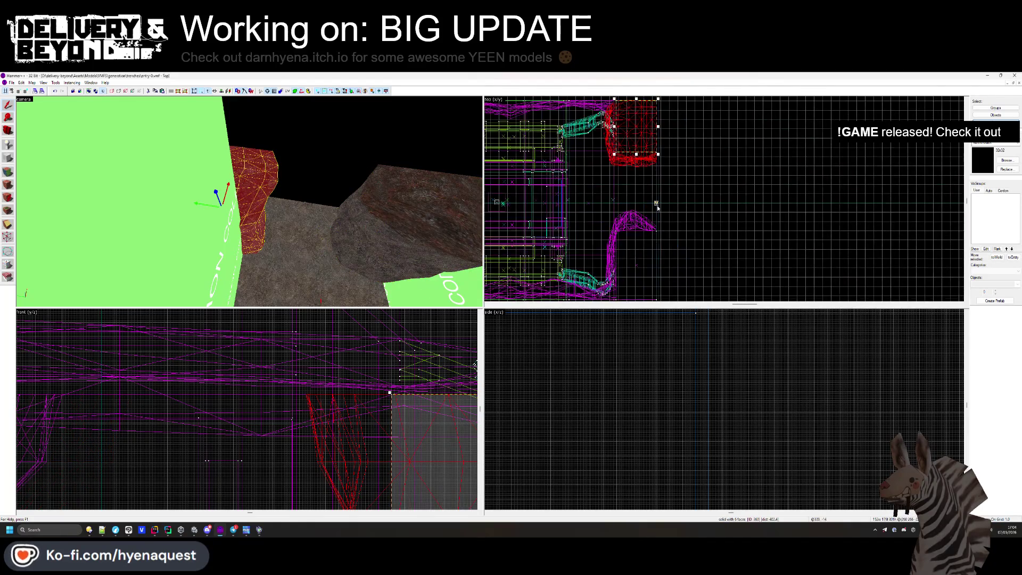
scroll(637, 180, "up", 3)
key("ctrl+z")
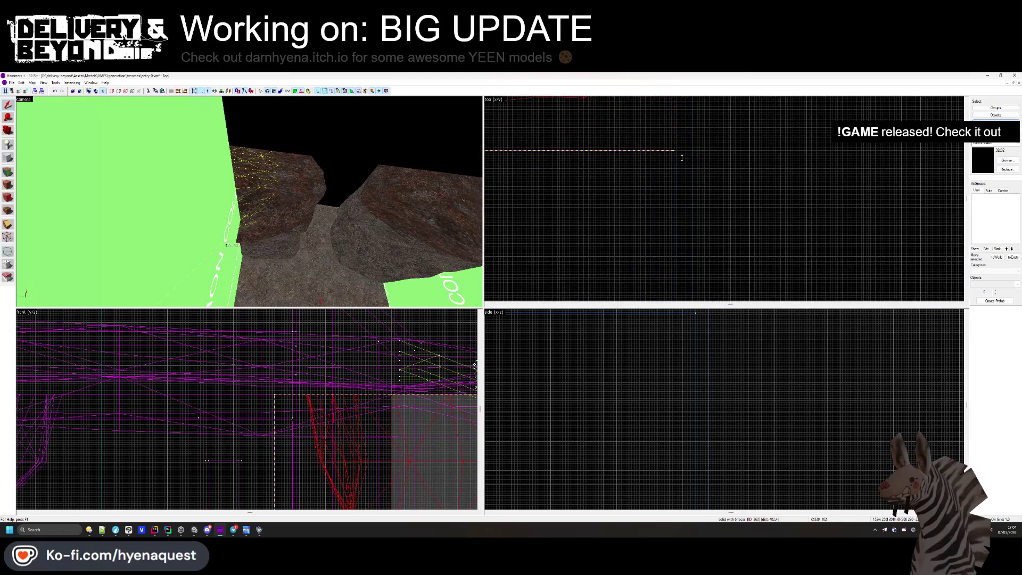
scroll(695, 232, "up", 1)
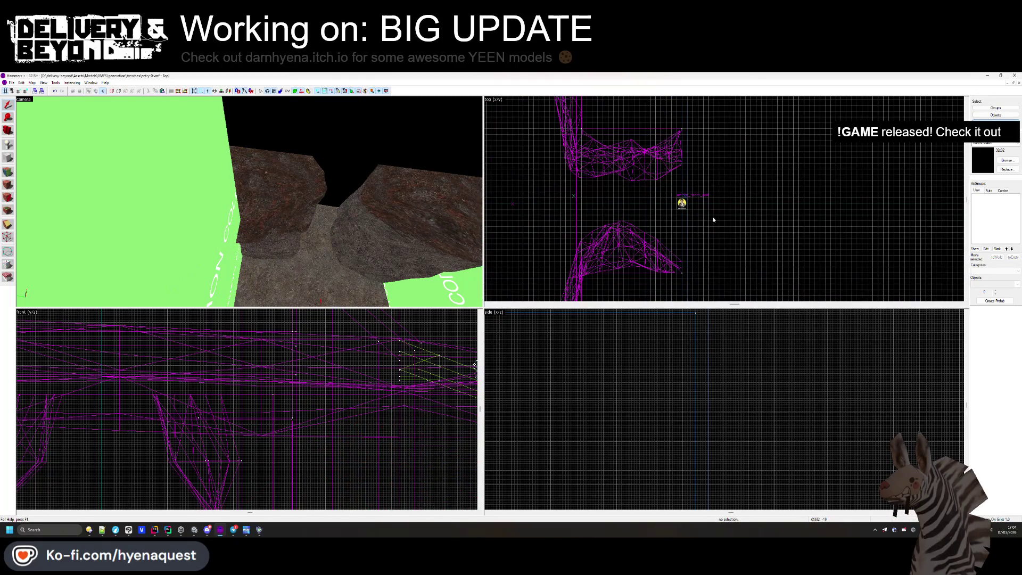
scroll(695, 181, "up", 1)
mouse_move(677, 105)
left_mouse_down()
mouse_move(695, 188)
mouse_move(669, 183)
mouse_move(670, 106)
left_mouse_up()
scroll(695, 188, "up", 2)
scroll(669, 184, "down", 3)
key("Escape")
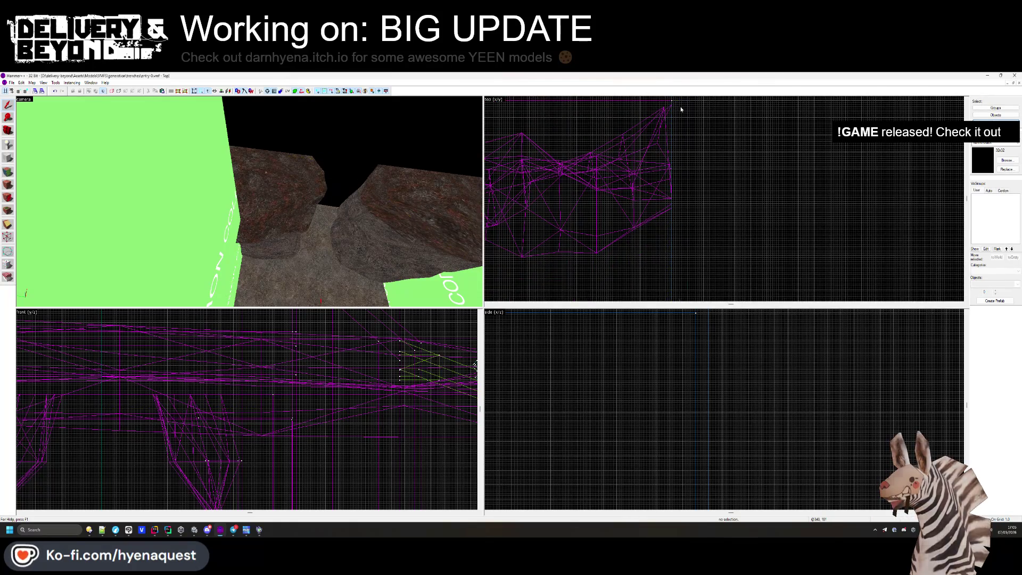
scroll(678, 219, "down", 1)
scroll(678, 220, "up", 1)
mouse_move(679, 123)
left_mouse_down()
mouse_move(680, 239)
mouse_move(694, 247)
mouse_move(686, 282)
mouse_move(668, 266)
mouse_move(668, 277)
left_mouse_up()
left_click(426, 238)
key("Escape")
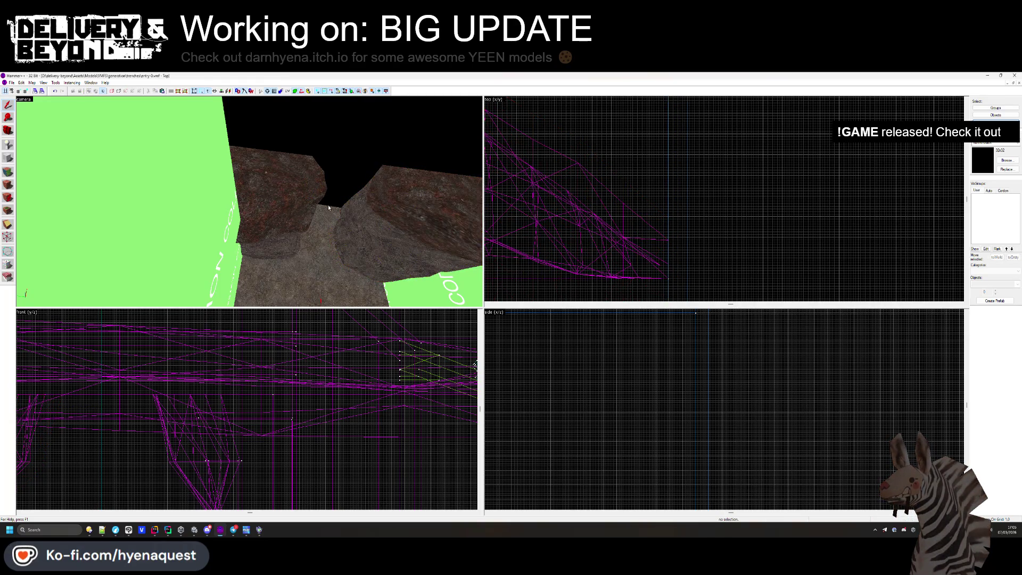
- In face-edit mode, select the rock faces and the terrain slope face to inspect their texture
left_click(8, 183)
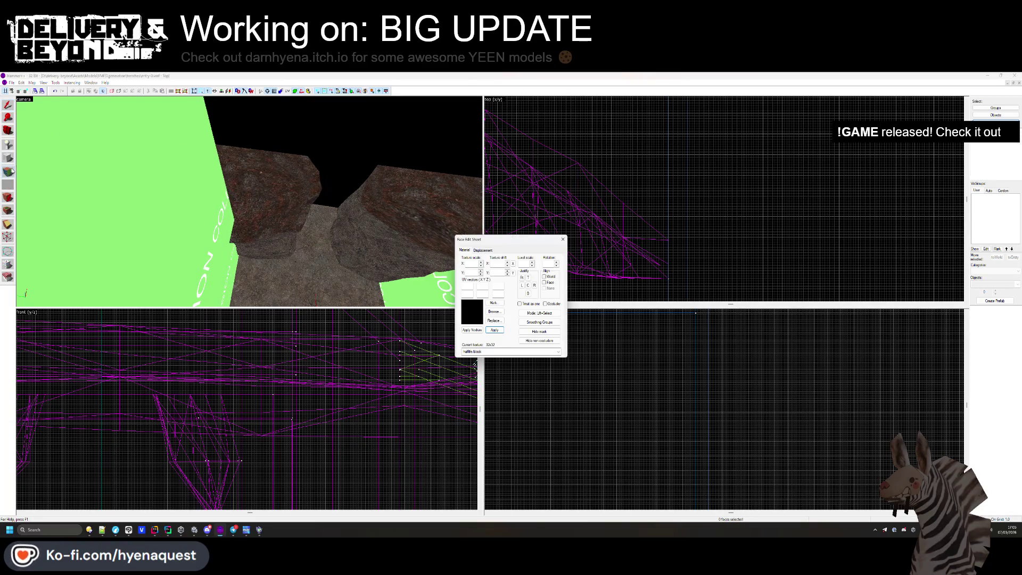
left_click(421, 195)
left_click(367, 229, "ctrl")
left_click(284, 213, "ctrl")
left_click(285, 212)
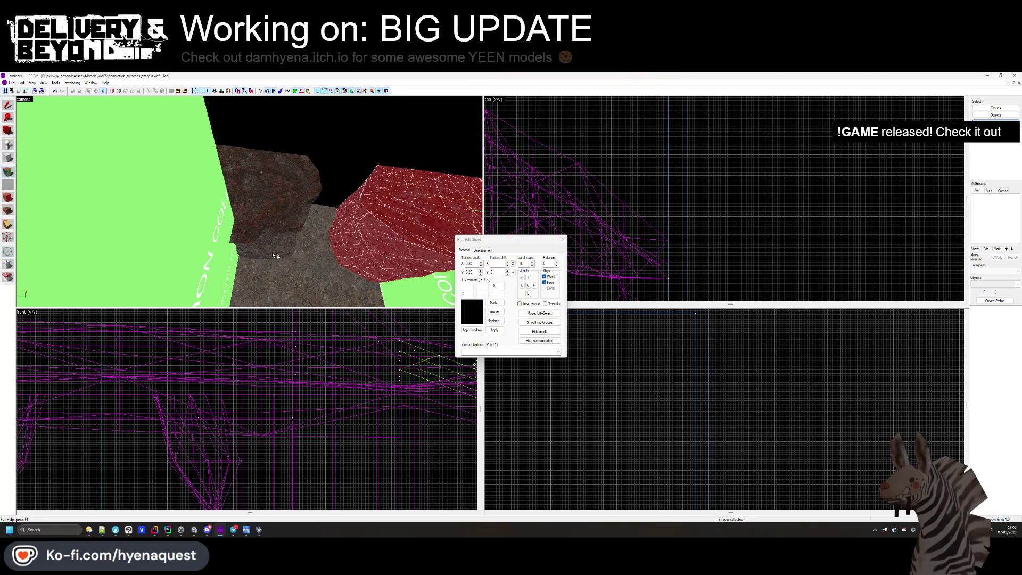
left_click(251, 204, "ctrl")
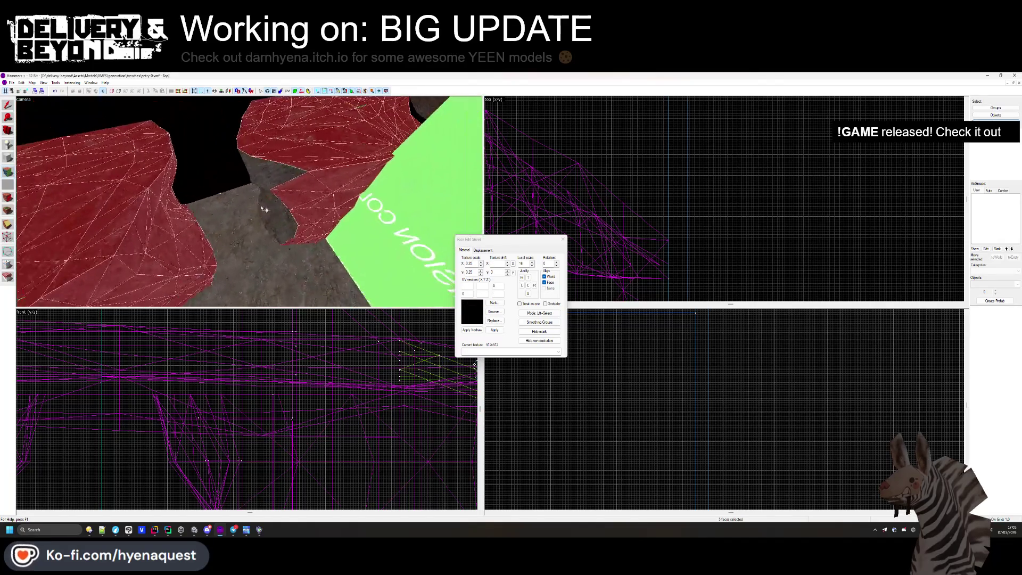
left_click(292, 204, "ctrl")
left_click(291, 206, "ctrl")
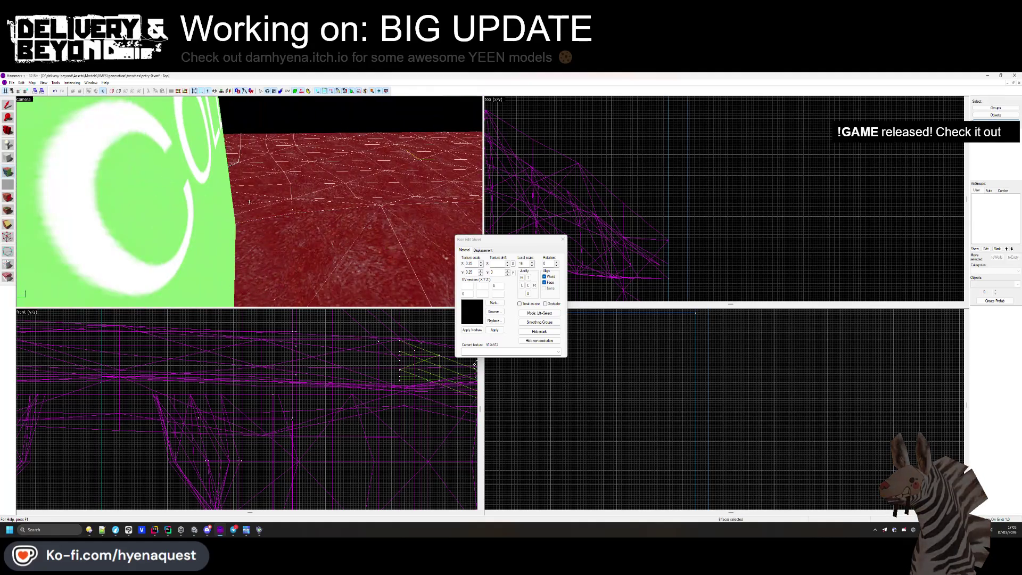
left_click(249, 201, "ctrl")
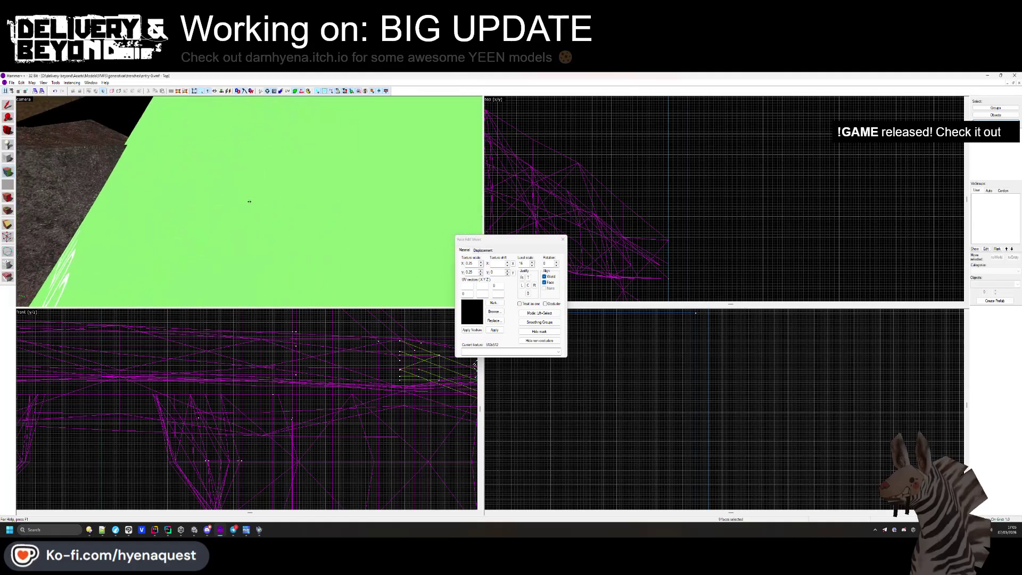
left_click(249, 202, "ctrl")
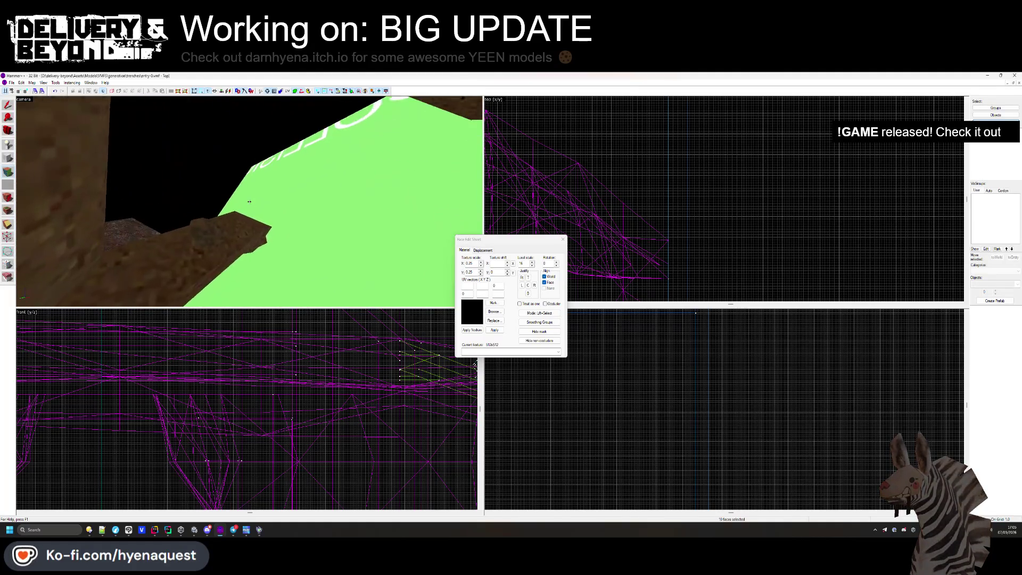
left_click(249, 201, "ctrl")
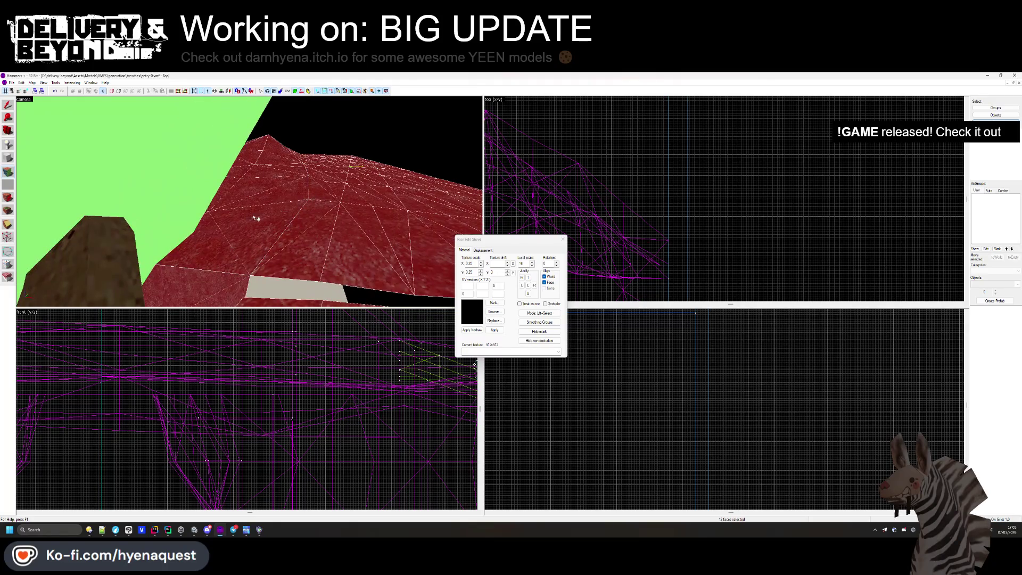
- Show the terrain faces' displacement settings, clear the selection, and close the Face Edit Sheet
left_click(483, 249)
left_click(534, 284)
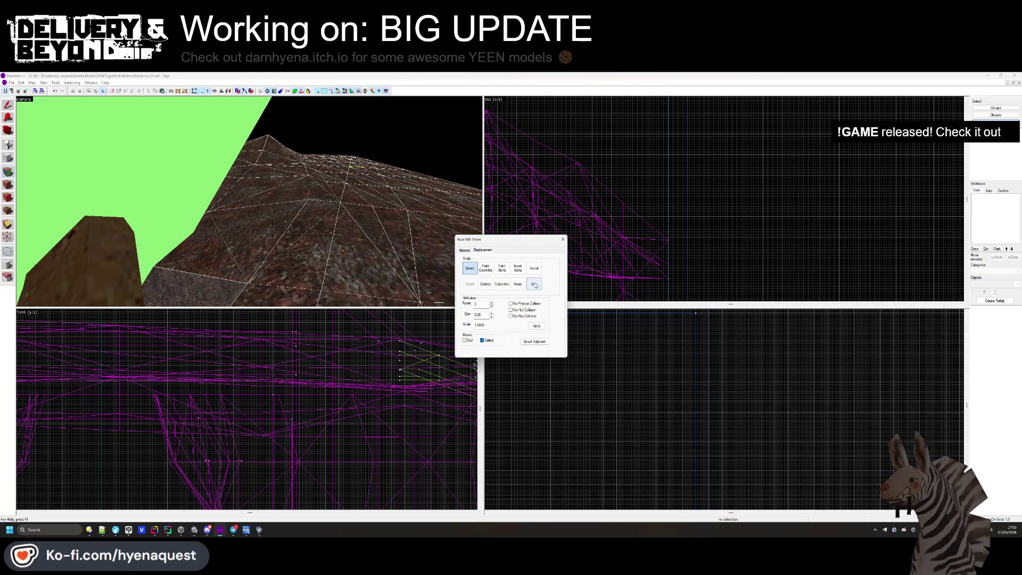
left_click(563, 239)
- In the running Unity game, walk down the rocky trench toward the lit wall lamp, then return to Hammer++
key("z")
key("alt+Tab")
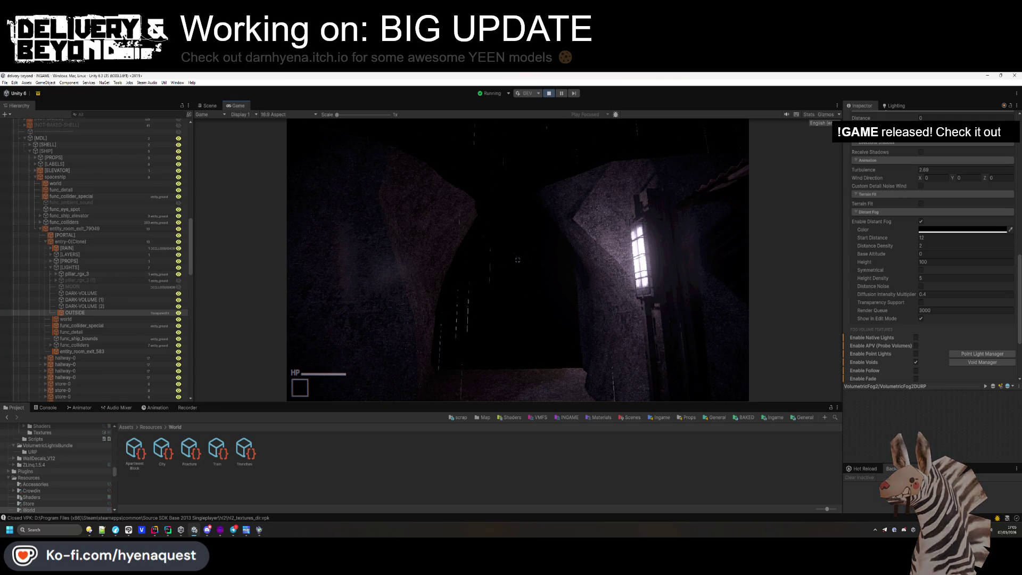
key("w")
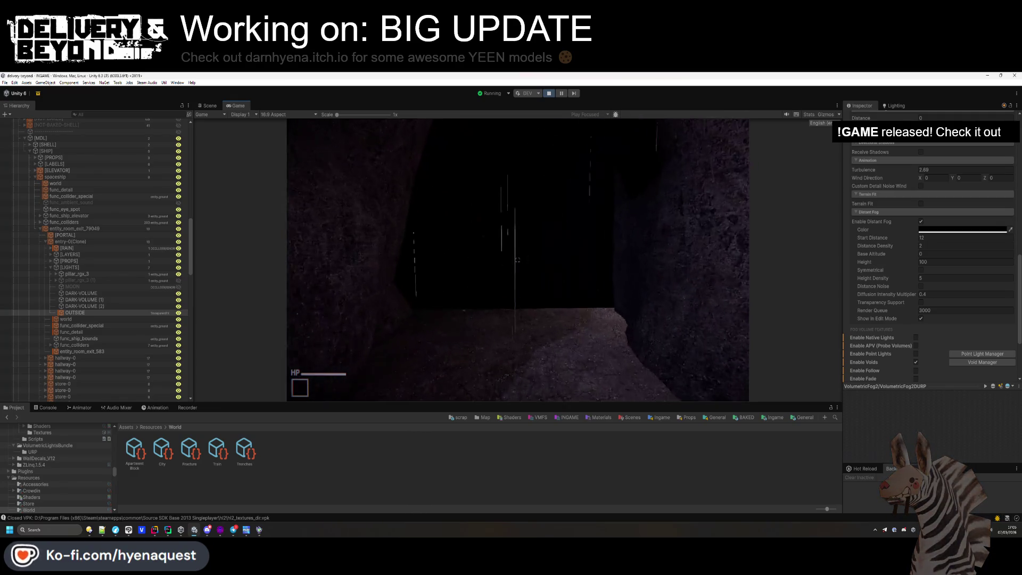
key("w")
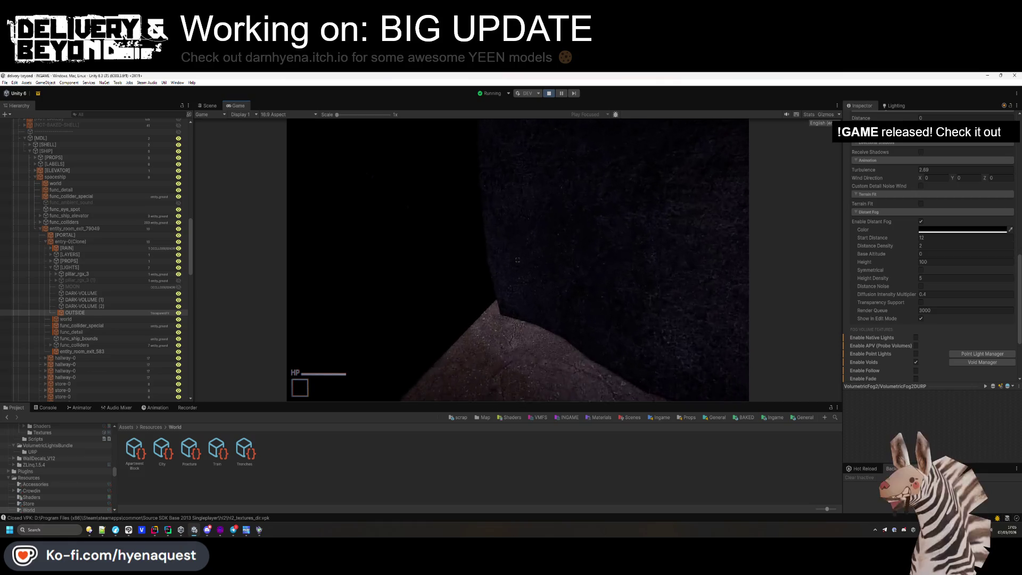
key("w")
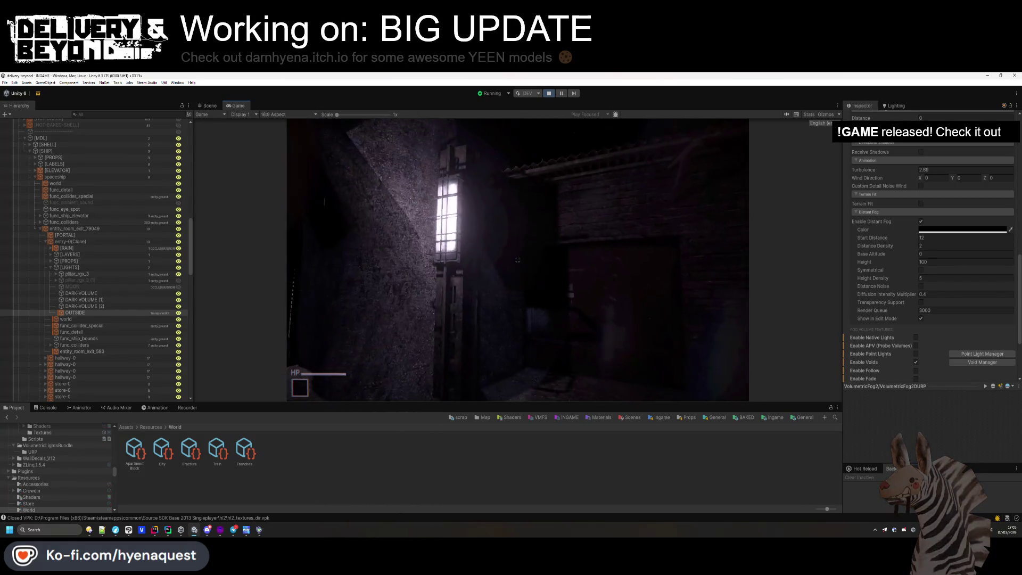
key("w")
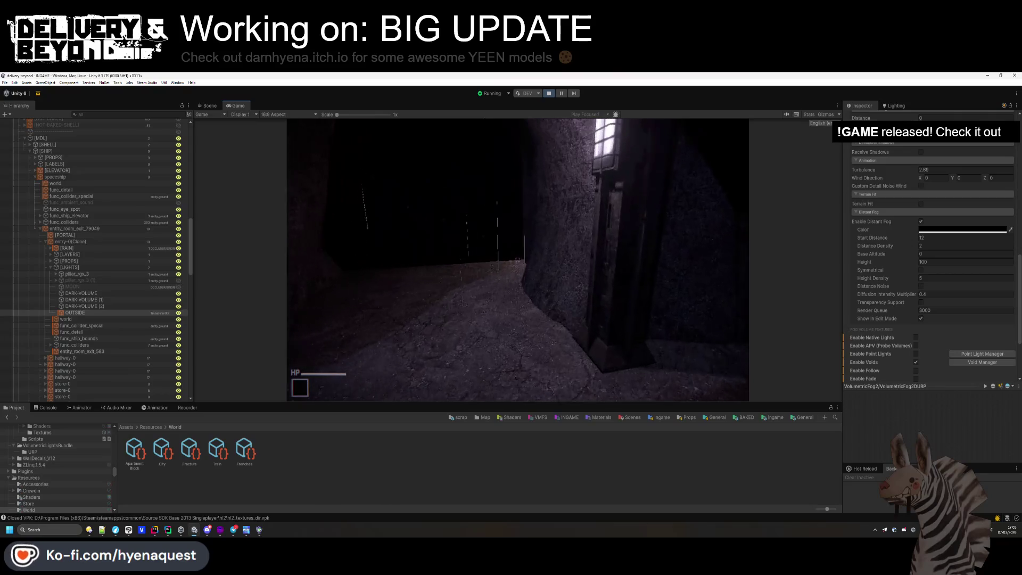
key("w")
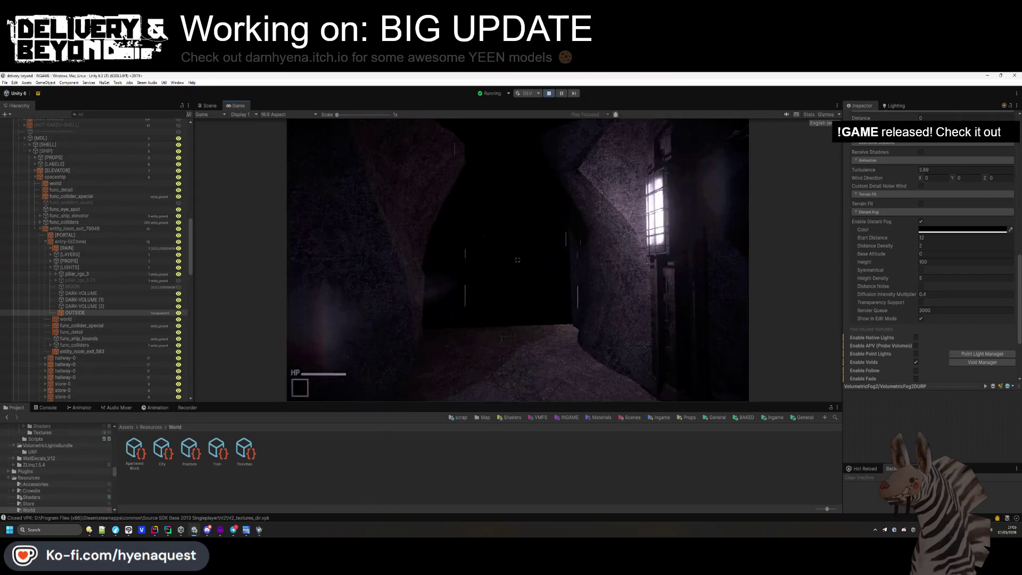
key("w")
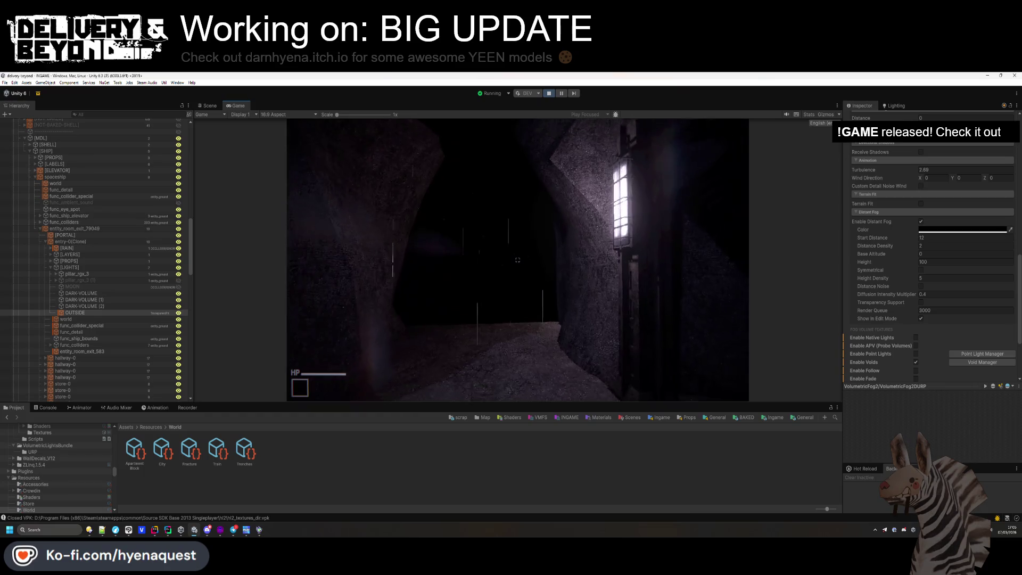
key("w")
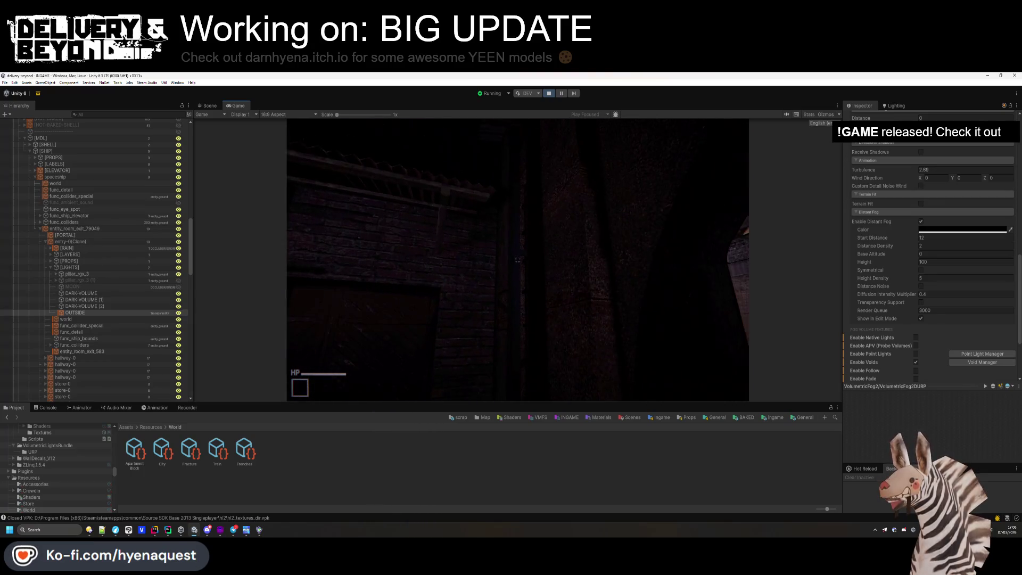
key("alt+Tab")
left_click(379, 261)
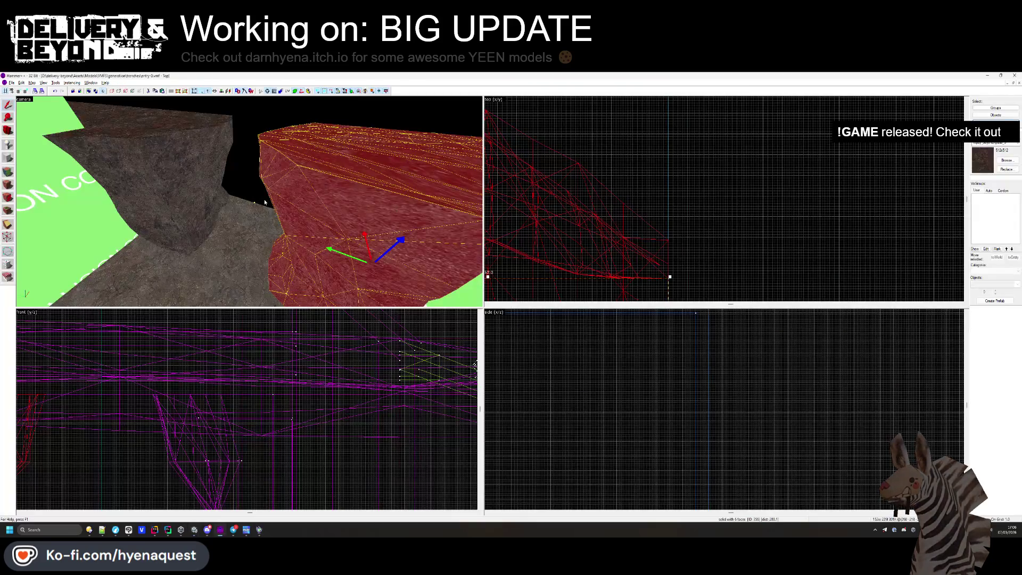
left_click(160, 213, "ctrl")
left_click(255, 201, "ctrl")
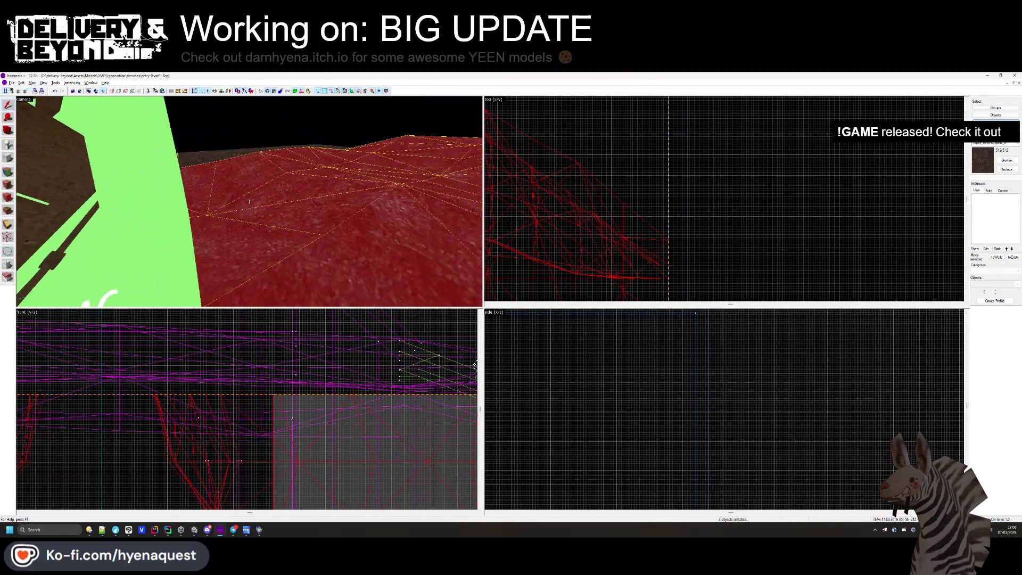
left_click_drag(249, 202, 179, 212)
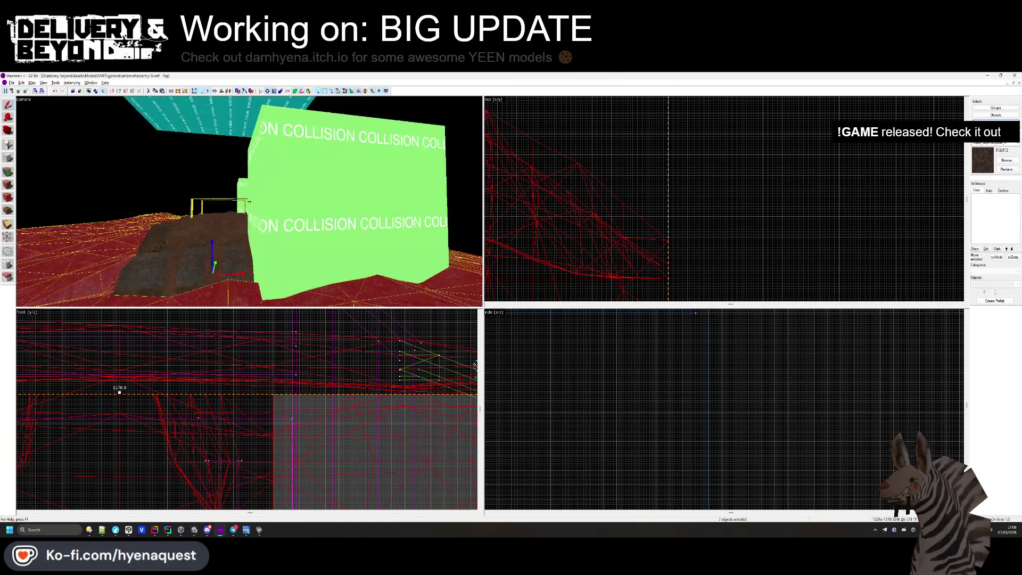
left_click(270, 214, "ctrl")
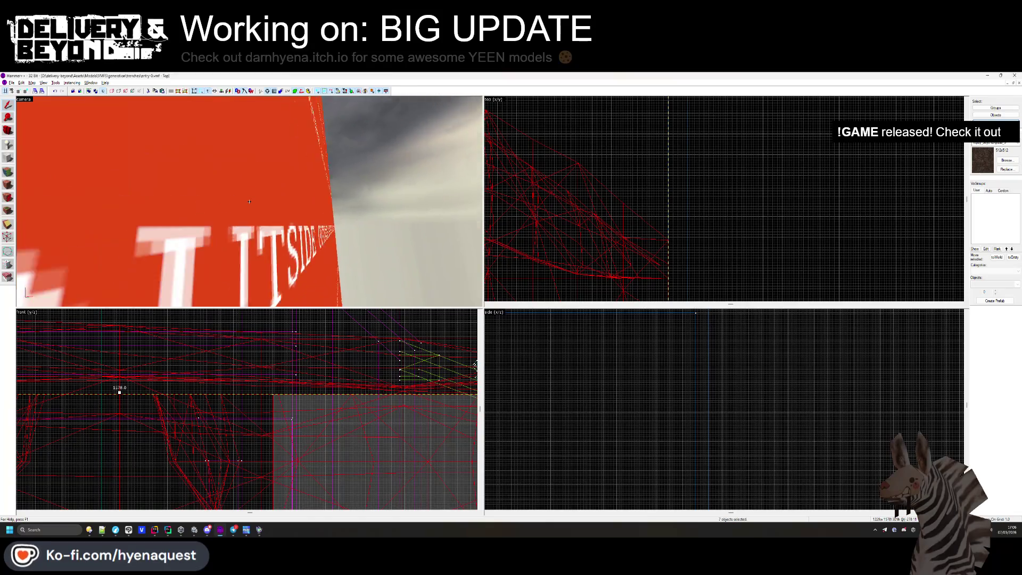
left_click(266, 256, "ctrl")
key("ctrl+shift+e")
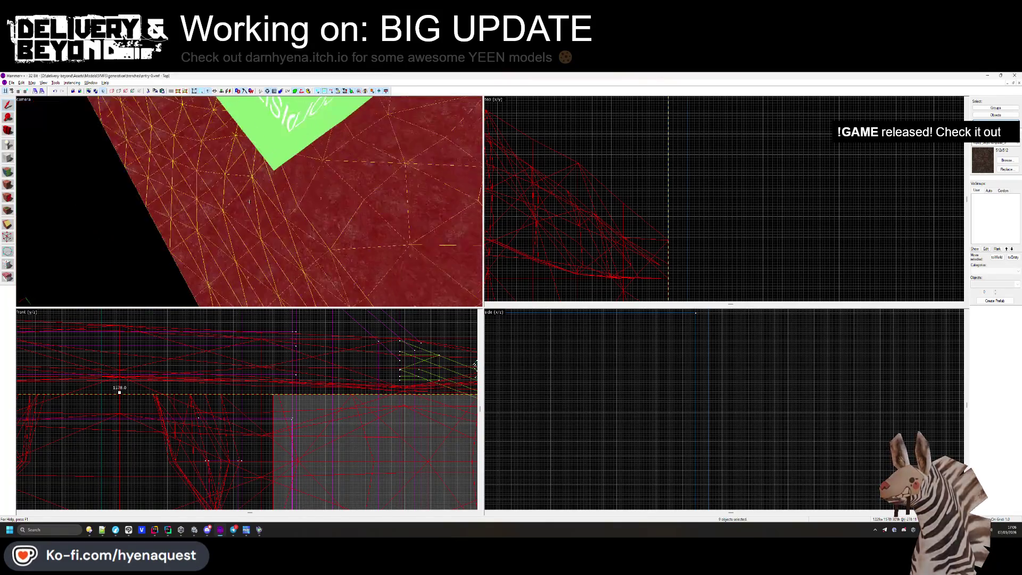
key("ctrl+e")
scroll(256, 421, "up", 2)
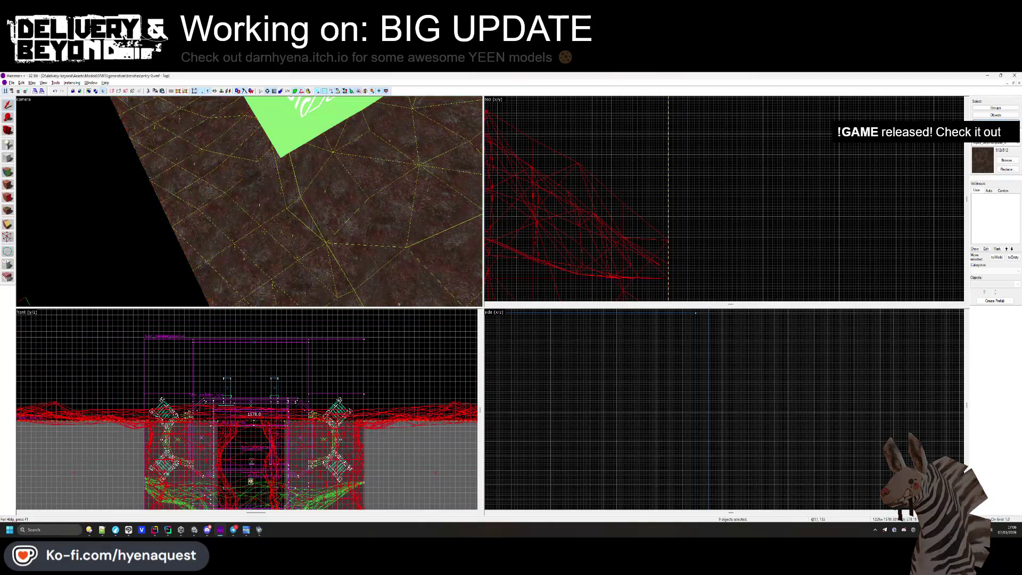
scroll(250, 428, "up", 5)
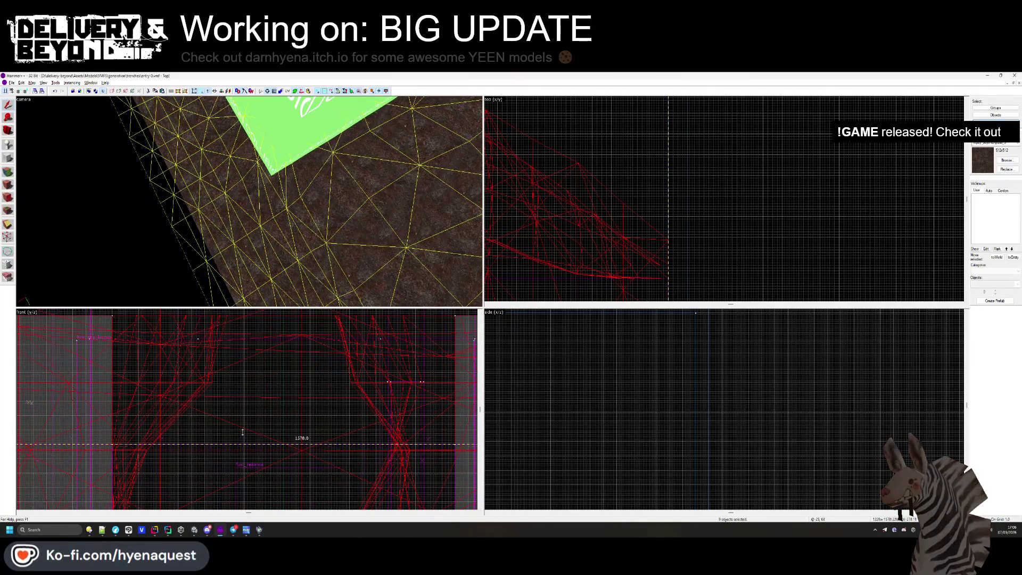
key("Escape")
key("alt+Tab")
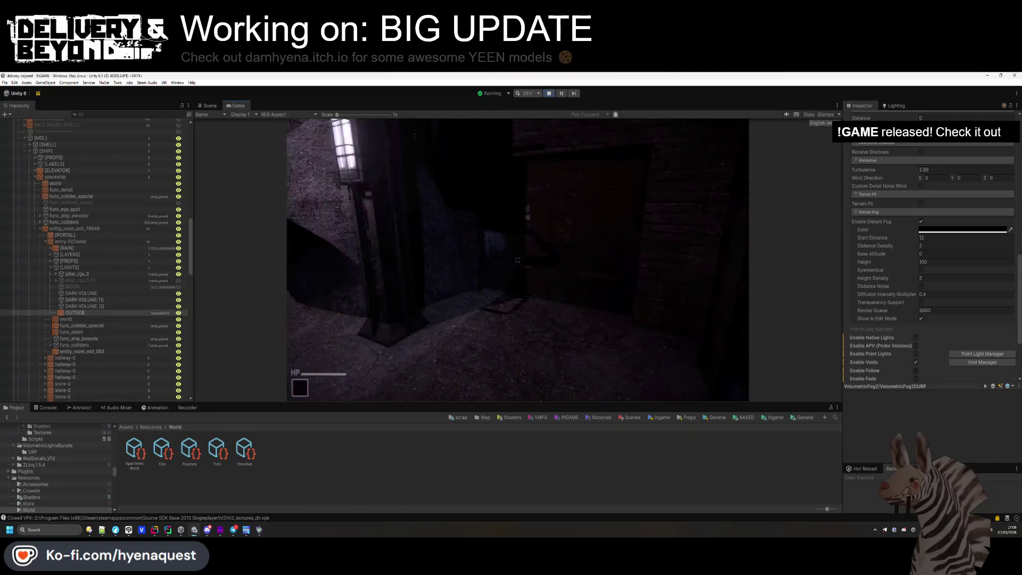